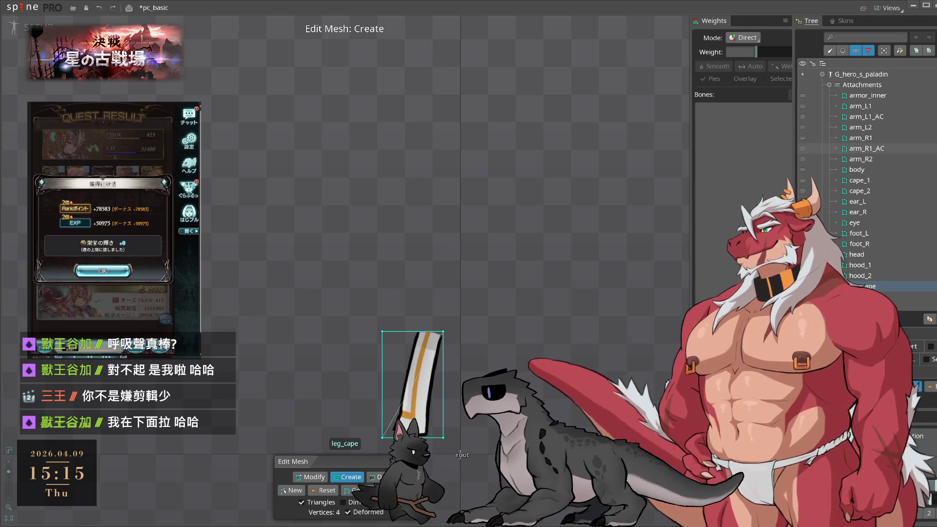
# Dismiss the game's quest result screen and start its next battle
pyautogui.click(102, 271)
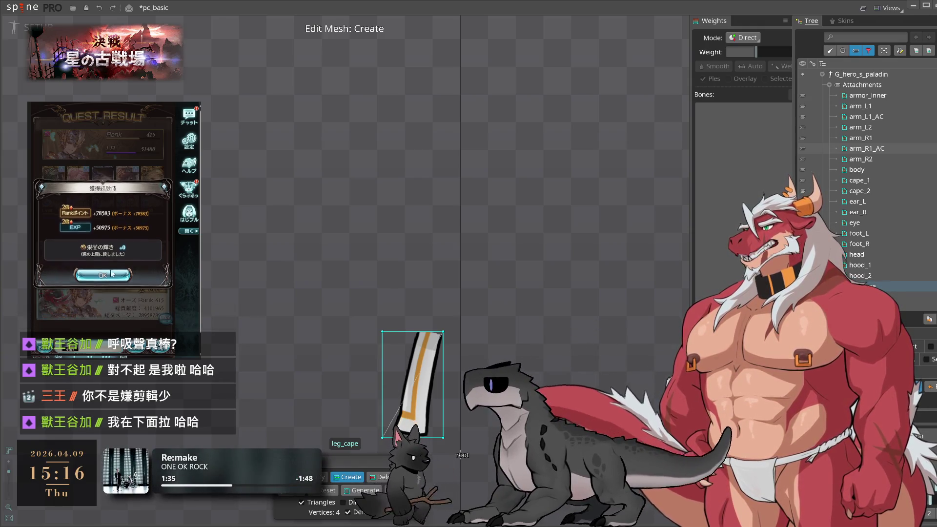
pyautogui.click(152, 298)
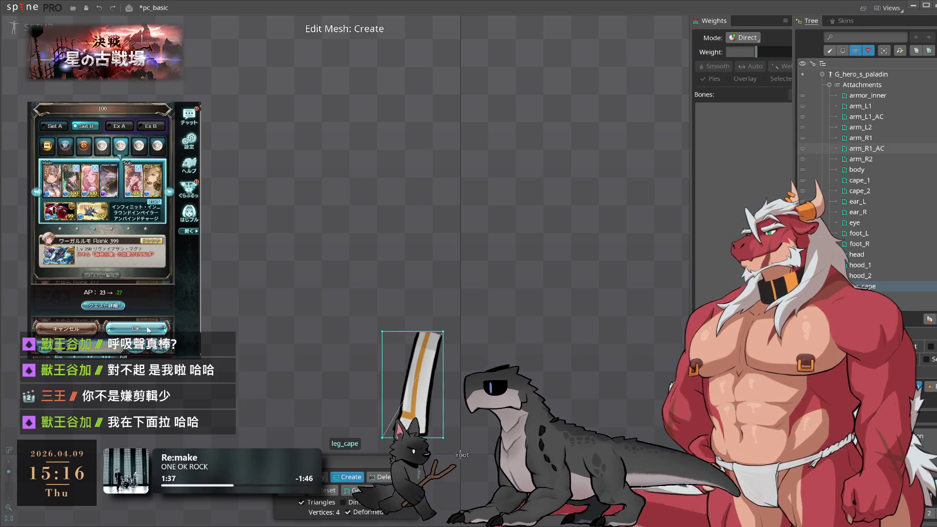
pyautogui.click(149, 331)
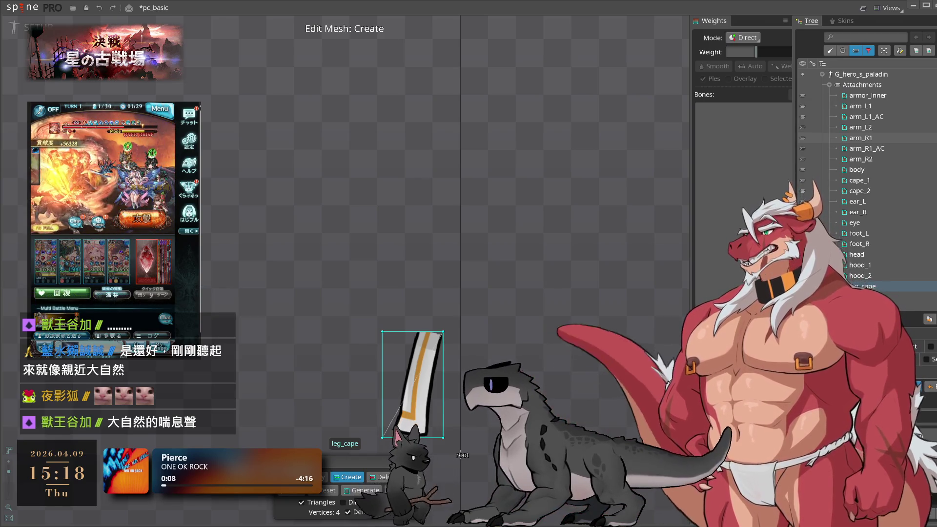
# Place vertices down leg_cape's left outline and along its right edge to the bottom
pyautogui.moveTo(498, 334); pyautogui.dragTo(508, 312)
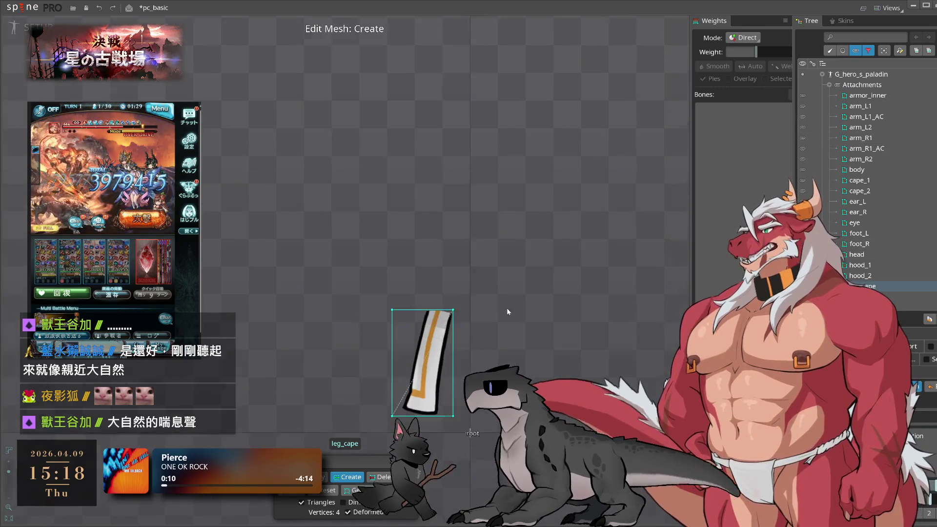
pyautogui.scroll(3, 508, 312)
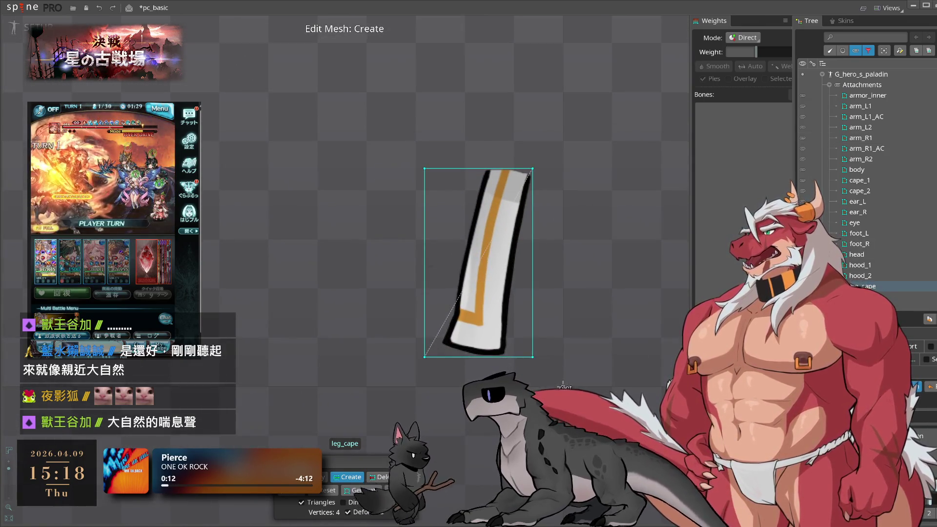
pyautogui.moveTo(479, 180); pyautogui.dragTo(479, 224)
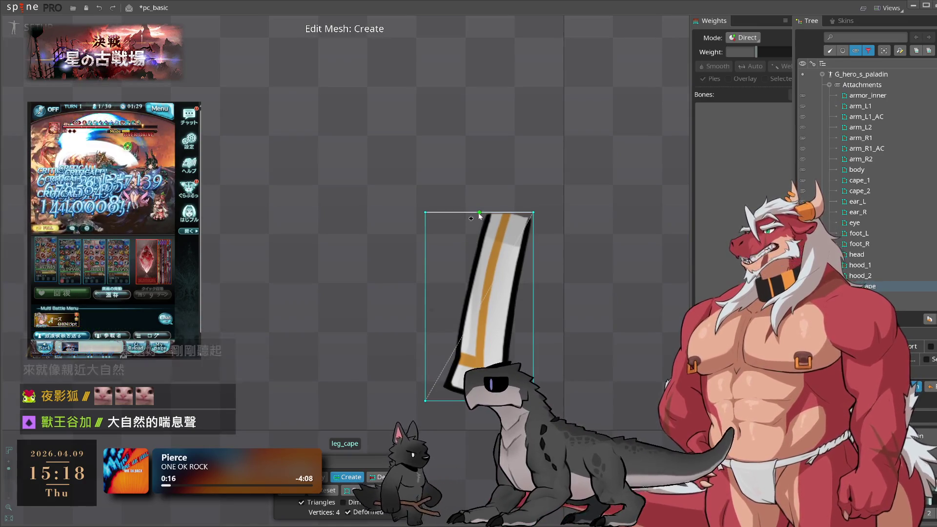
pyautogui.click(480, 213)
pyautogui.moveTo(479, 213); pyautogui.dragTo(437, 391)
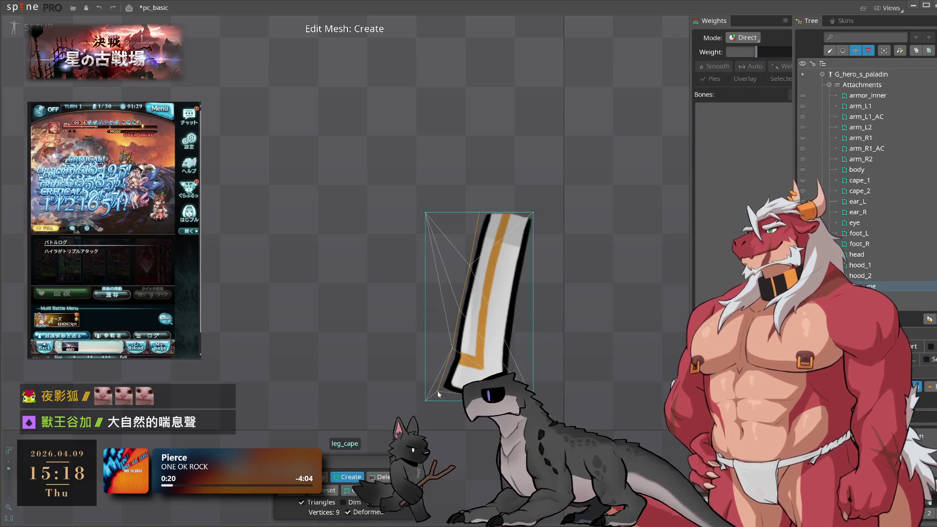
pyautogui.click(533, 237)
pyautogui.moveTo(533, 237); pyautogui.dragTo(521, 288)
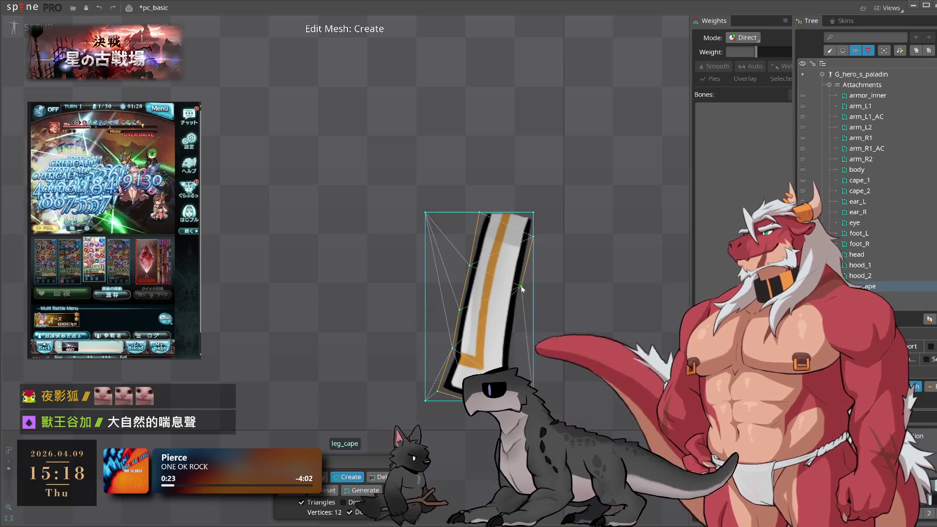
pyautogui.click(517, 314)
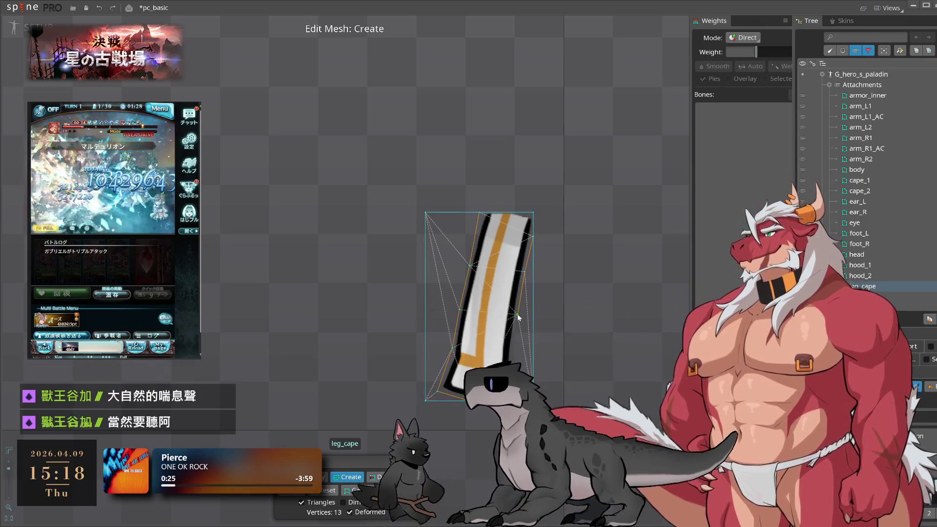
pyautogui.click(513, 352)
pyautogui.click(529, 386)
# Delete leg_cape's stray bottom vertex and the unneeded top-left corner vertex
pyautogui.click(379, 477)
pyautogui.click(529, 385)
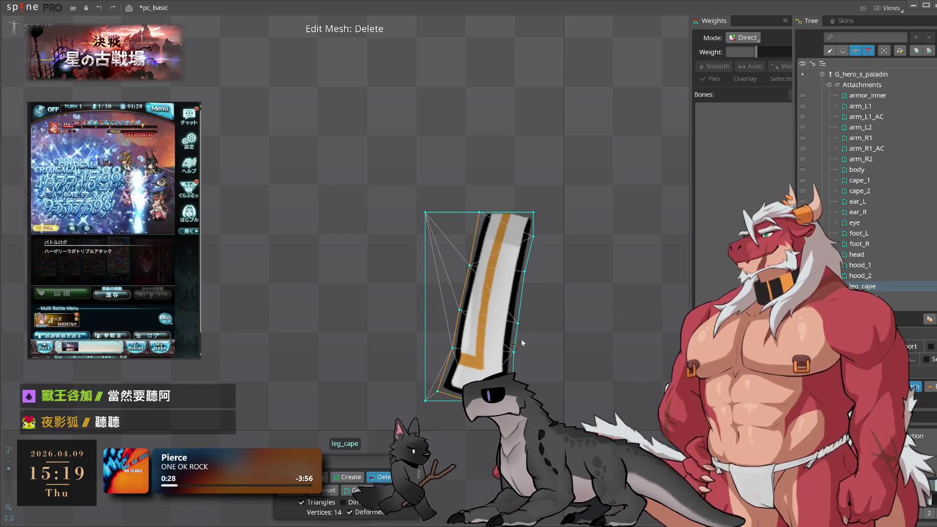
pyautogui.click(425, 212)
pyautogui.press('m')
pyautogui.press('c')
pyautogui.press('d')
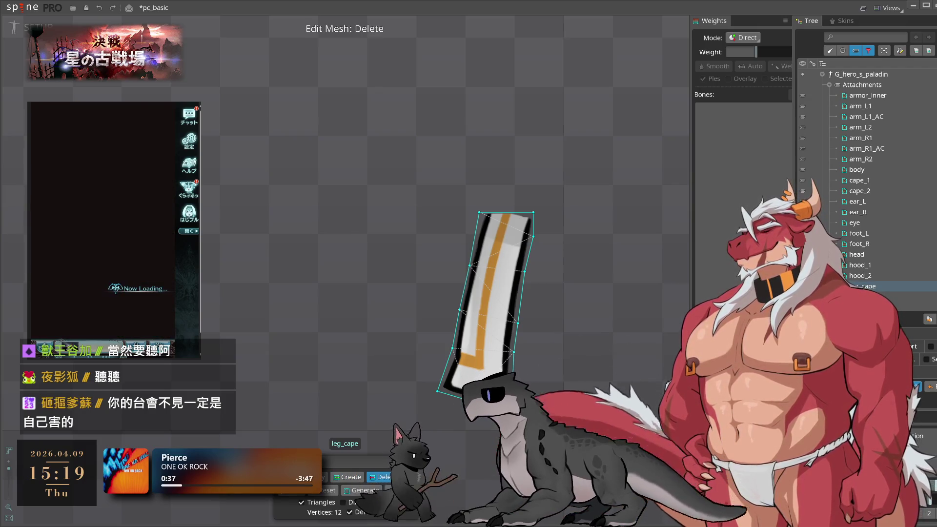
# Check leg_cape's vertices in Modify mode, from the right edge to the corners
pyautogui.click(141, 330)
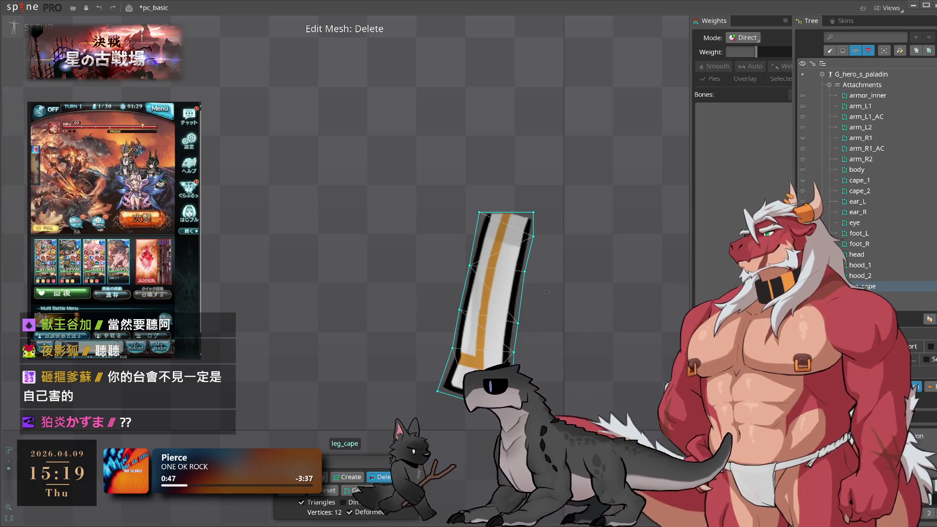
pyautogui.moveTo(526, 339); pyautogui.dragTo(590, 338)
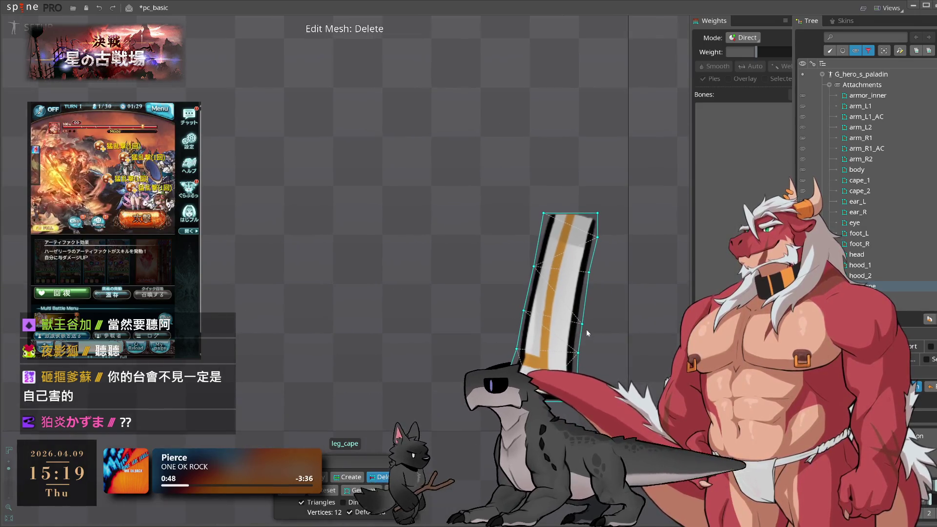
pyautogui.press('d')
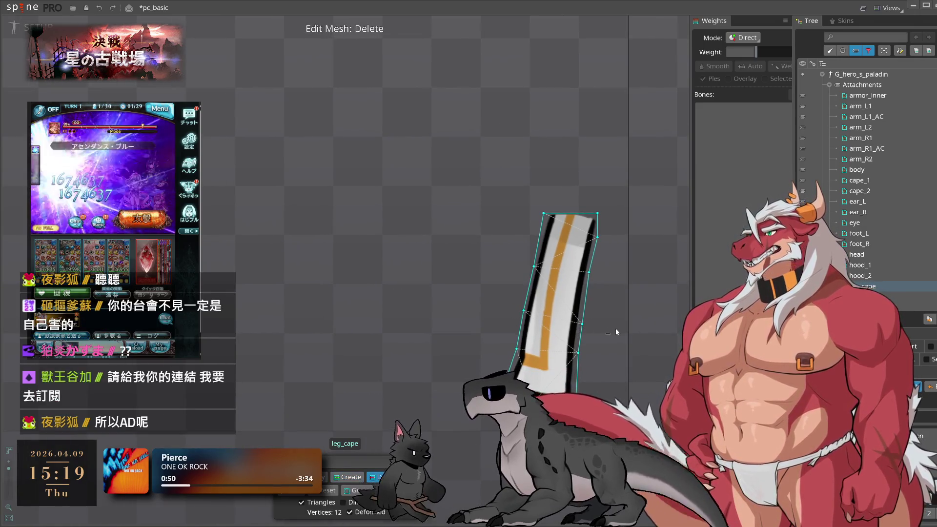
pyautogui.press('m')
pyautogui.click(582, 319)
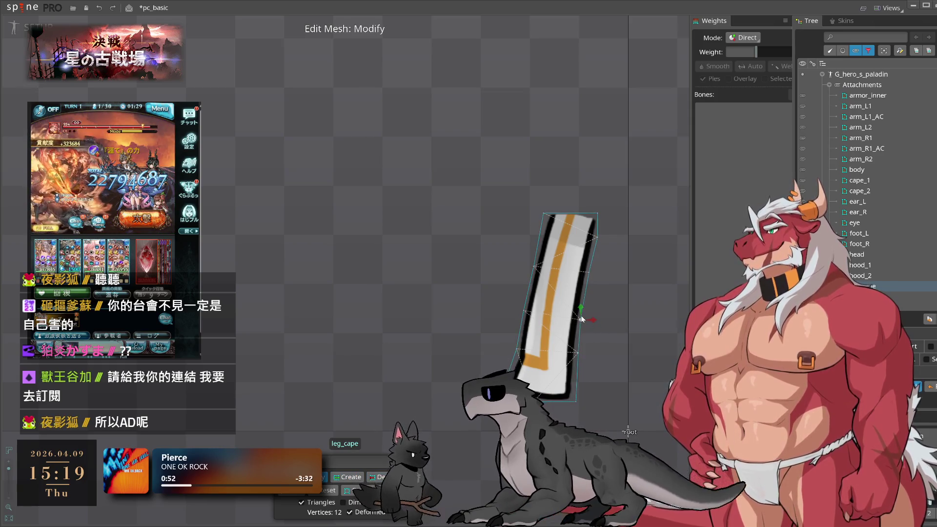
pyautogui.click(588, 273)
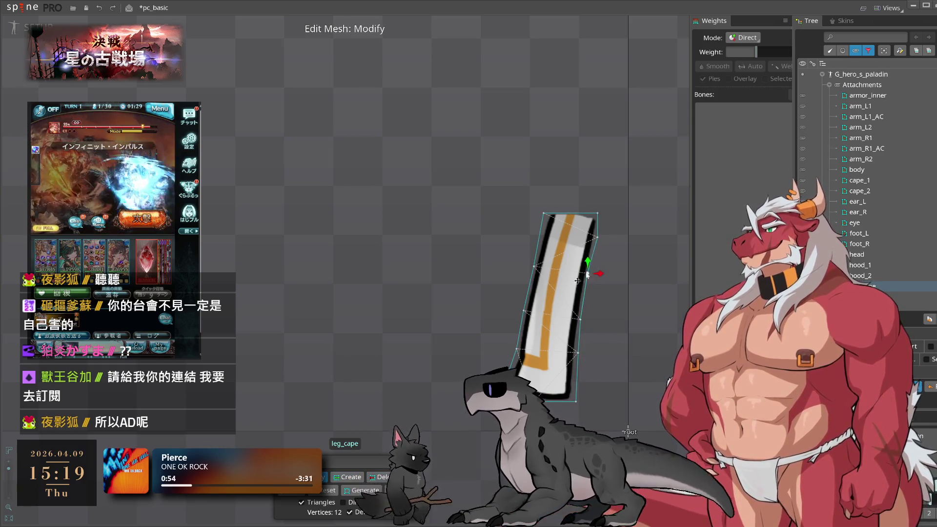
pyautogui.click(597, 213)
pyautogui.click(545, 213)
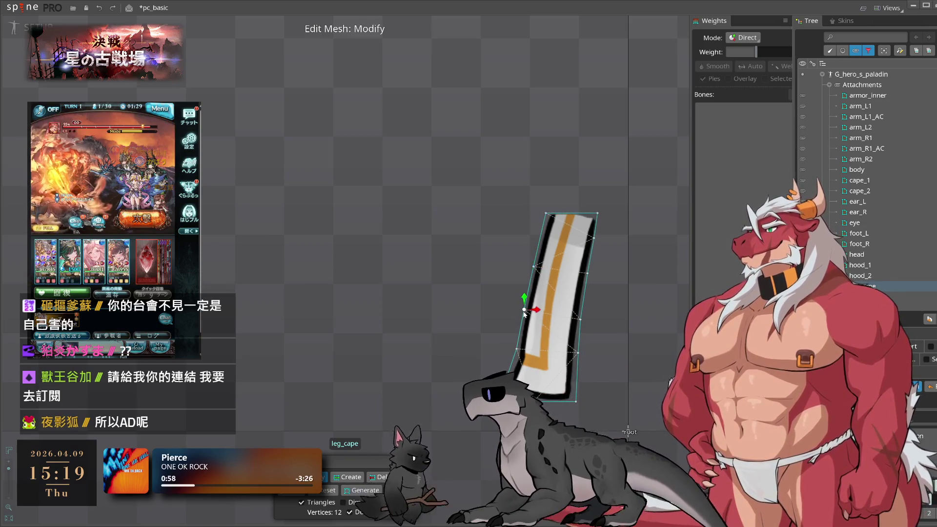
pyautogui.click(516, 350)
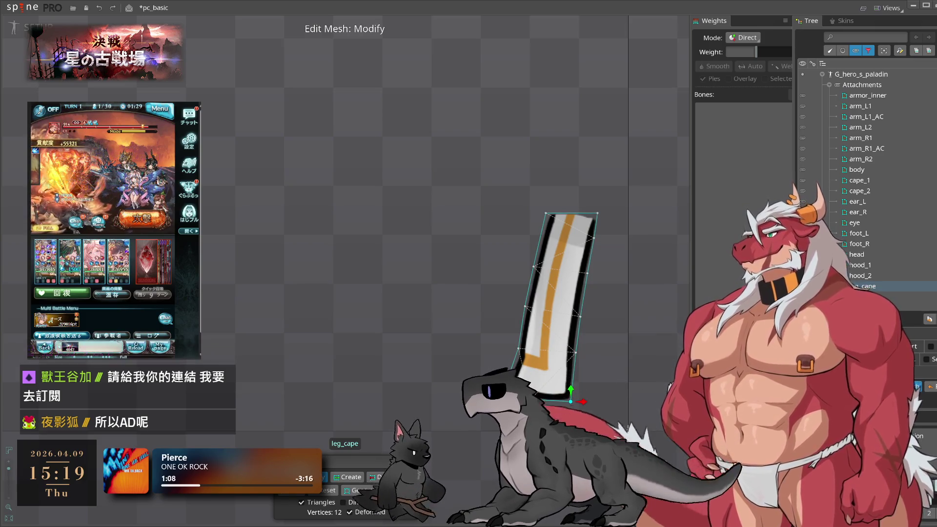
pyautogui.scroll(5, 577, 403)
pyautogui.scroll(-5, 528, 274)
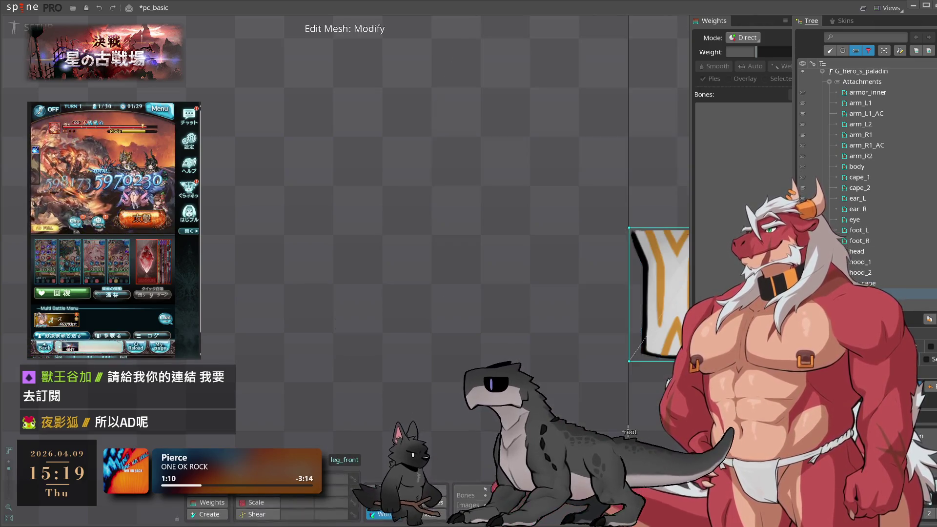
# Add vertices around leg_front's left, bottom and right outline, removing the extra upper-right one
pyautogui.scroll(3, 605, 303)
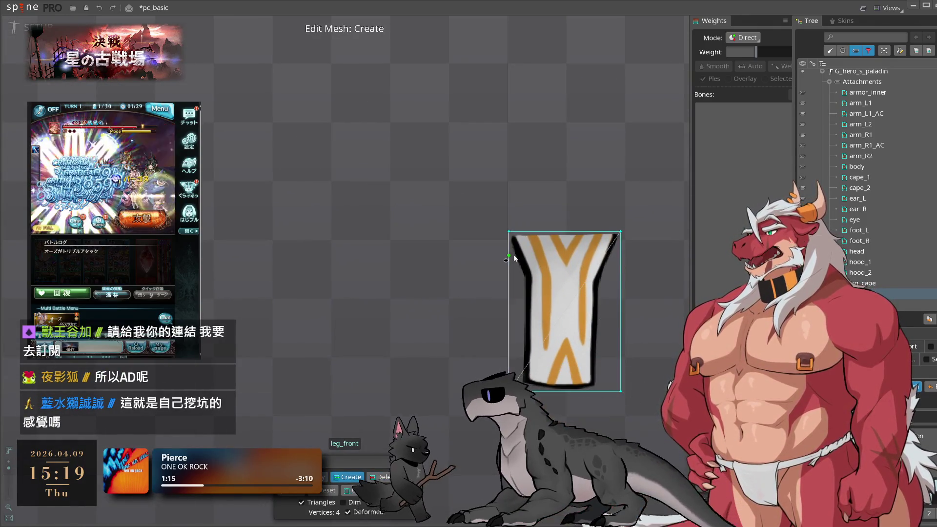
pyautogui.moveTo(518, 282); pyautogui.dragTo(521, 283)
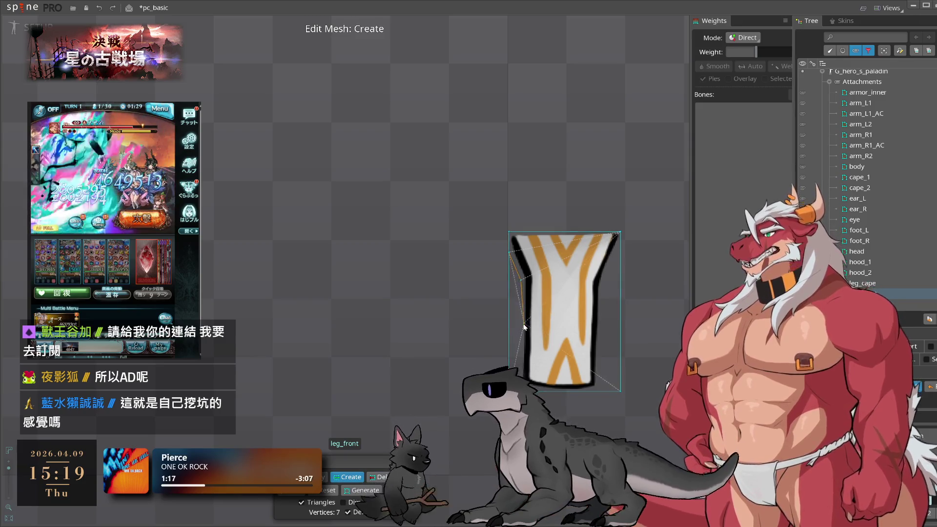
pyautogui.click(522, 333)
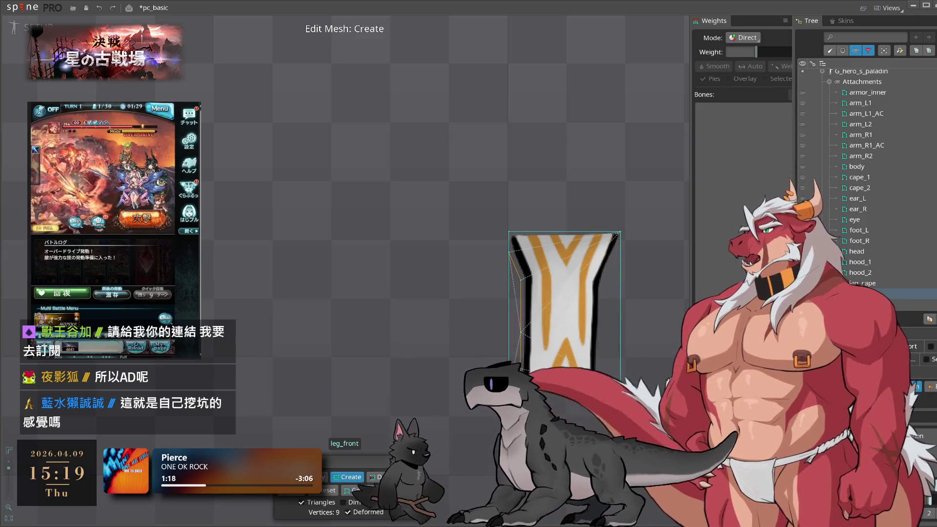
pyautogui.click(539, 392)
pyautogui.moveTo(546, 392); pyautogui.dragTo(600, 393)
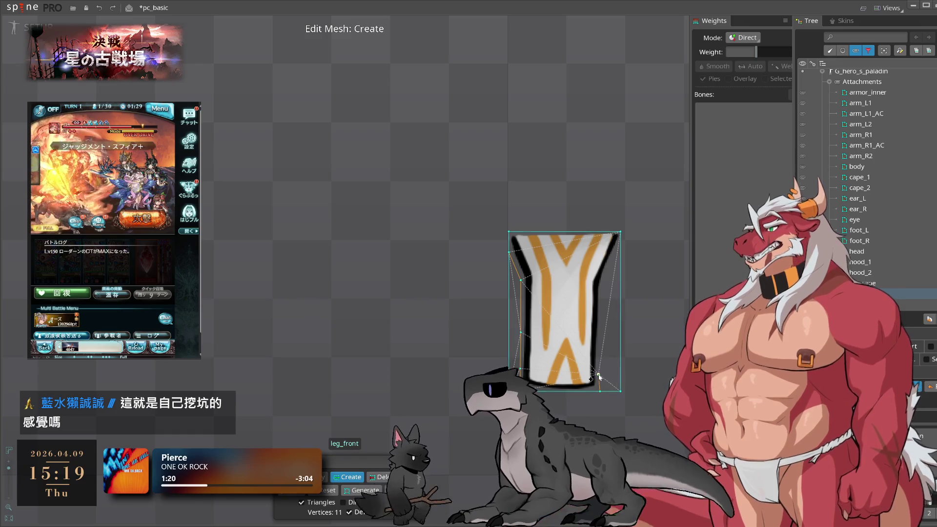
pyautogui.click(603, 340)
pyautogui.click(601, 283)
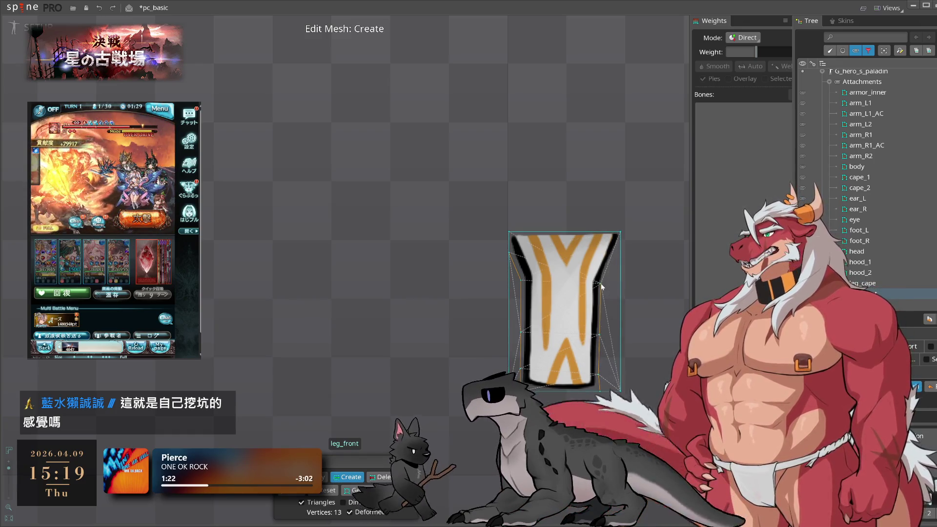
pyautogui.click(610, 245)
pyautogui.keyDown('ctrl'); pyautogui.click(610, 244); pyautogui.keyUp('ctrl')
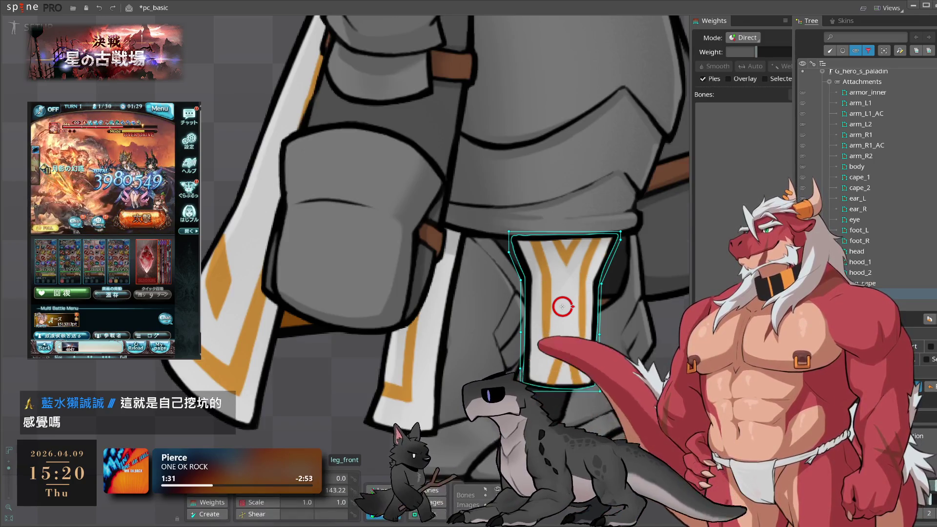
# Inspect leg_front's left-edge, bottom-right and right-edge vertices
pyautogui.scroll(2, 561, 299)
pyautogui.scroll(1, 561, 400)
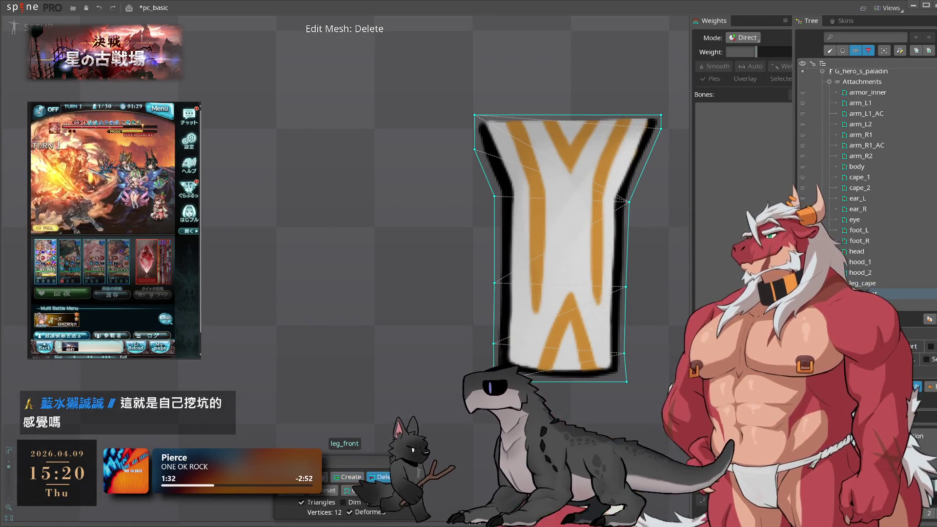
pyautogui.click(494, 338)
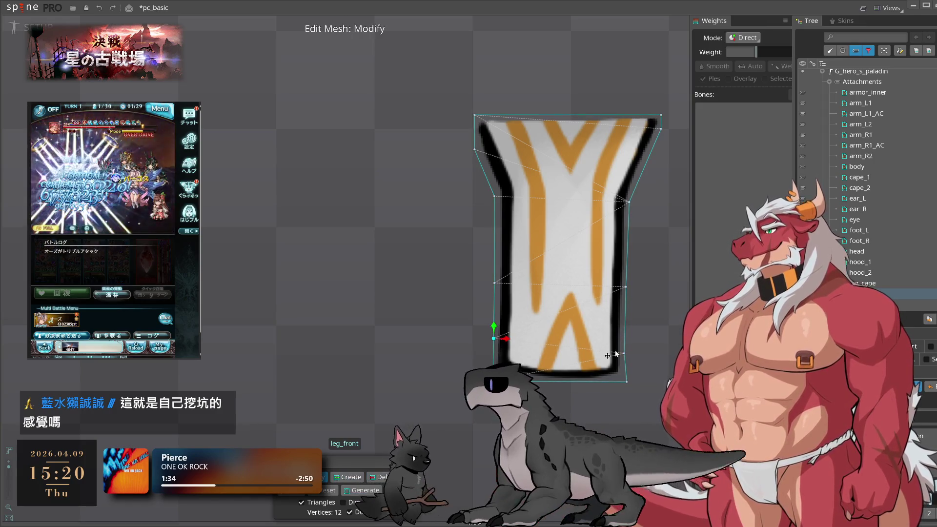
pyautogui.click(623, 382)
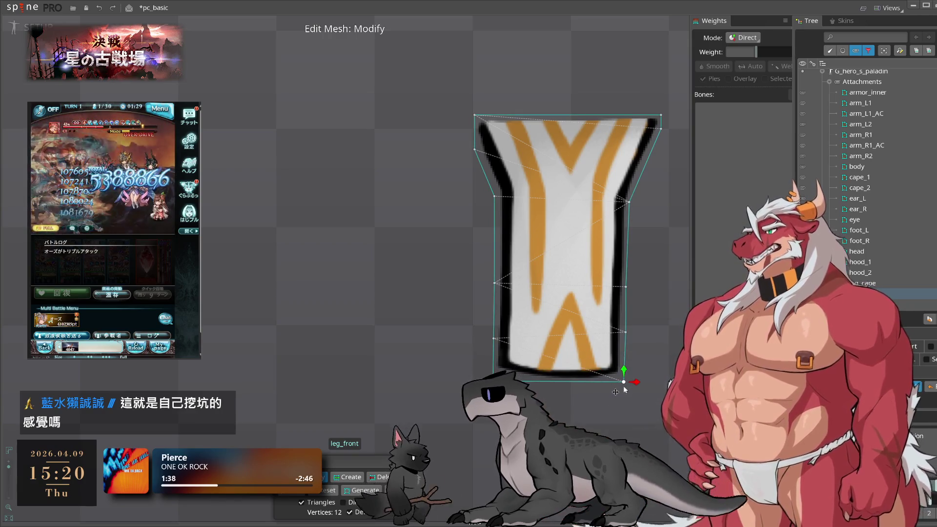
pyautogui.click(626, 287)
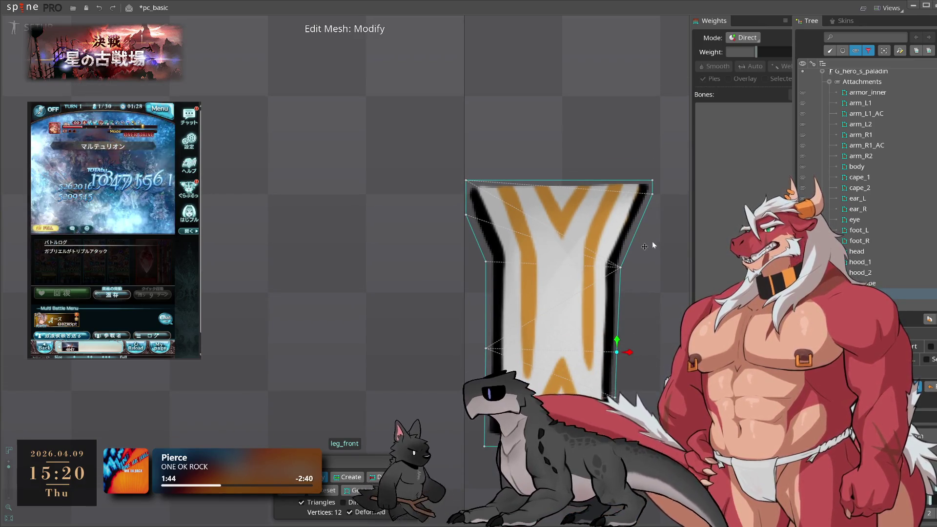
# Add a vertex on the cloth's top edge, slide it into place, and exit mesh editing
pyautogui.press('c')
pyautogui.click(559, 180)
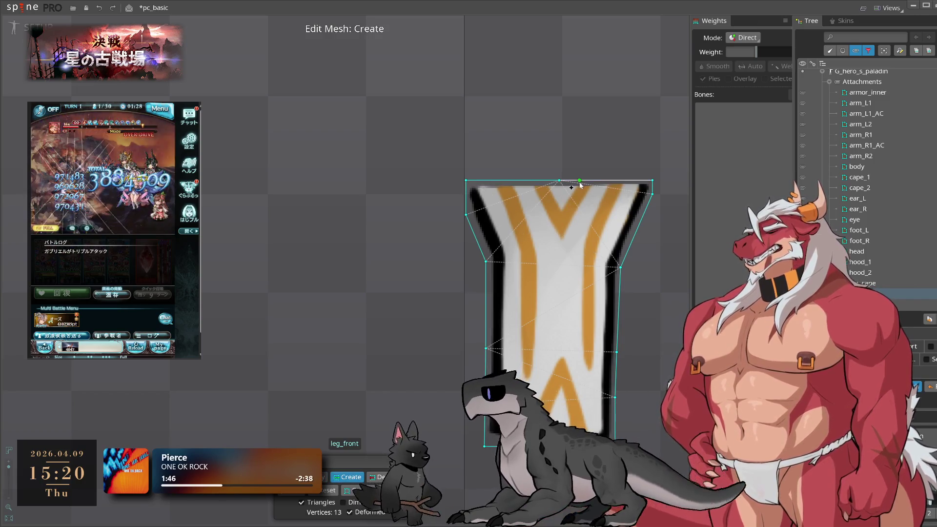
pyautogui.press('m')
pyautogui.moveTo(559, 180)
pyautogui.mouseDown()
pyautogui.moveTo(531, 181)
pyautogui.moveTo(594, 181)
pyautogui.mouseUp()
pyautogui.press('Escape')
pyautogui.scroll(-1, 869, 270)
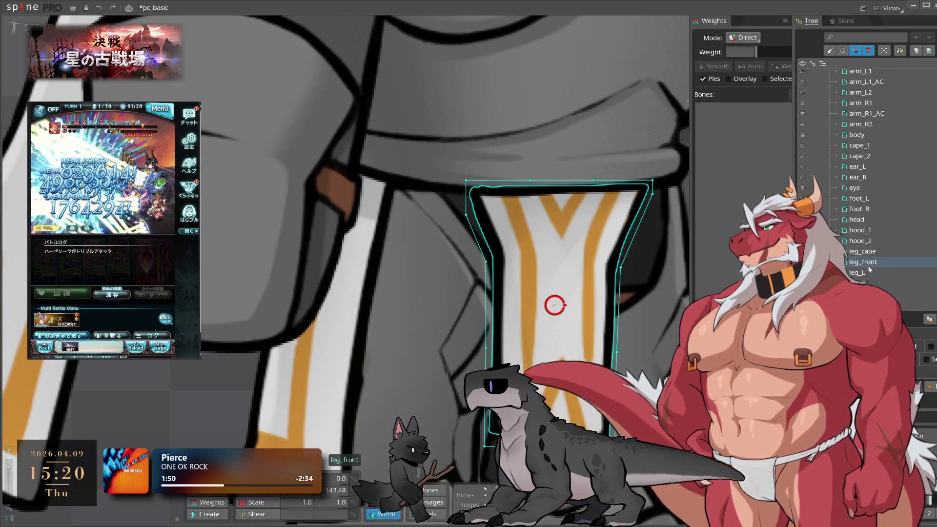
# Select the leg_L attachment and open its mesh for editing
pyautogui.click(861, 273)
pyautogui.scroll(-3, 643, 342)
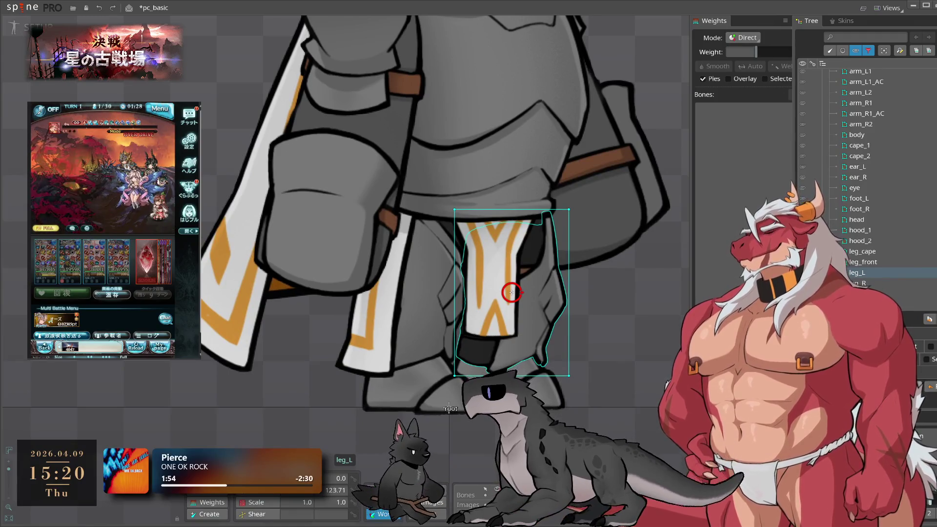
pyautogui.doubleClick(512, 293)
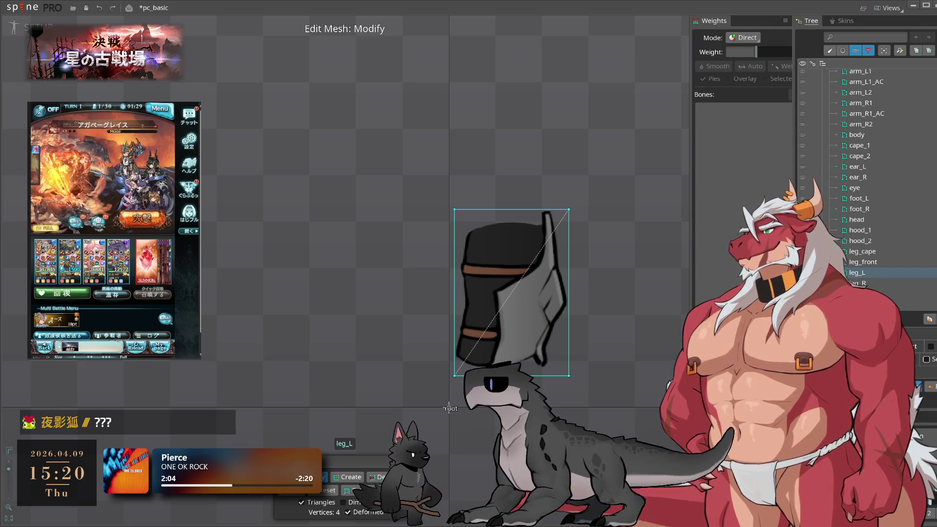
pyautogui.moveTo(488, 293); pyautogui.dragTo(533, 288)
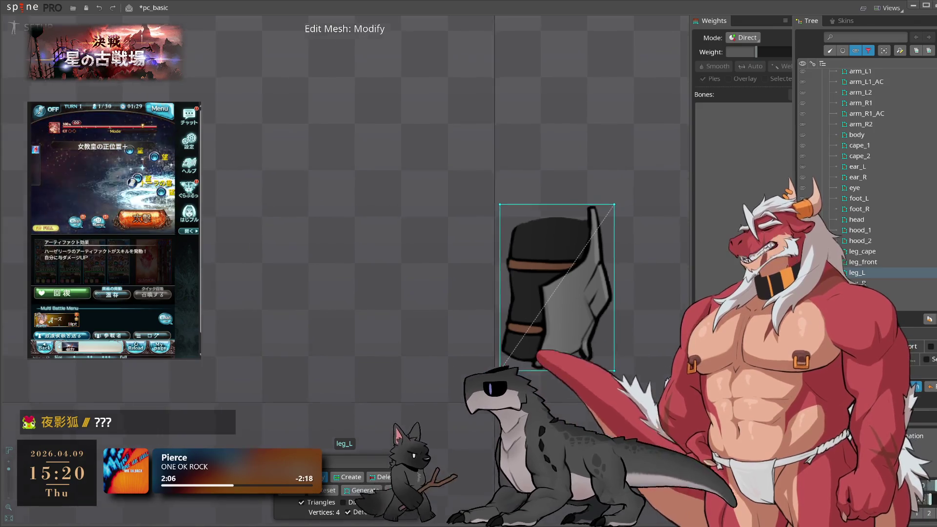
pyautogui.press('Escape')
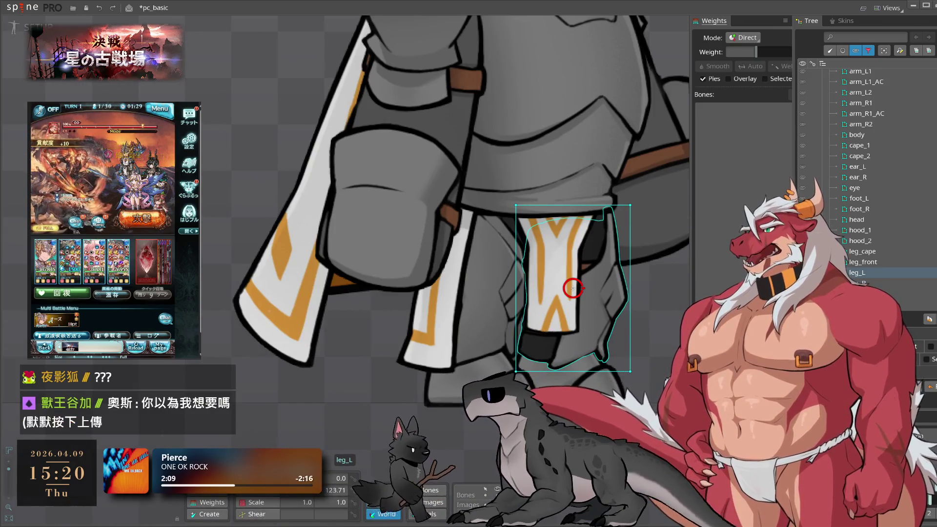
pyautogui.scroll(2, 575, 357)
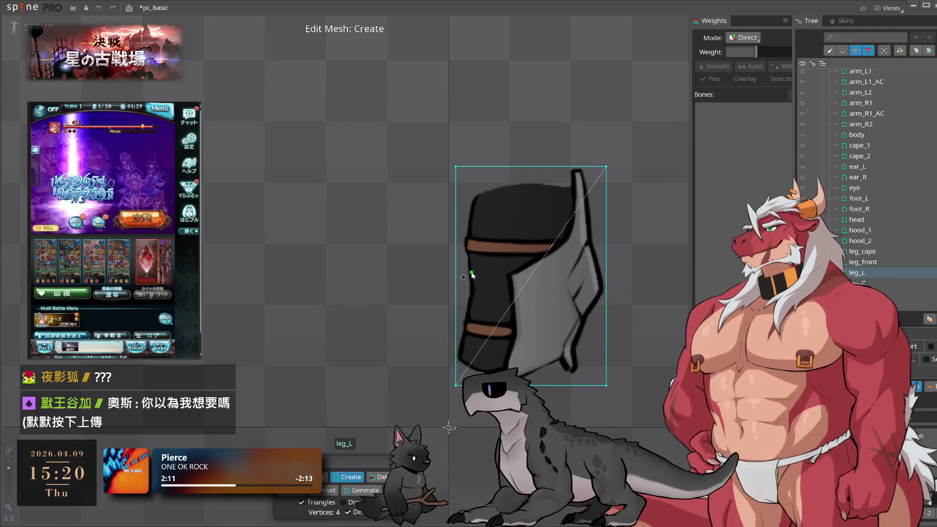
# Auto-trace leg_L's outline, then add vertices on its top and left edges
pyautogui.click(391, 490)
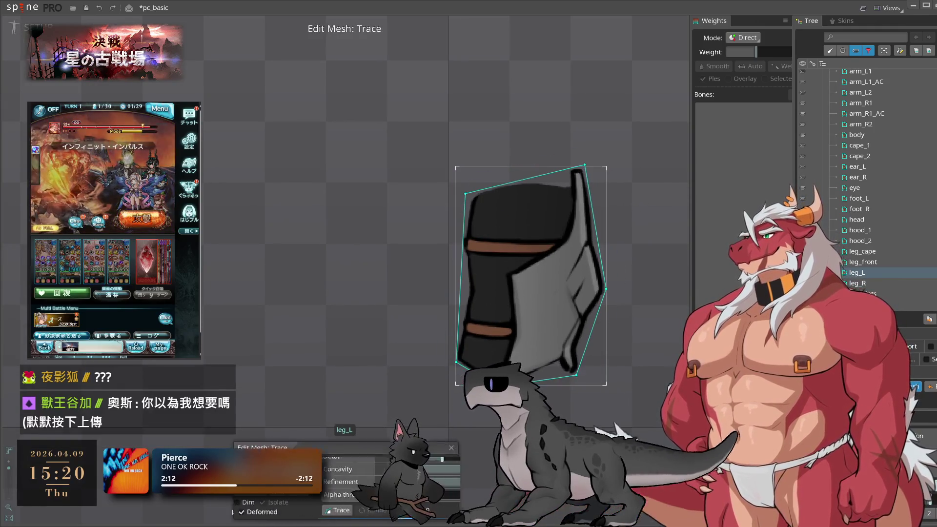
pyautogui.click(471, 510)
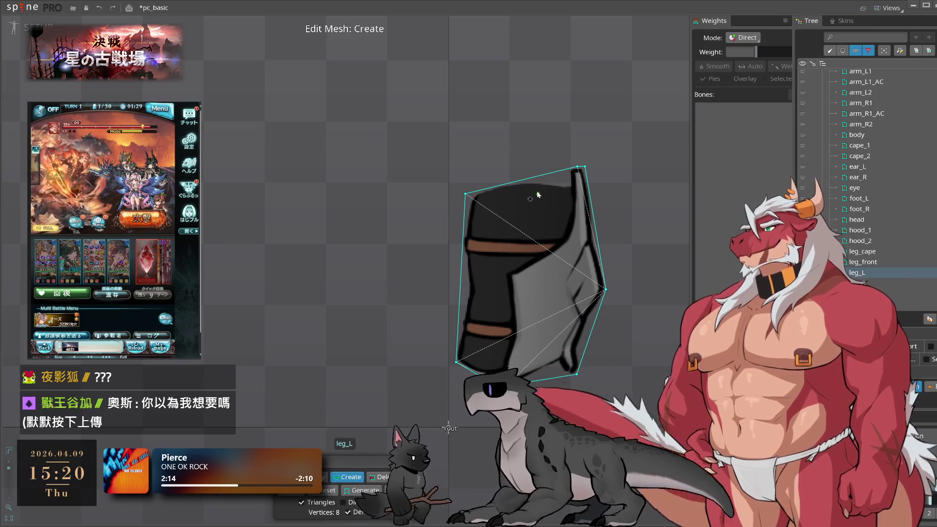
pyautogui.click(564, 171)
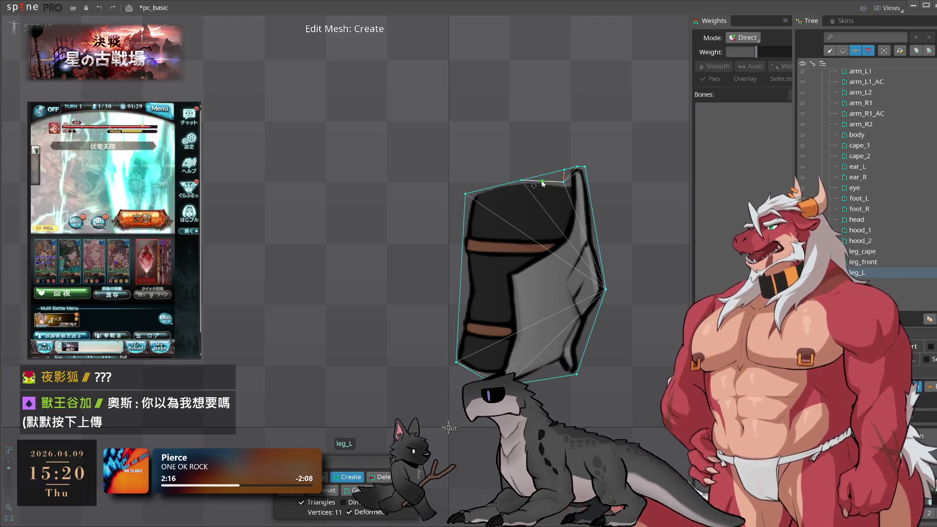
pyautogui.click(461, 259)
pyautogui.click(460, 292)
pyautogui.click(459, 326)
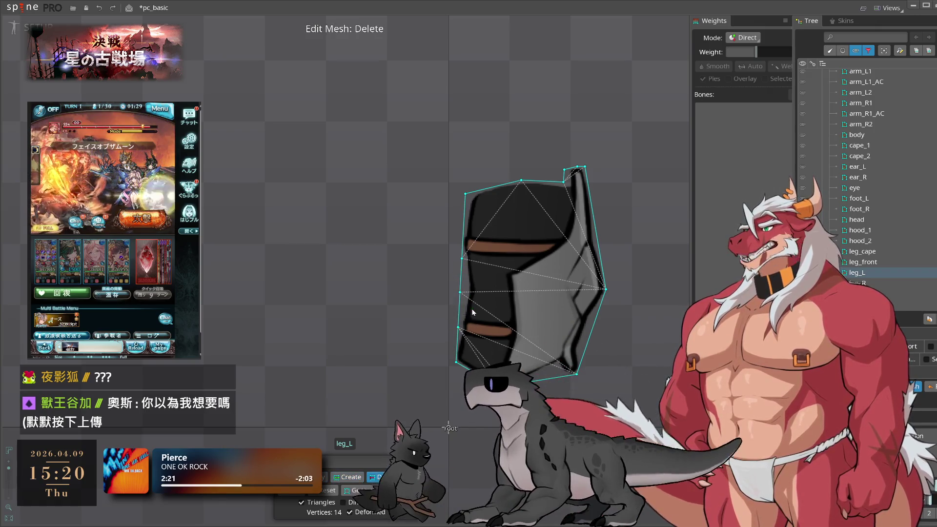
pyautogui.moveTo(462, 259); pyautogui.dragTo(462, 242)
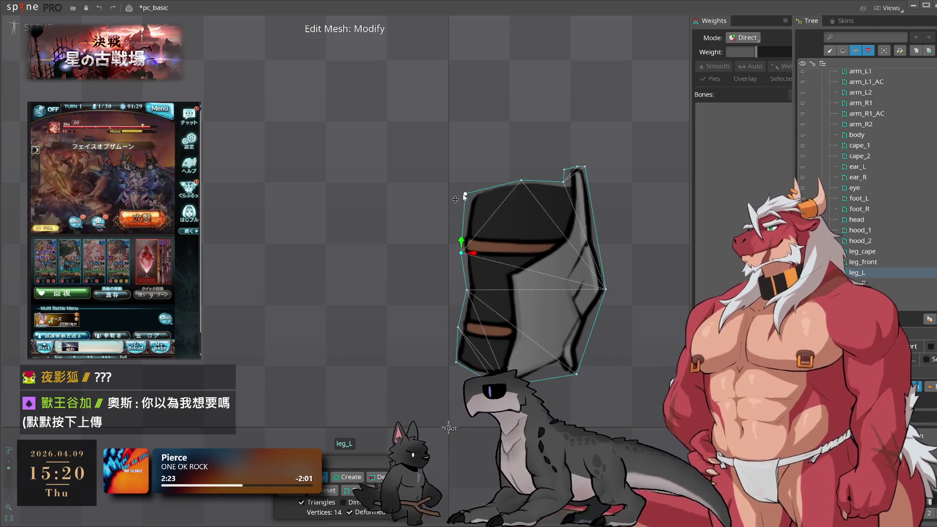
pyautogui.click(458, 358)
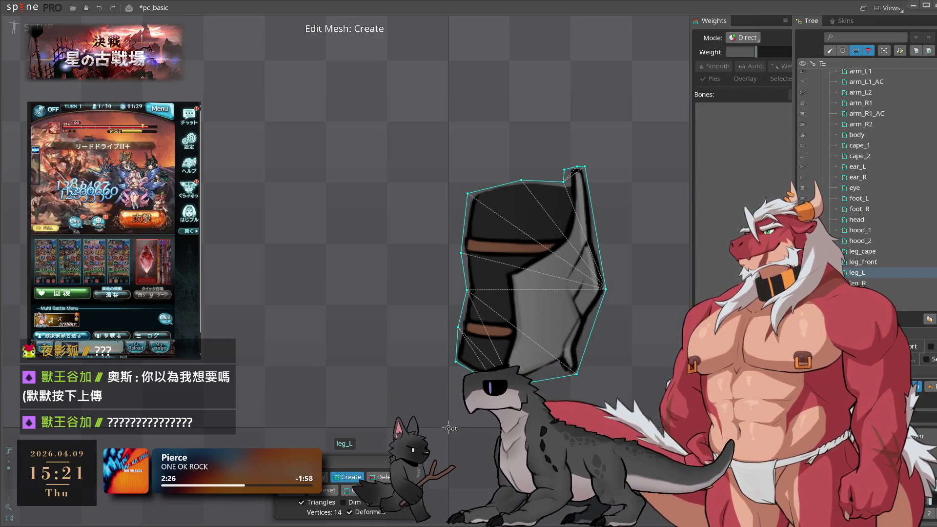
# Add and adjust vertices along leg_L's bottom and right edges
pyautogui.scroll(3, 572, 373)
pyautogui.click(541, 362)
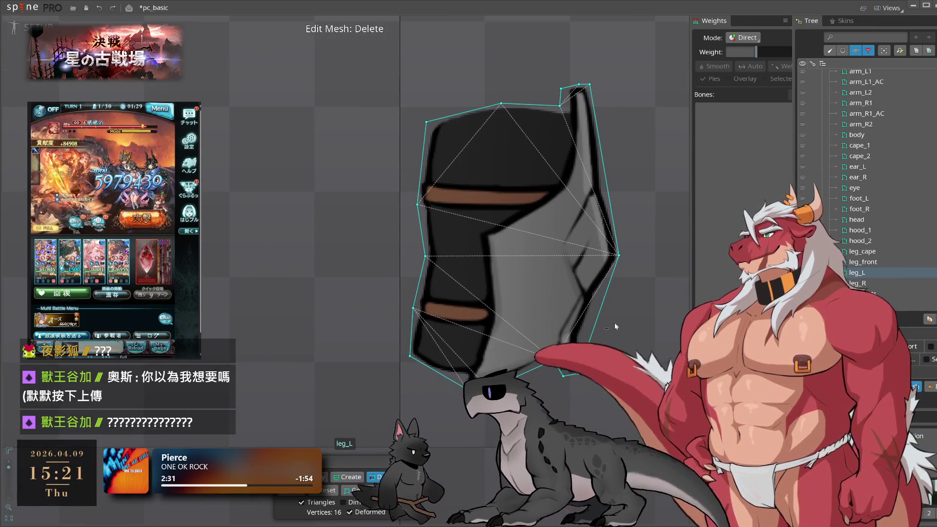
pyautogui.click(591, 336)
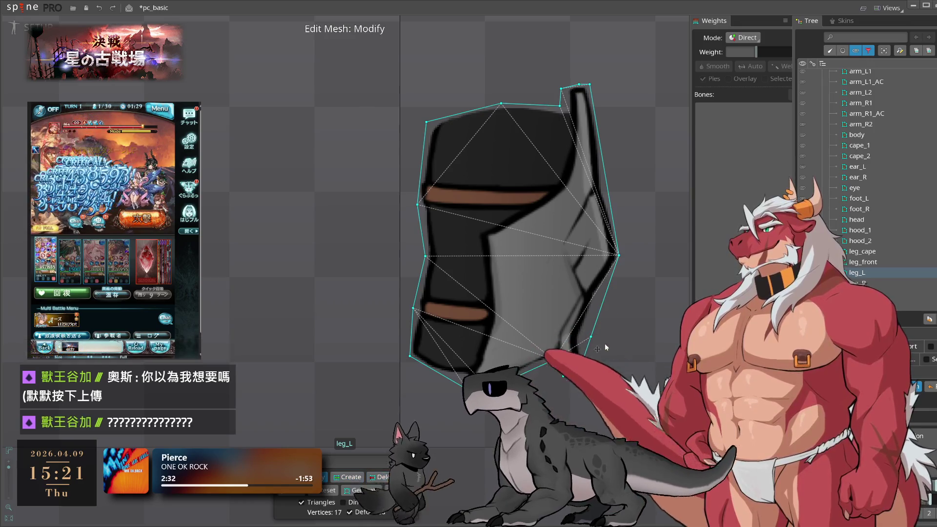
pyautogui.moveTo(592, 336); pyautogui.dragTo(587, 374)
pyautogui.click(581, 336)
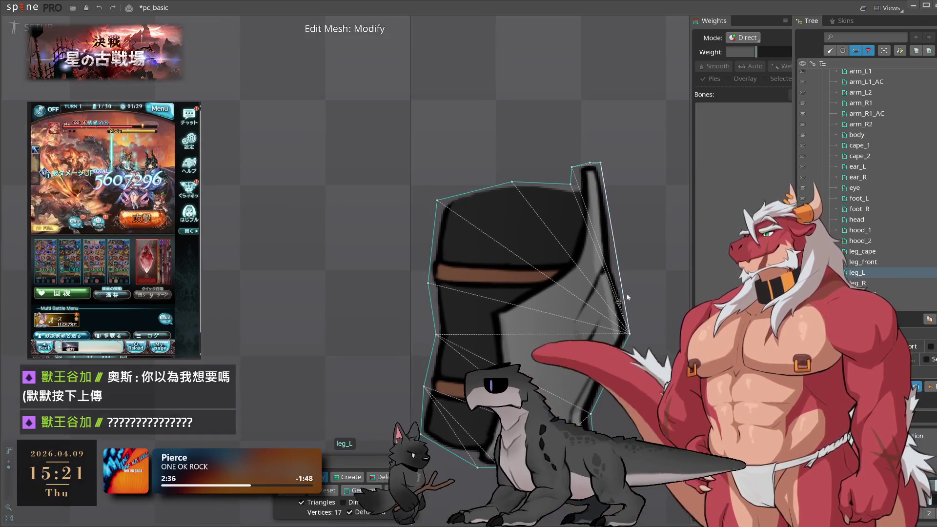
pyautogui.keyDown('ctrl'); pyautogui.click(614, 237); pyautogui.keyUp('ctrl')
pyautogui.click(619, 222)
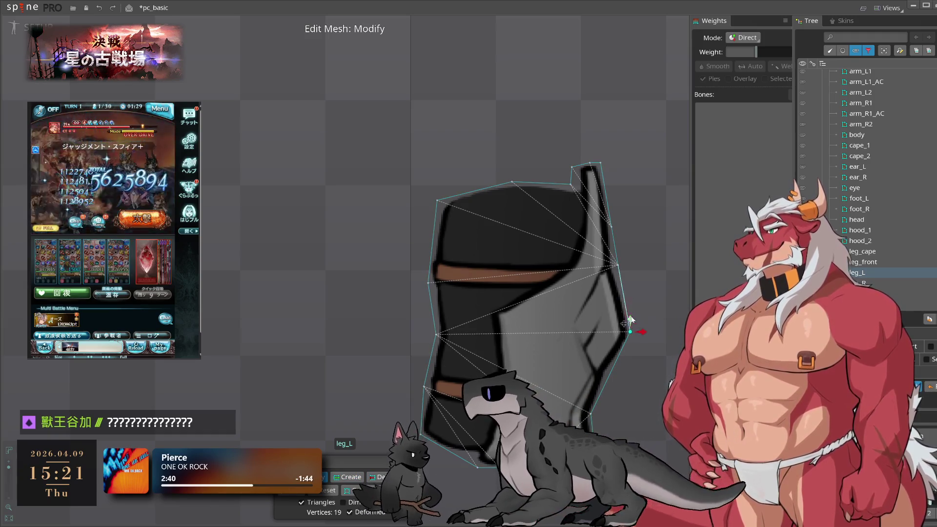
pyautogui.moveTo(614, 268); pyautogui.dragTo(611, 263)
pyautogui.click(612, 224)
pyautogui.moveTo(611, 220); pyautogui.dragTo(611, 214)
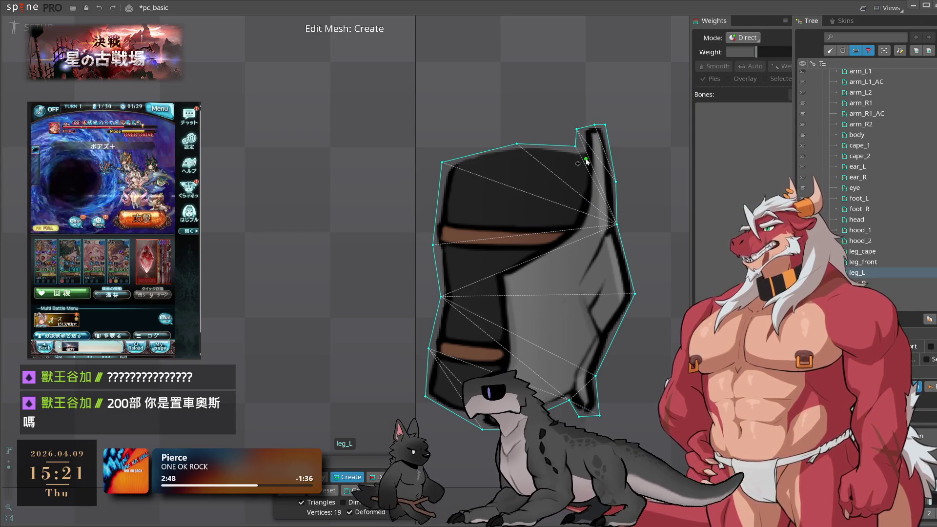
# Delete the extra top-left vertex and move the top vertex onto the outline
pyautogui.press('m')
pyautogui.moveTo(577, 146); pyautogui.dragTo(581, 146)
pyautogui.click(581, 126)
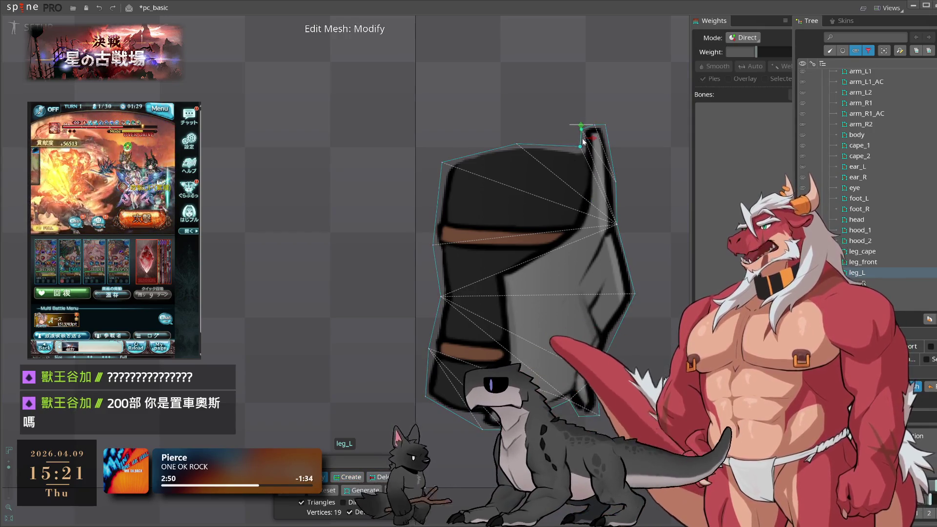
pyautogui.click(594, 125)
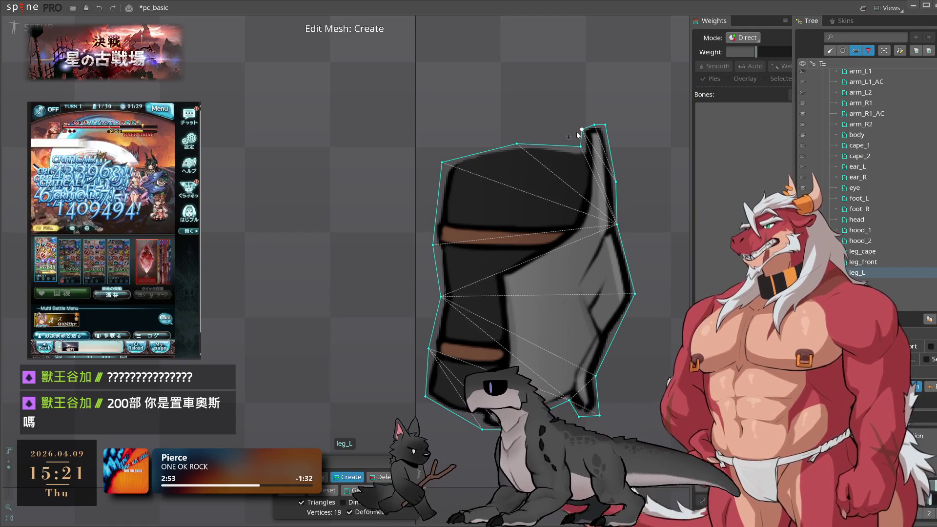
pyautogui.press('Delete')
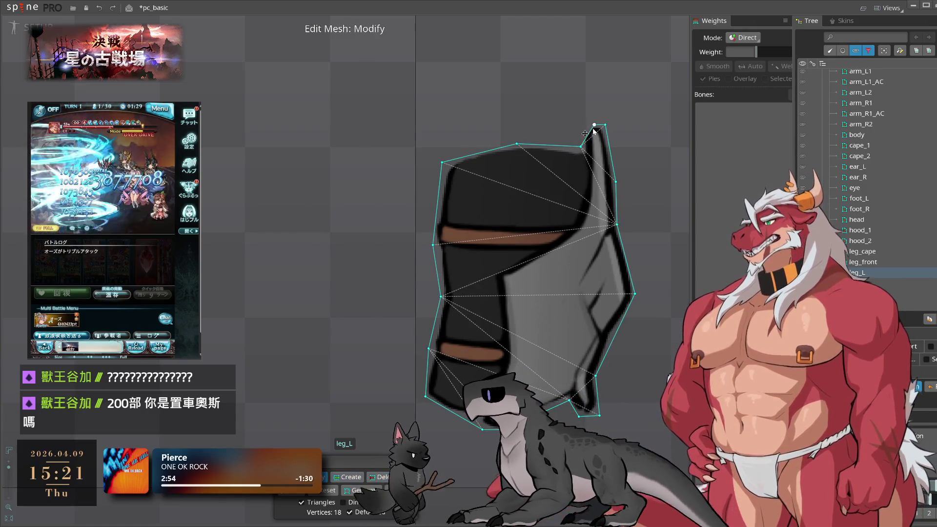
pyautogui.moveTo(594, 127); pyautogui.dragTo(582, 126)
# Add an interior vertex inside leg_L, replacing a misplaced one
pyautogui.press('c')
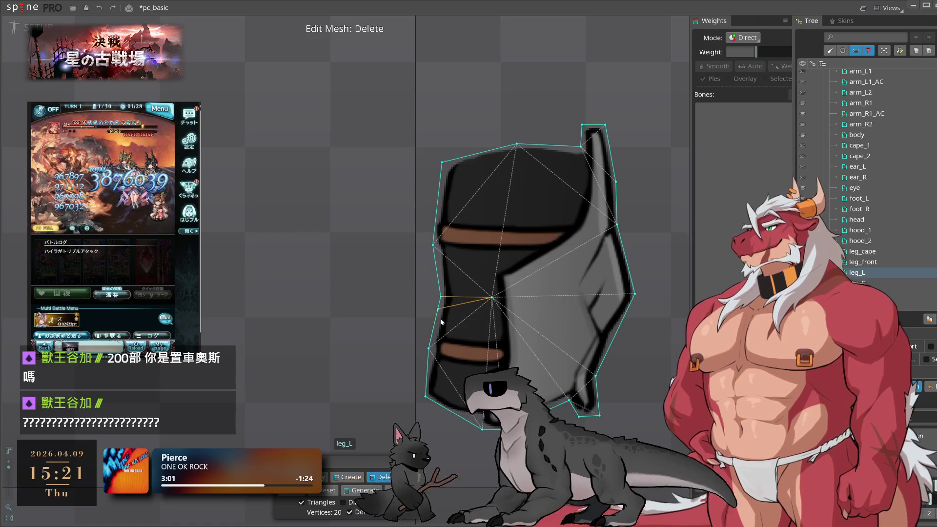
pyautogui.press('c')
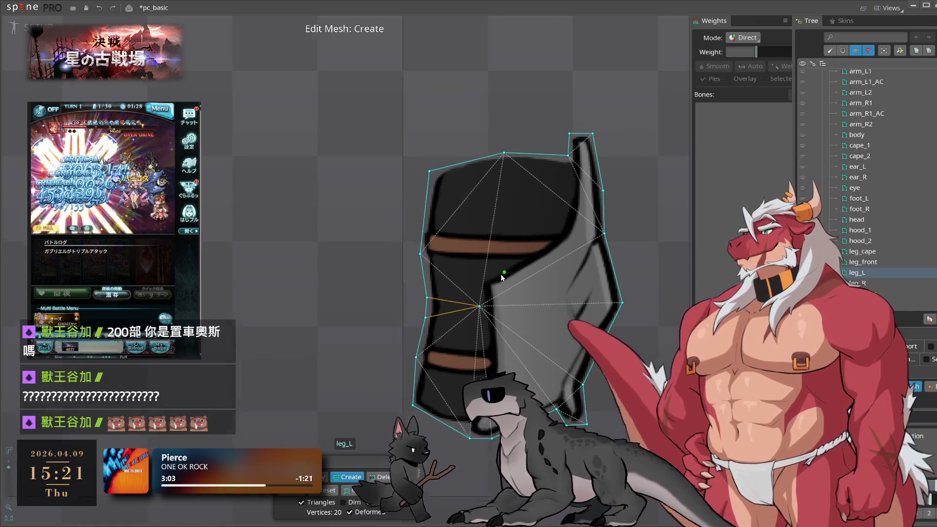
pyautogui.scroll(-1, 444, 298)
pyautogui.click(430, 274)
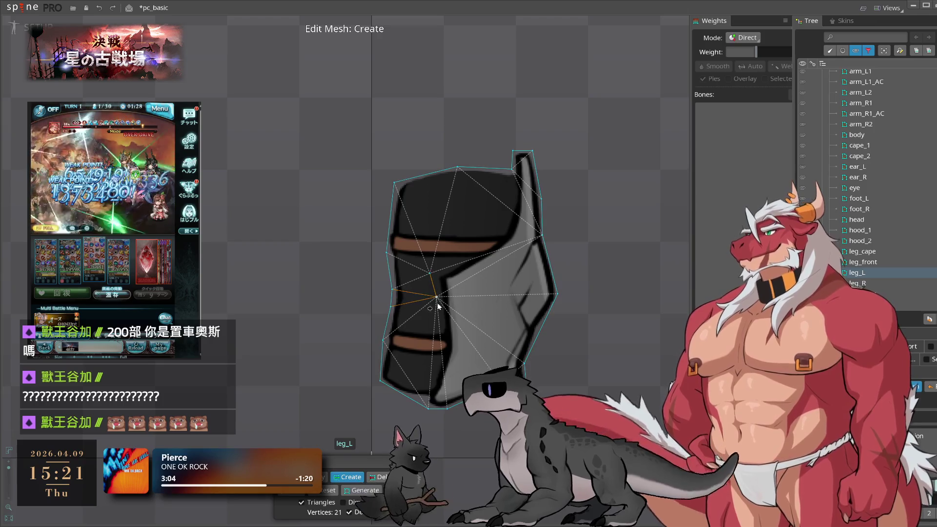
pyautogui.press('d')
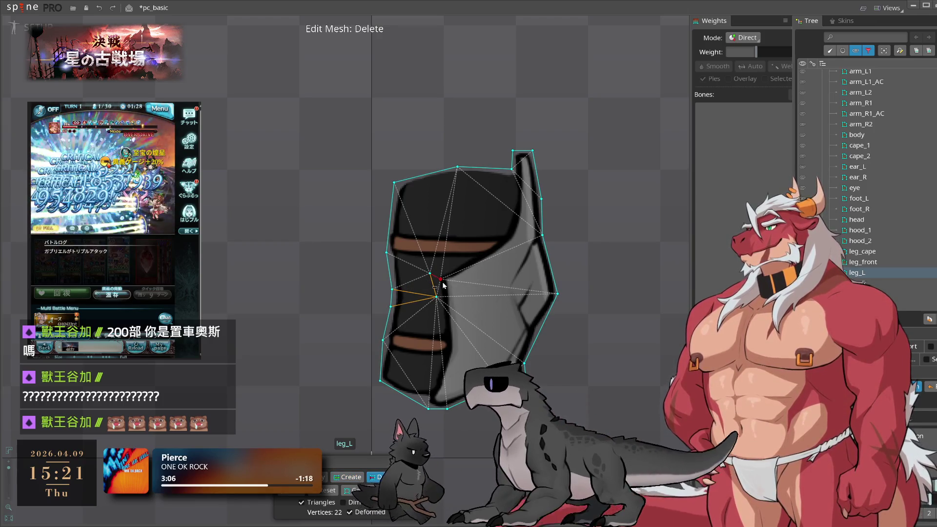
pyautogui.click(441, 280)
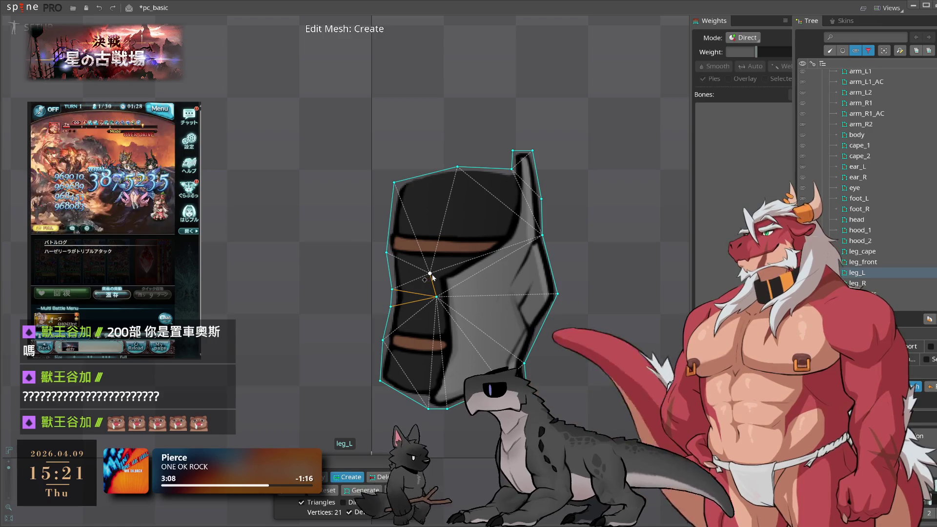
pyautogui.click(461, 263)
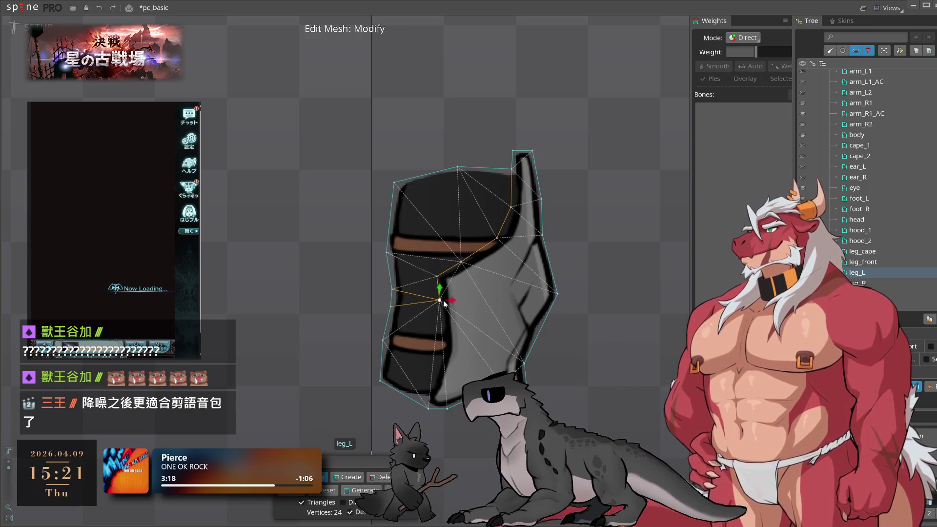
# Add another interior vertex and close leg_L mesh editing
pyautogui.press('c')
pyautogui.click(447, 344)
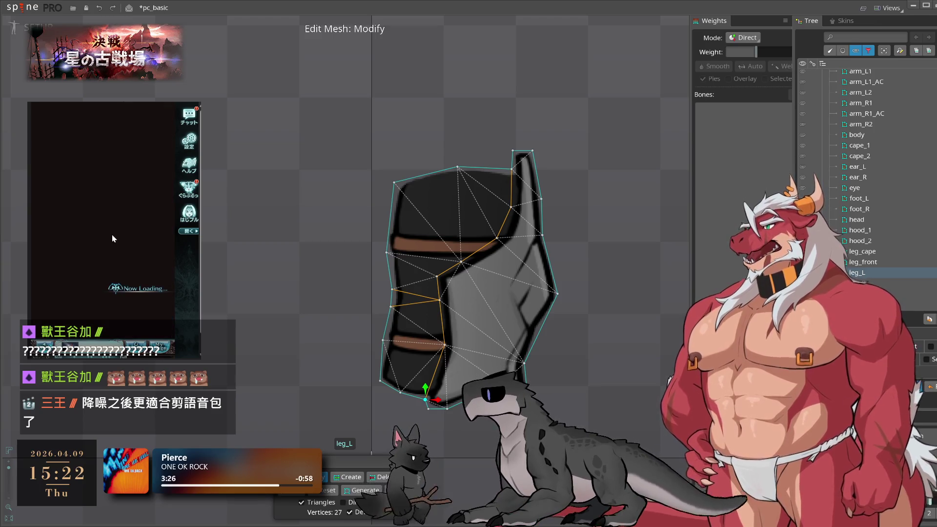
pyautogui.click(120, 231)
pyautogui.click(120, 230)
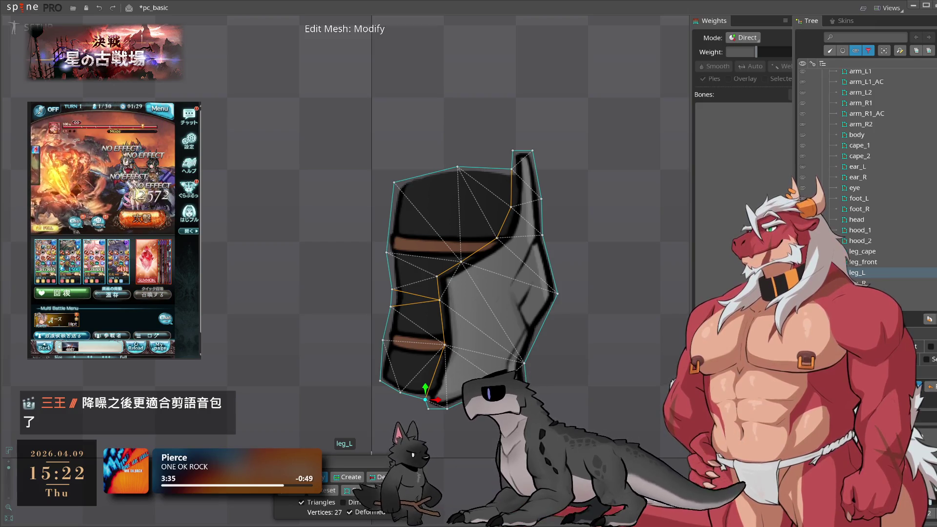
pyautogui.moveTo(469, 283); pyautogui.dragTo(519, 293)
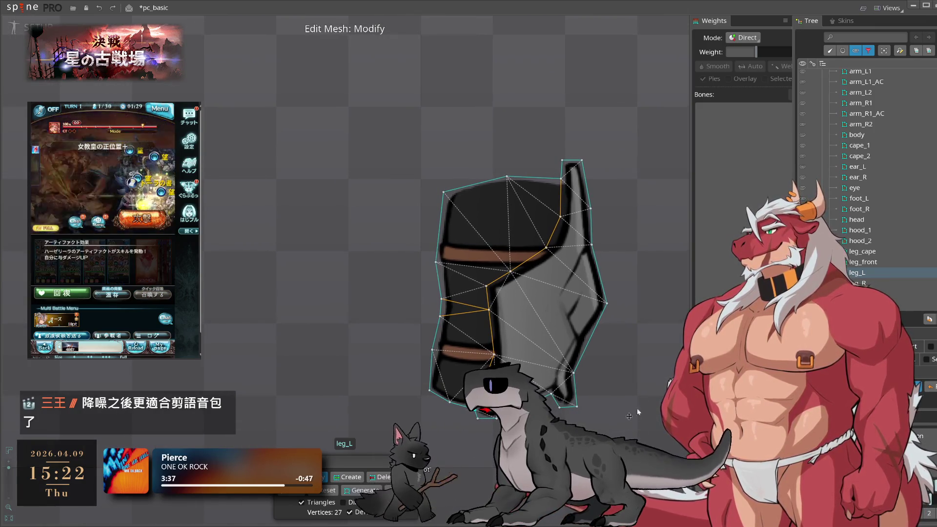
pyautogui.click(516, 293)
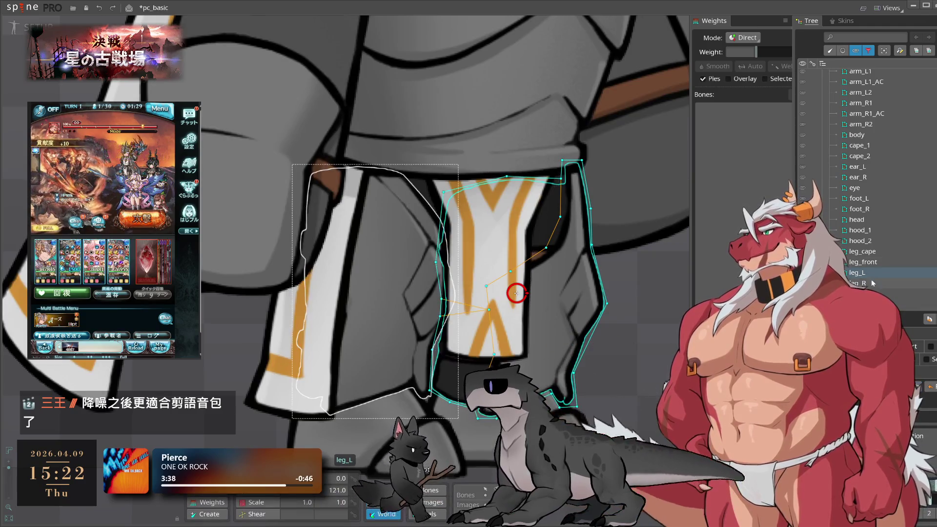
# Auto-trace leg_R's outline and add vertices inside it and along its left edge
pyautogui.click(372, 291)
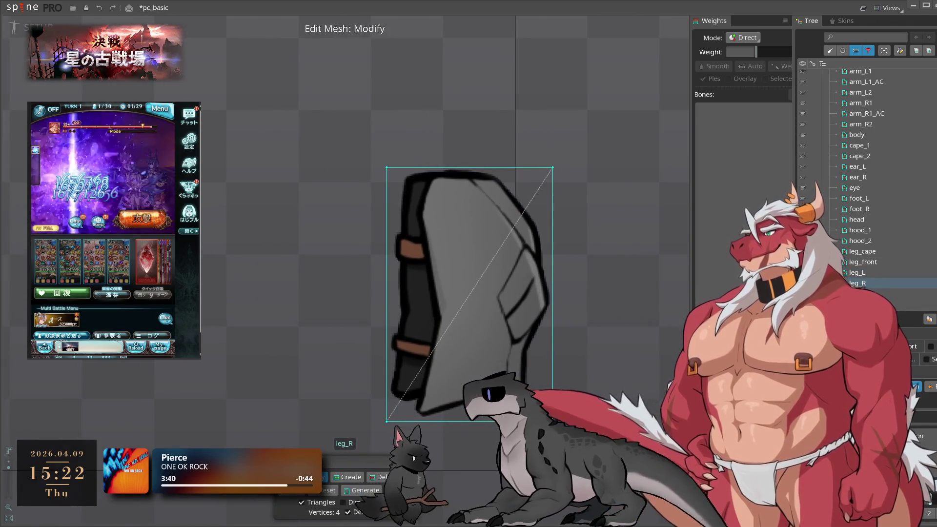
pyautogui.click(401, 490)
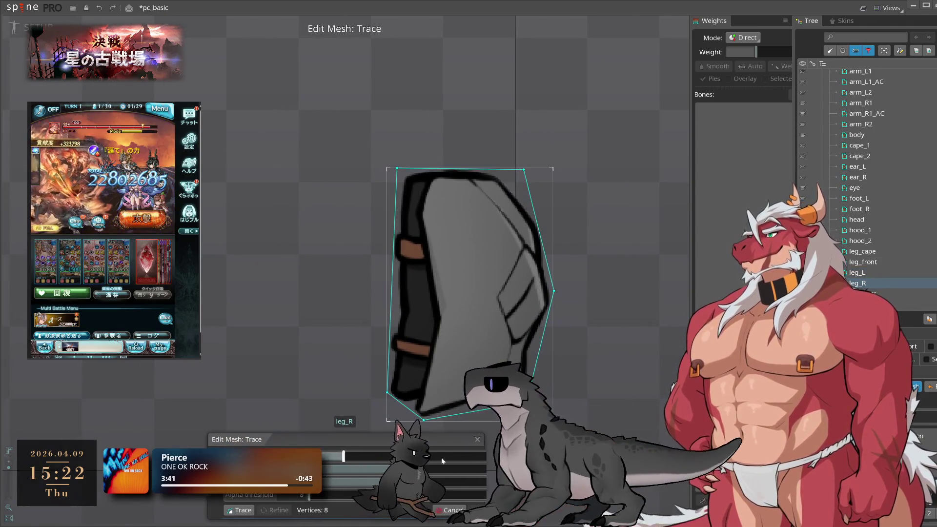
pyautogui.click(415, 510)
pyautogui.click(347, 477)
pyautogui.click(553, 296)
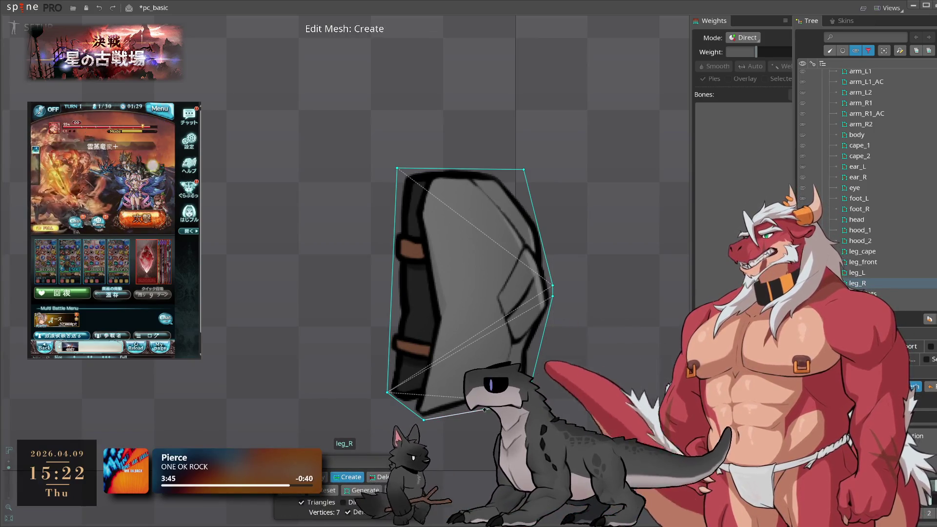
pyautogui.click(392, 295)
pyautogui.click(434, 313)
pyautogui.click(390, 318)
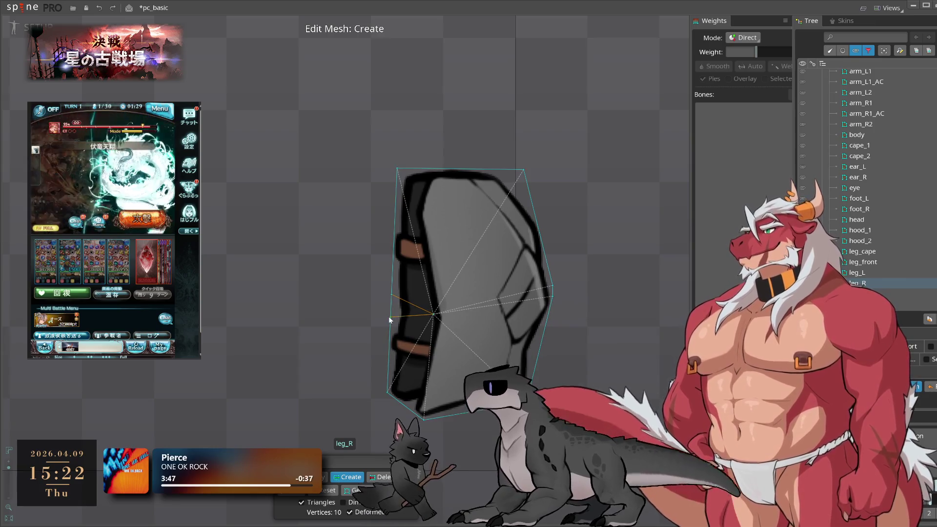
pyautogui.click(389, 355)
pyautogui.click(390, 343)
pyautogui.click(395, 317)
# Move the right-side vertices down onto the leg edge and add bottom-right vertices
pyautogui.press('c')
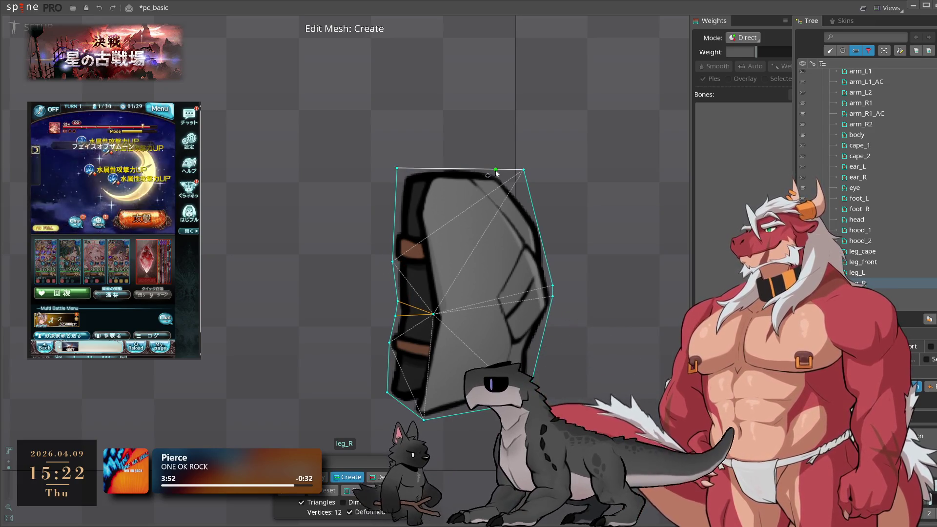
pyautogui.moveTo(525, 173); pyautogui.dragTo(541, 224)
pyautogui.moveTo(553, 296); pyautogui.dragTo(553, 316)
pyautogui.click(539, 360)
pyautogui.moveTo(540, 360); pyautogui.dragTo(528, 355)
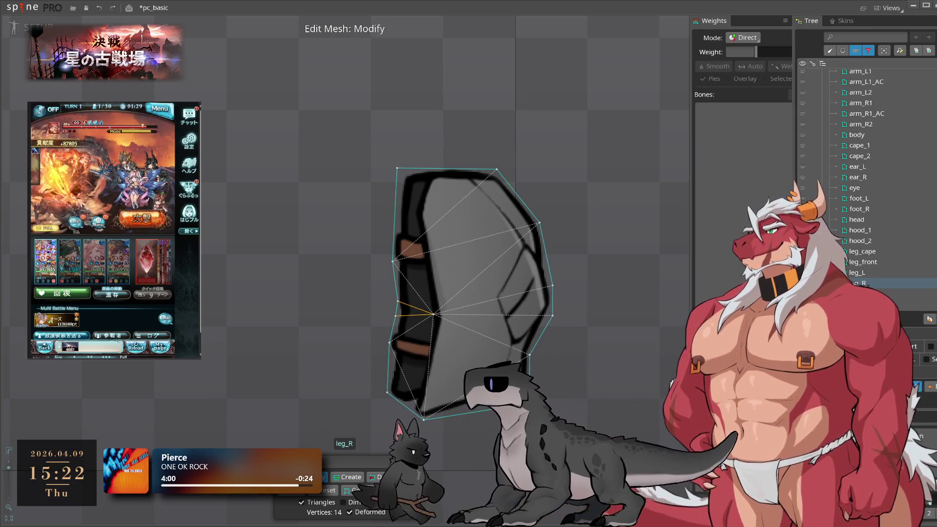
pyautogui.keyDown('ctrl'); pyautogui.click(529, 378); pyautogui.keyUp('ctrl')
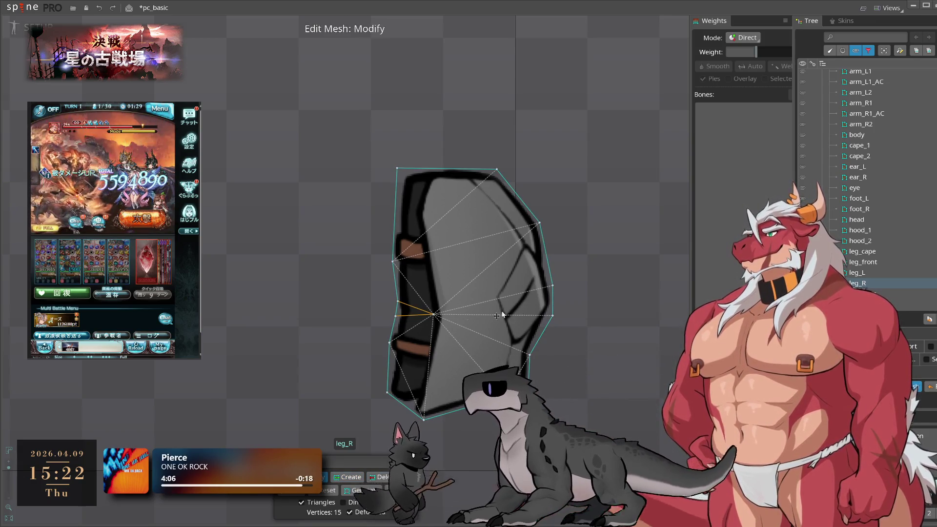
# Add interior vertices in the upper and lower leg, then leave mesh editing
pyautogui.click(413, 214)
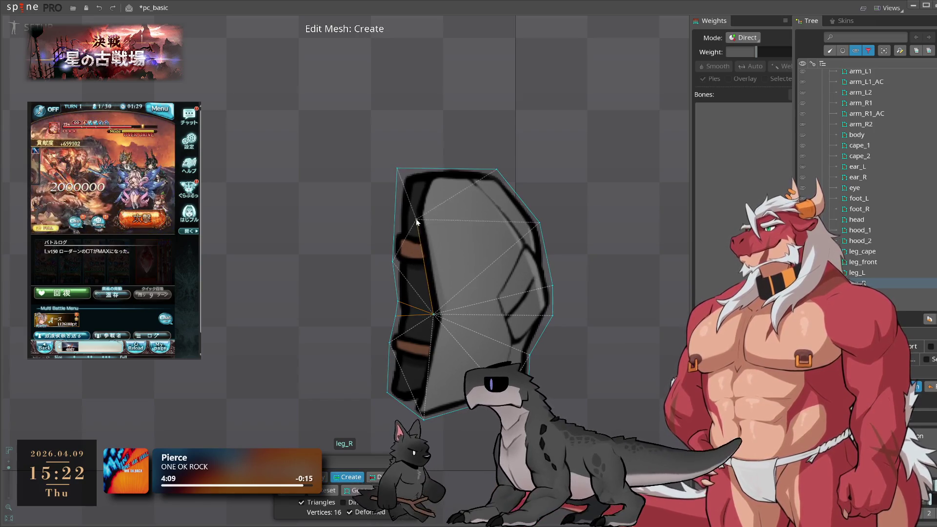
pyautogui.click(423, 171)
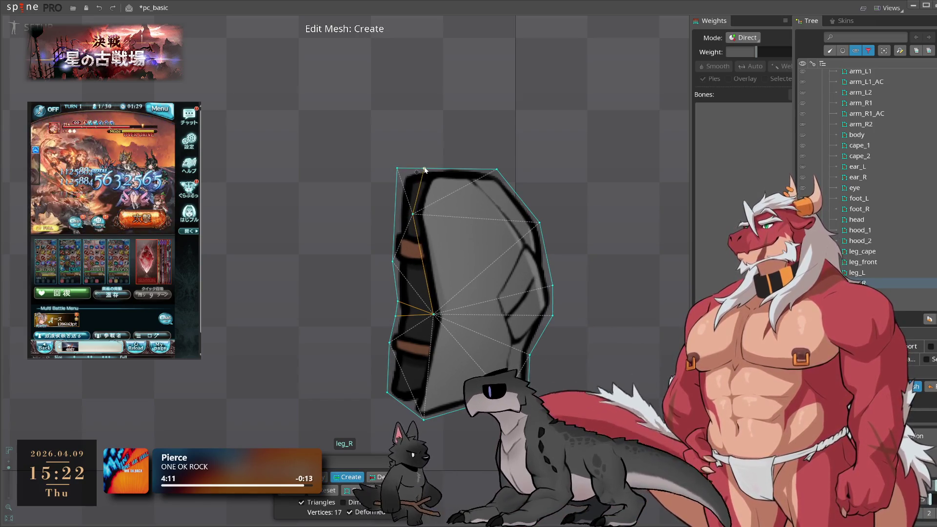
pyautogui.click(426, 361)
pyautogui.click(418, 382)
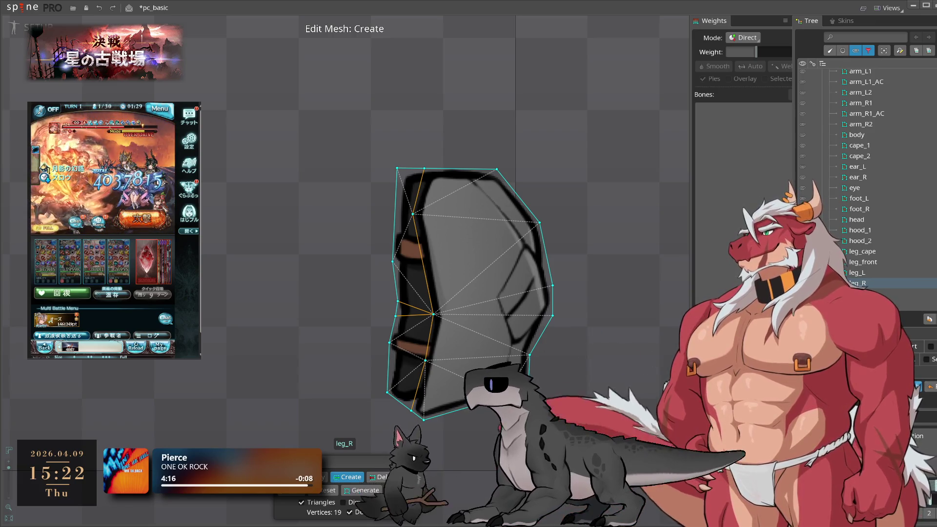
pyautogui.scroll(-5, 464, 293)
pyautogui.click(417, 392)
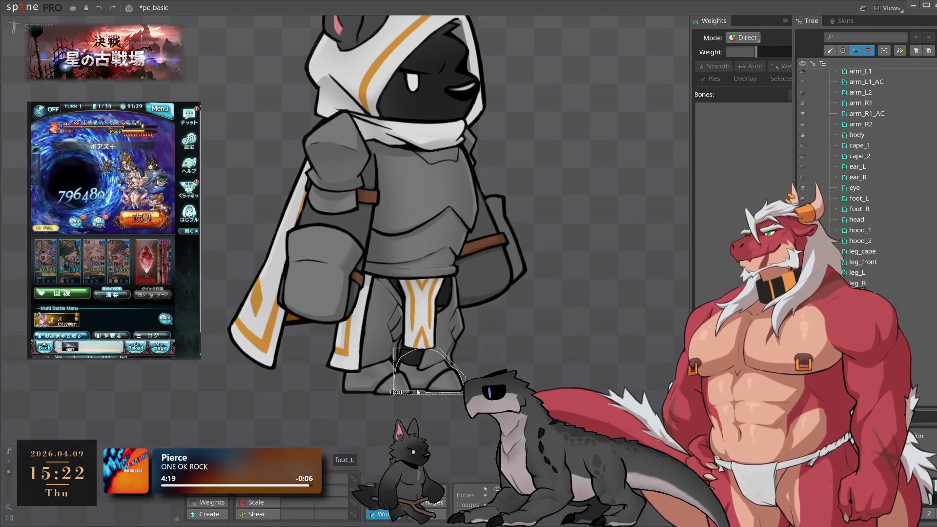
# Show the full skeleton hierarchy in the tree and select the G_hero_s_paladin skeleton
pyautogui.scroll(2, 391, 388)
pyautogui.scroll(-2, 303, 131)
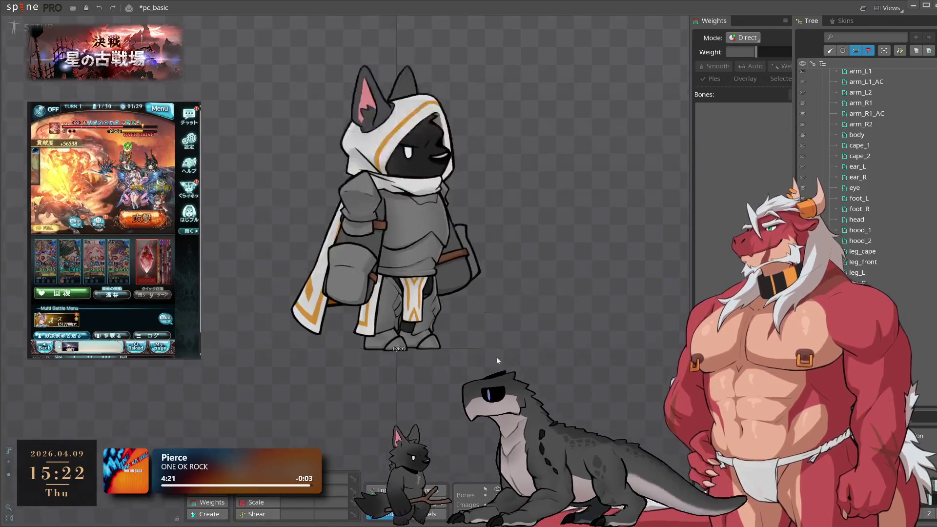
pyautogui.moveTo(342, 244); pyautogui.dragTo(488, 244)
pyautogui.scroll(1, 859, 147)
pyautogui.click(856, 51)
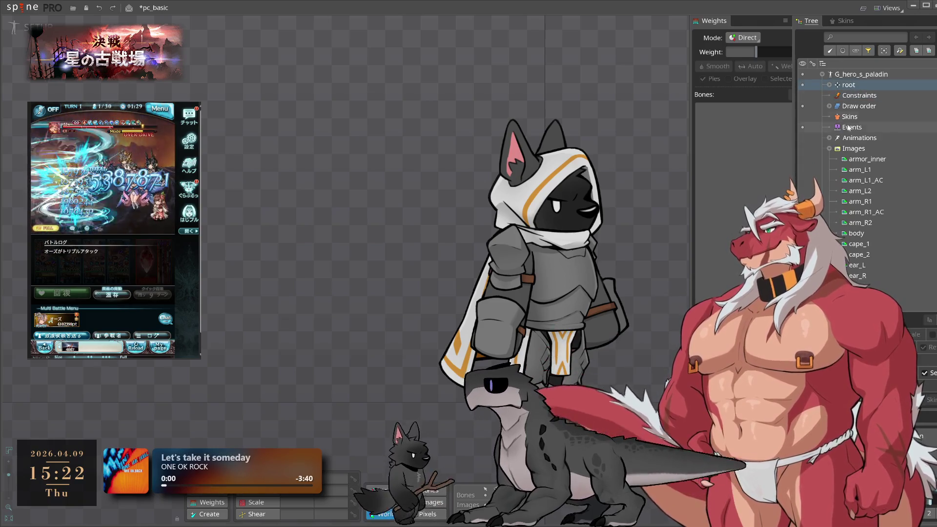
pyautogui.click(830, 149)
pyautogui.click(857, 75)
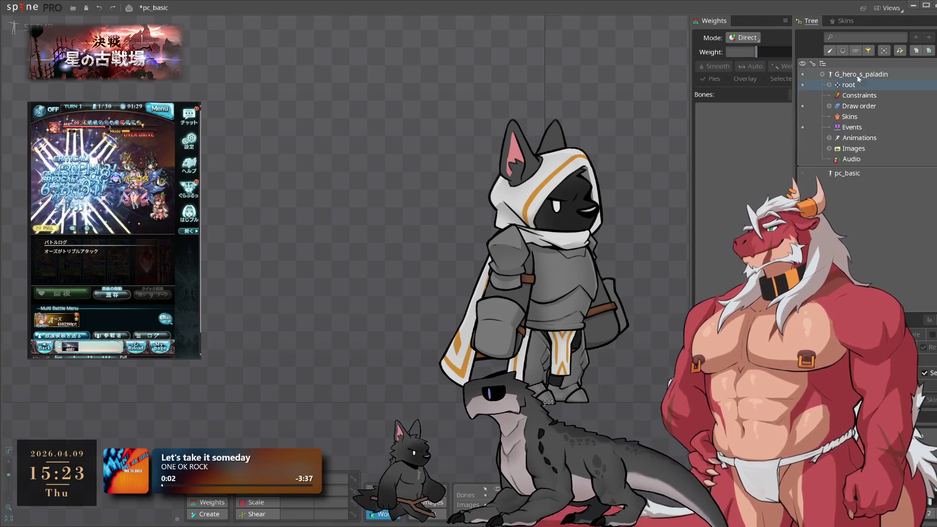
pyautogui.click(822, 174)
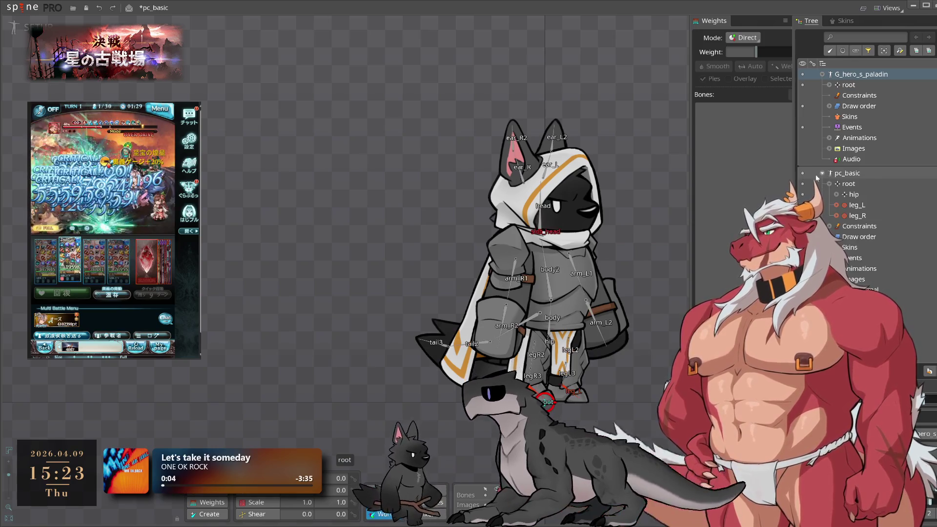
# Rename G_hero_s_paladin to G_hero_s_paladin2
pyautogui.press('F2')
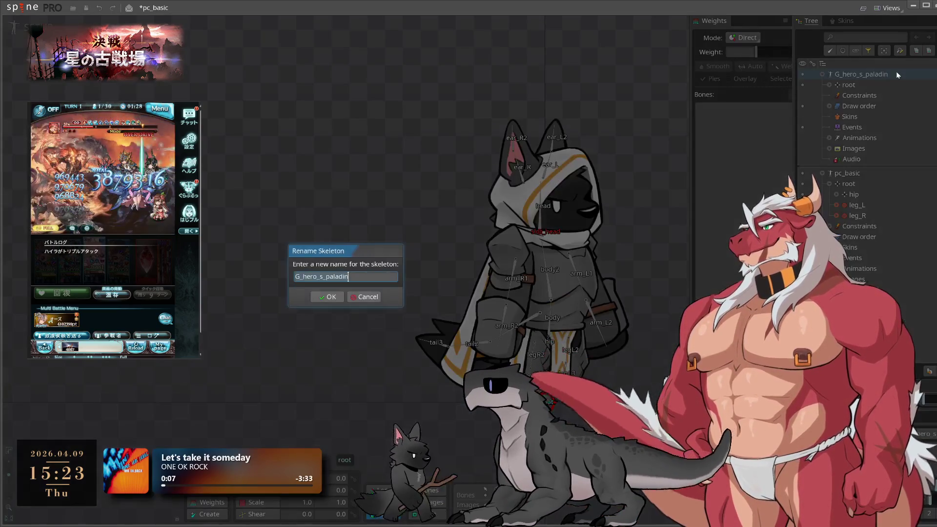
pyautogui.write('2')
pyautogui.click(328, 297)
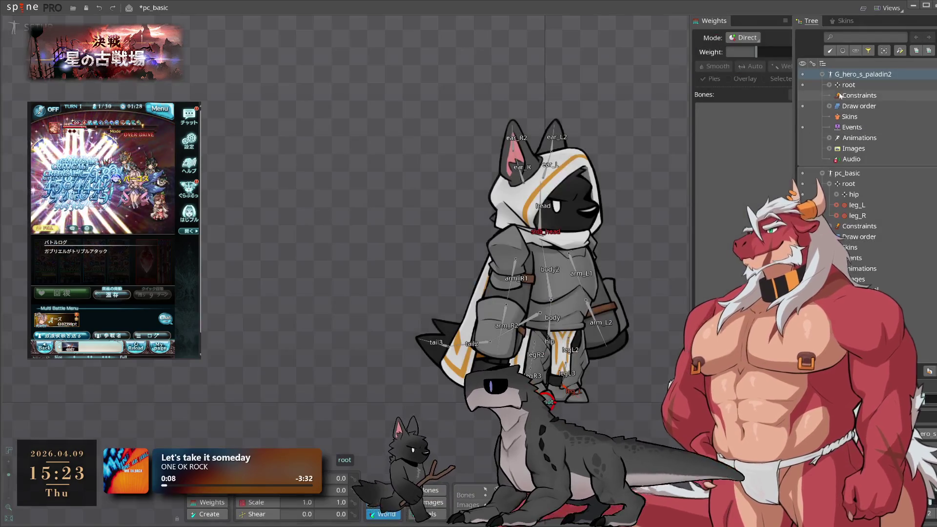
pyautogui.press('F2')
# Rename the pc_basic skeleton to G_hero_s_paladin by pasting the name
pyautogui.click(358, 297)
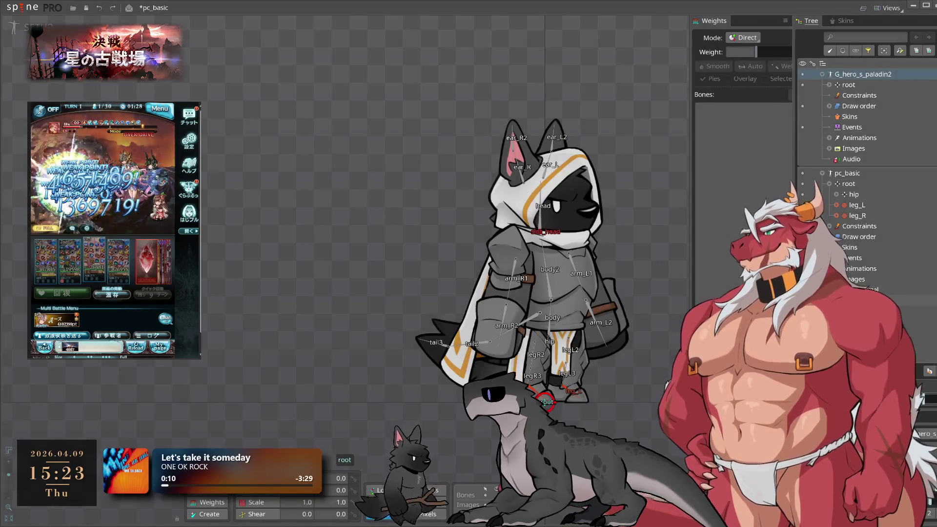
pyautogui.click(847, 174)
pyautogui.press('F2')
pyautogui.write('G_hero_s_paladin2')
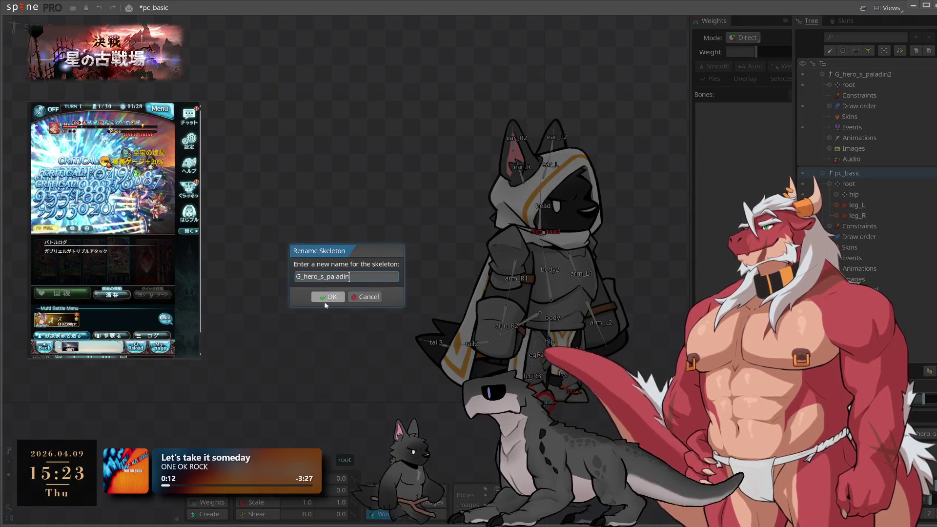
pyautogui.click(327, 298)
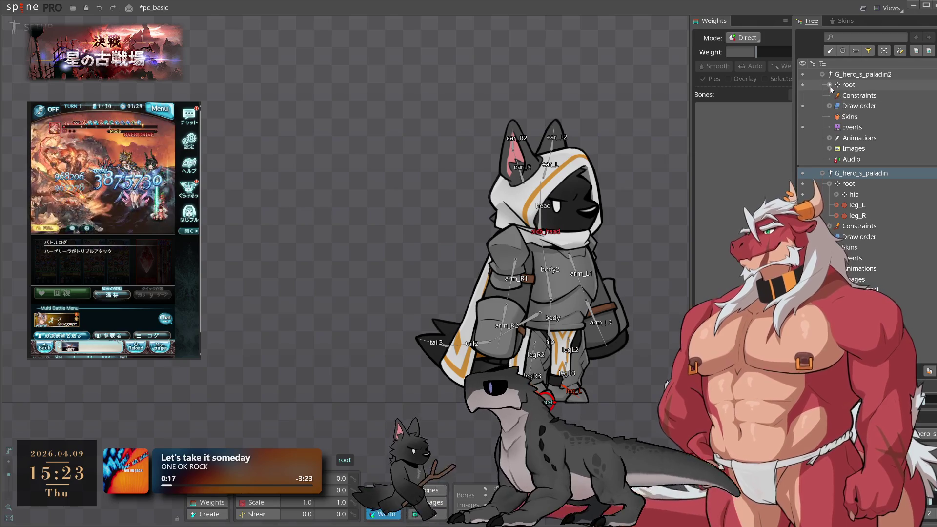
pyautogui.click(830, 86)
pyautogui.scroll(-2, 869, 220)
# Pan the viewport to reveal the missing hand slot images and select the right leg bone
pyautogui.scroll(3, 868, 218)
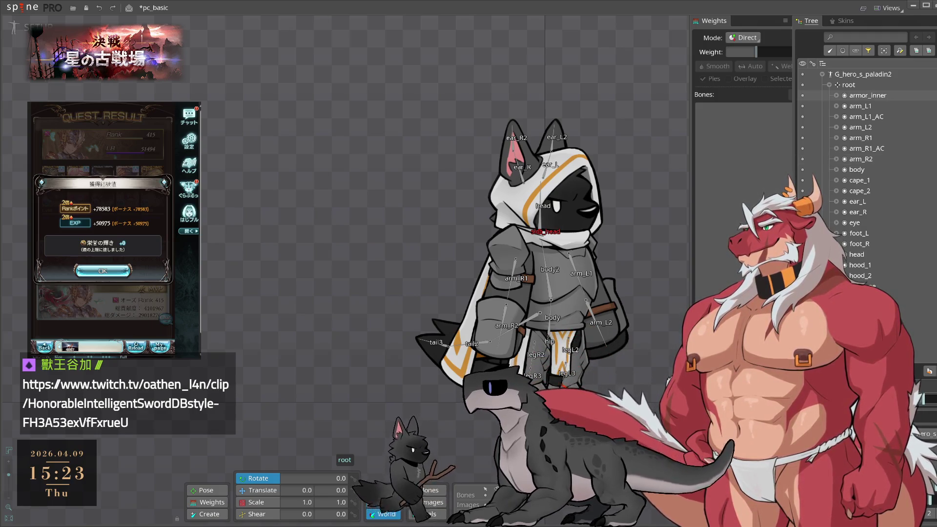
pyautogui.moveTo(637, 374); pyautogui.dragTo(488, 392)
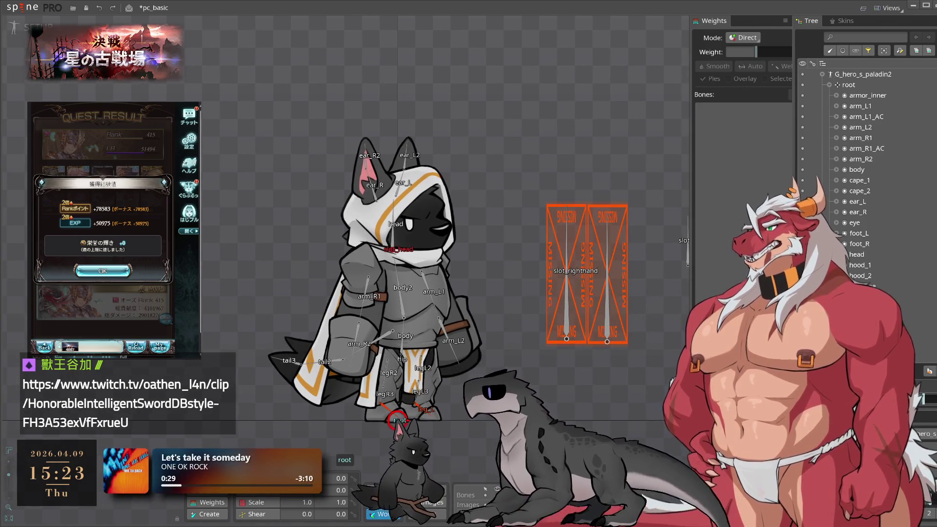
pyautogui.click(102, 271)
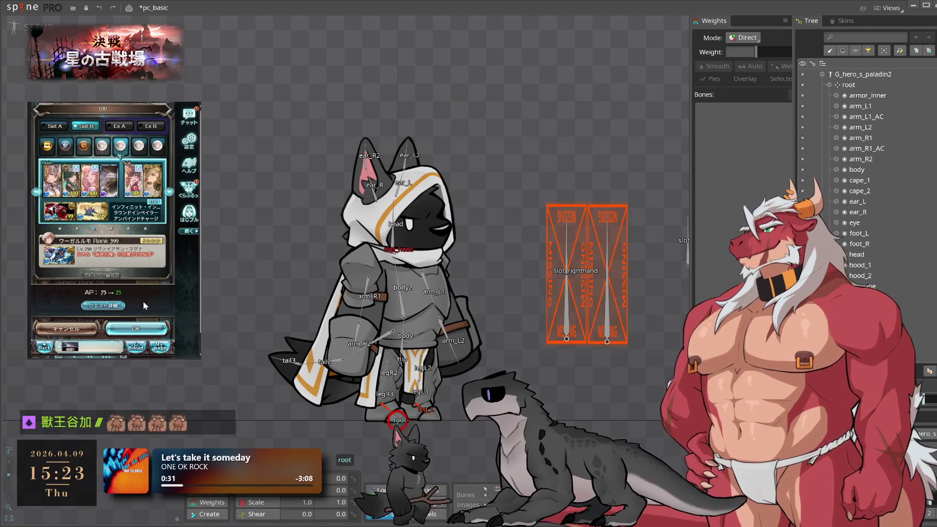
pyautogui.click(139, 330)
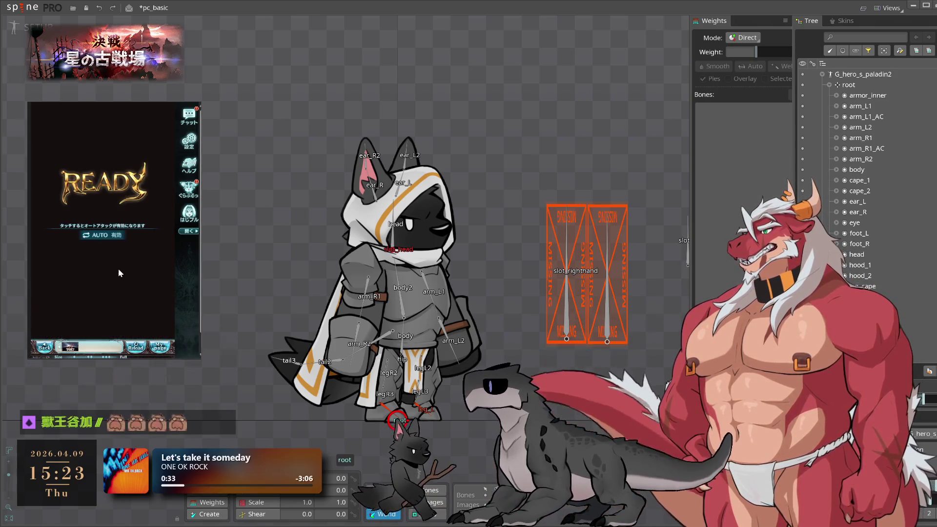
pyautogui.moveTo(610, 349); pyautogui.dragTo(552, 361)
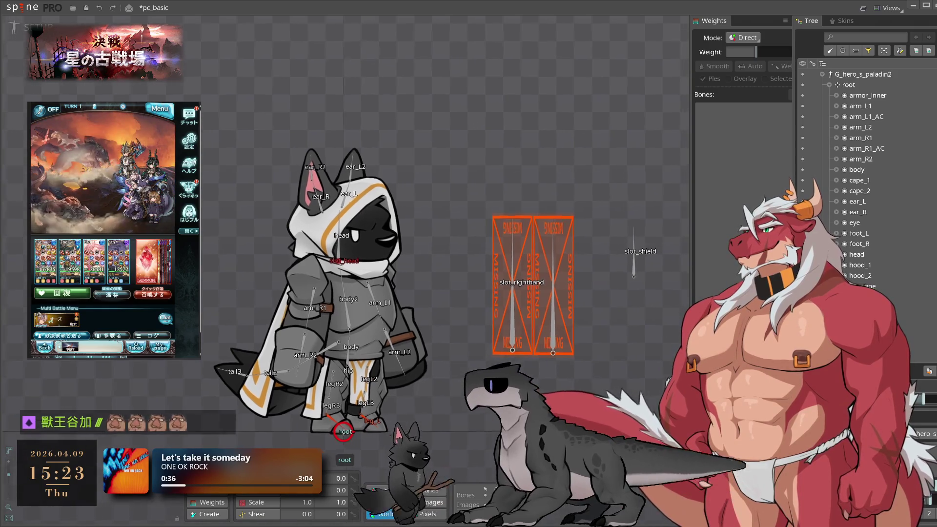
pyautogui.click(329, 387)
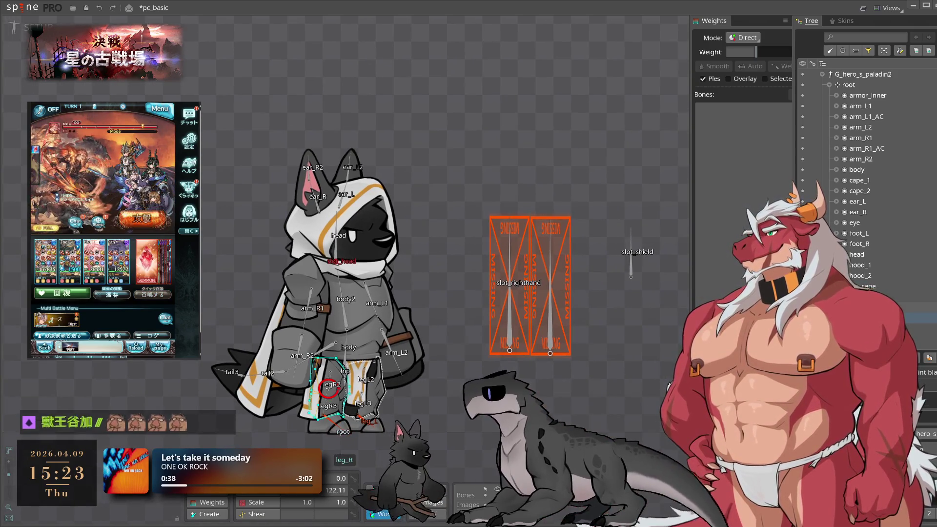
# Select the armor_inner through leg_R attachments and the second skeleton's root bone, then collapse G_hero_s_paladin2
pyautogui.keyDown('shift'); pyautogui.click(858, 96); pyautogui.keyUp('shift')
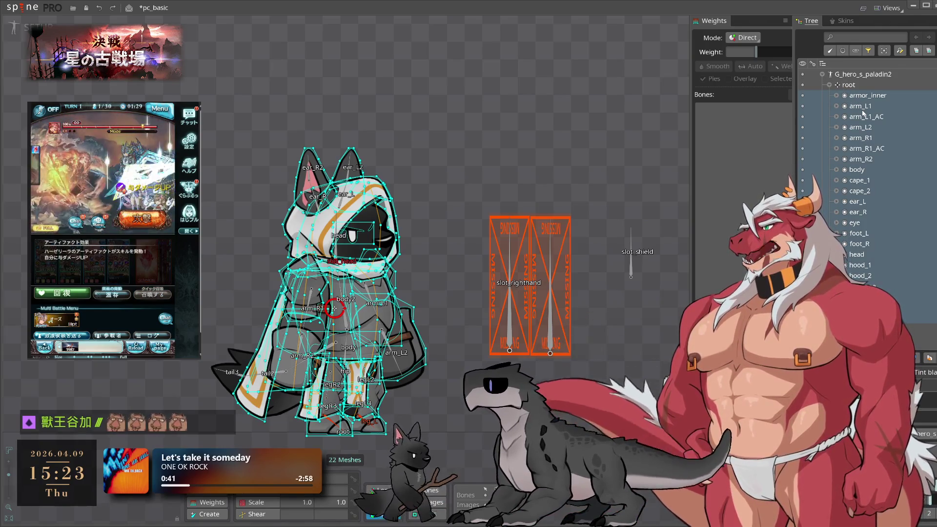
pyautogui.moveTo(864, 114)
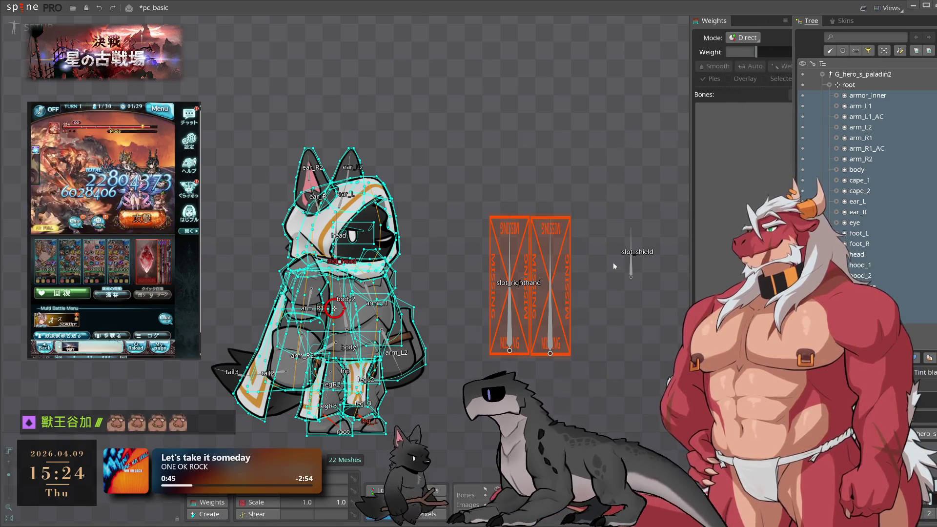
pyautogui.click(829, 85)
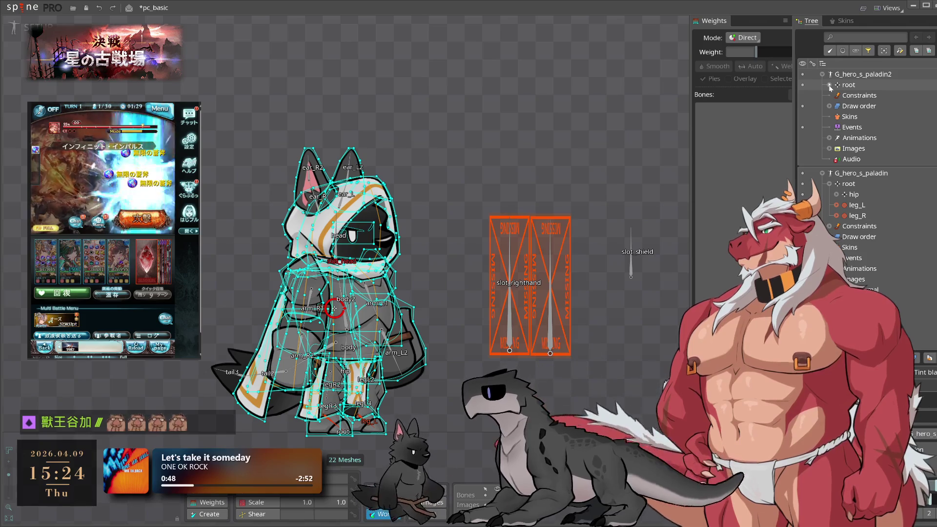
pyautogui.click(830, 184)
pyautogui.click(850, 184)
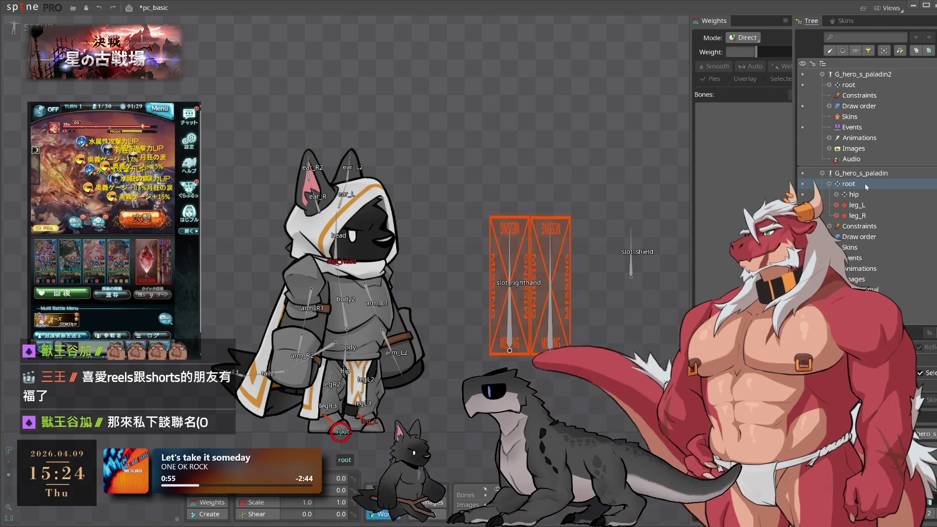
pyautogui.click(823, 74)
# List G_hero_s_paladin's slots and select arm_R2 together with the arm_L1 mesh
pyautogui.click(842, 51)
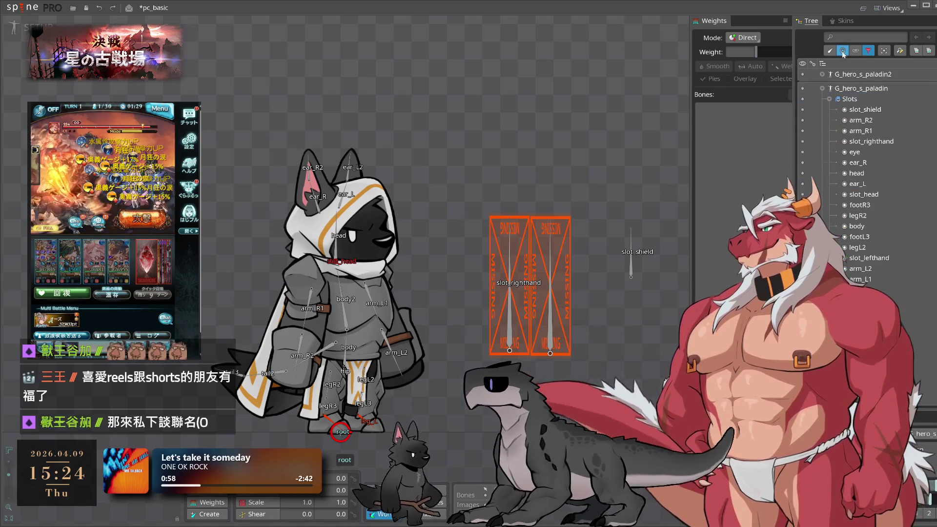
pyautogui.click(873, 123)
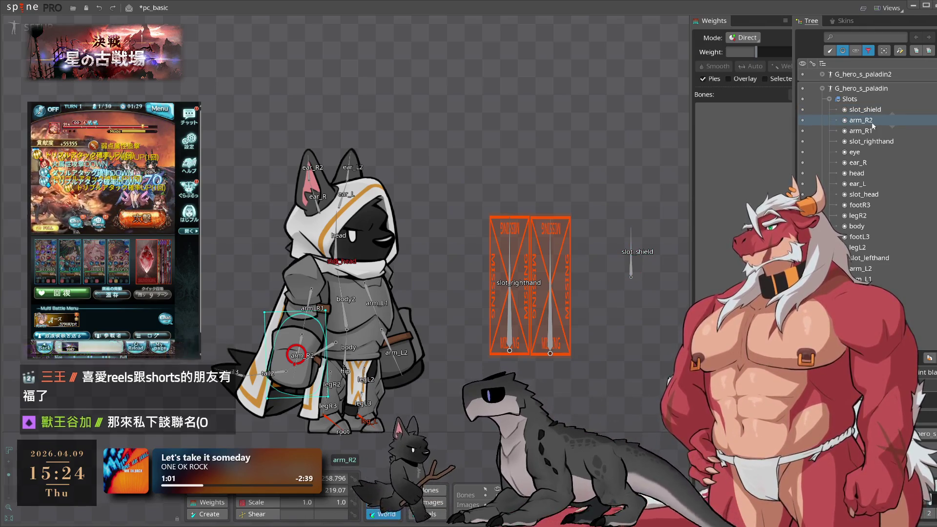
pyautogui.moveTo(874, 126)
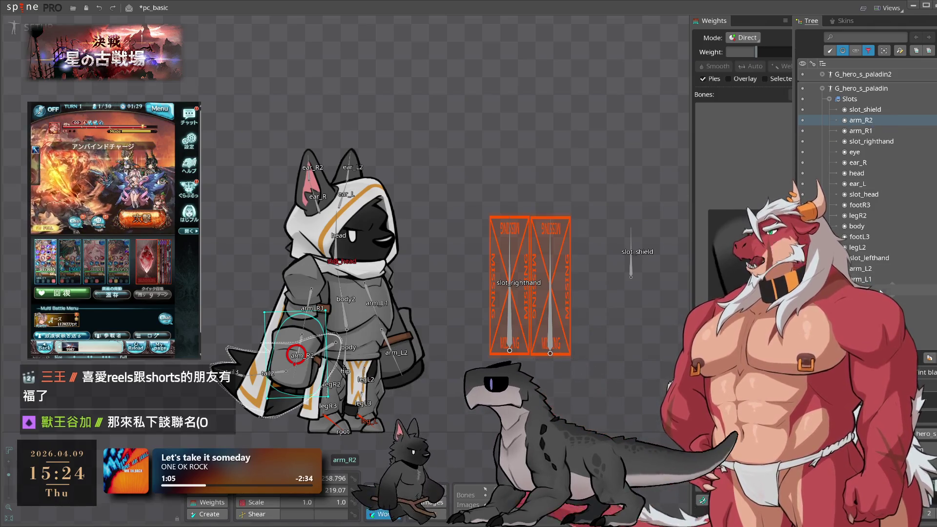
pyautogui.keyDown('ctrl'); pyautogui.click(871, 279); pyautogui.keyUp('ctrl')
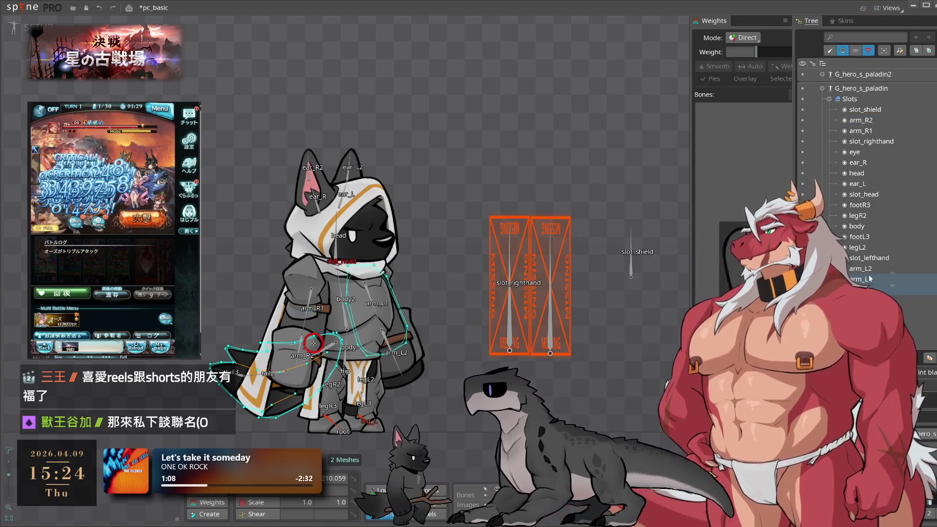
# Select the remaining body slots (legL2, footL3, footR3, head-area and arm slots) and delete them
pyautogui.keyDown('ctrl'); pyautogui.click(865, 249); pyautogui.keyUp('ctrl')
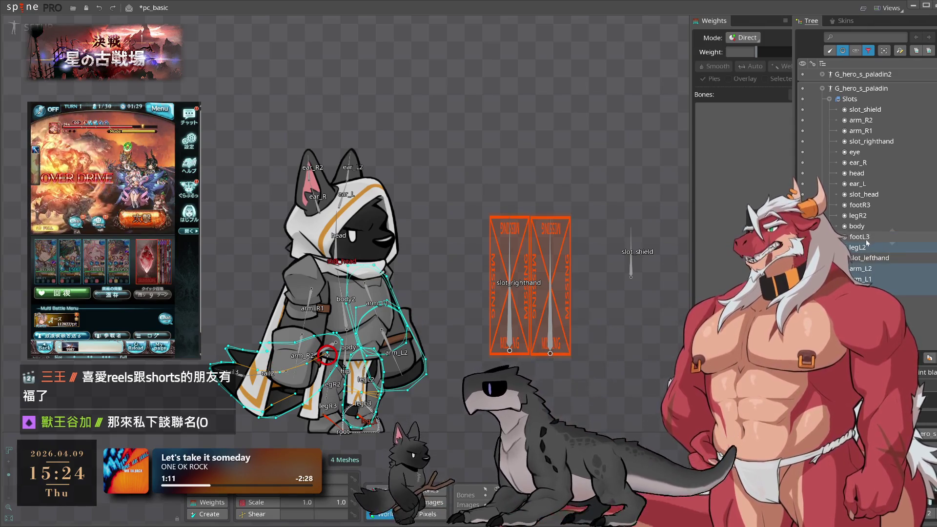
pyautogui.keyDown('ctrl'); pyautogui.click(865, 239); pyautogui.keyUp('ctrl')
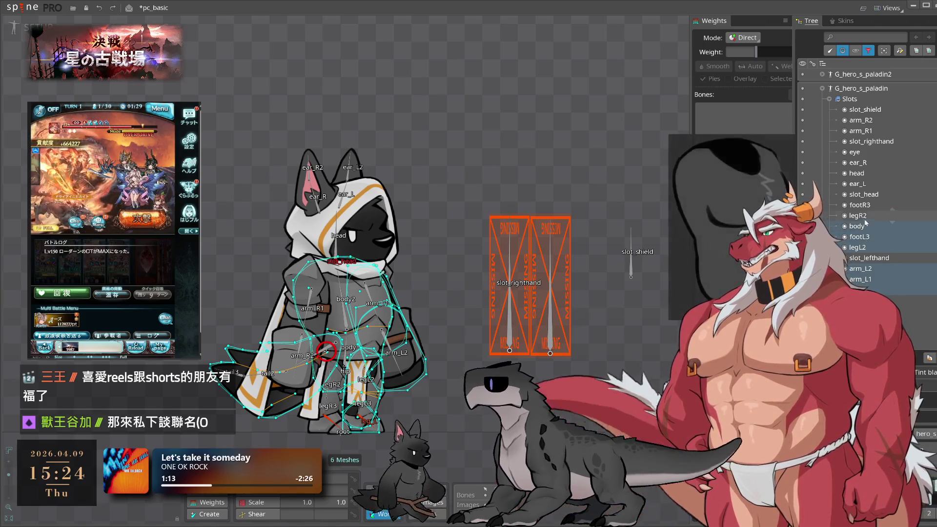
pyautogui.keyDown('ctrl'); pyautogui.click(871, 210); pyautogui.keyUp('ctrl')
pyautogui.keyDown('ctrl'); pyautogui.click(864, 194); pyautogui.keyUp('ctrl')
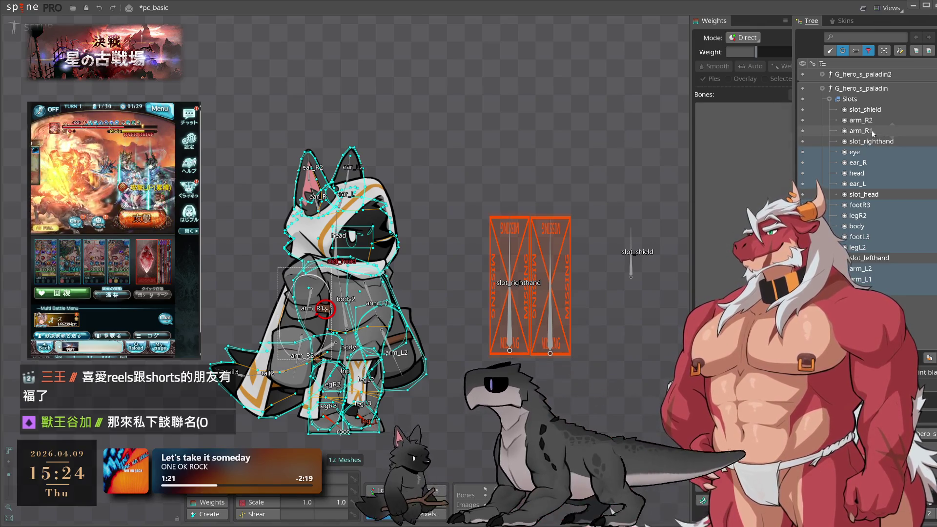
pyautogui.keyDown('ctrl'); pyautogui.click(872, 131); pyautogui.keyUp('ctrl')
pyautogui.keyDown('ctrl'); pyautogui.click(874, 121); pyautogui.keyUp('ctrl')
pyautogui.press('Delete')
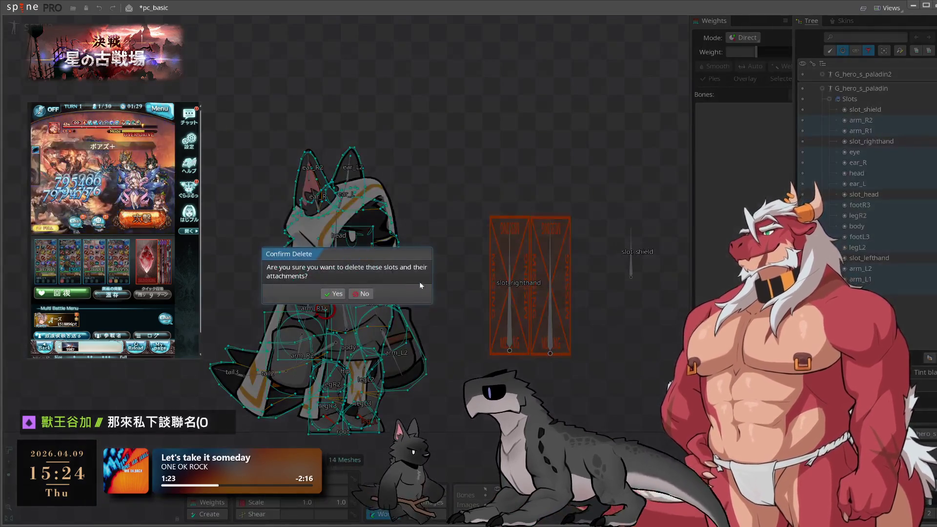
pyautogui.click(333, 294)
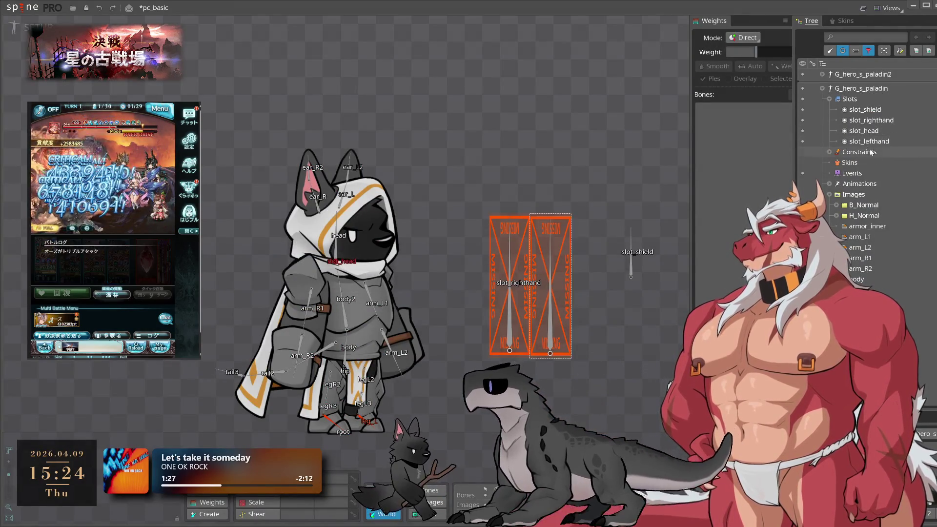
# Expand G_hero_s_paladin2 with the slots filter off and select the 22 slots armor_inner through leg_R
pyautogui.click(823, 75)
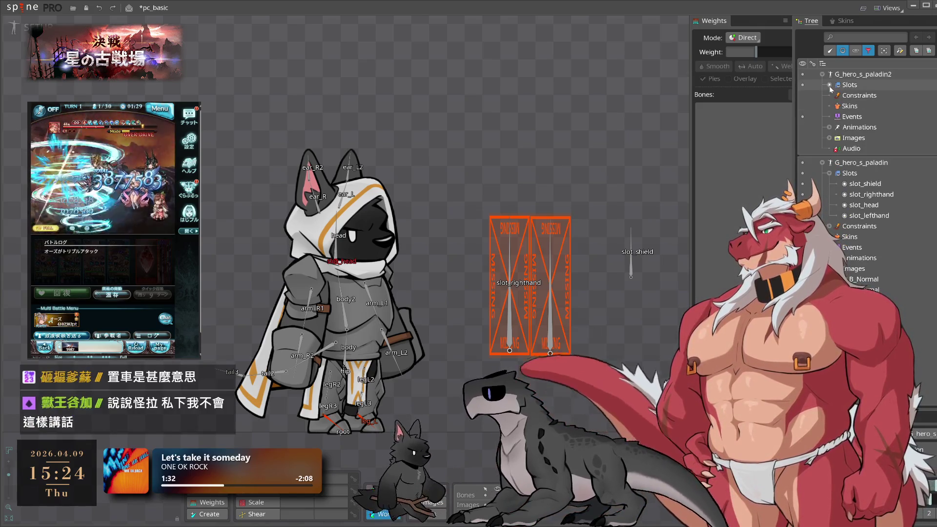
pyautogui.click(830, 85)
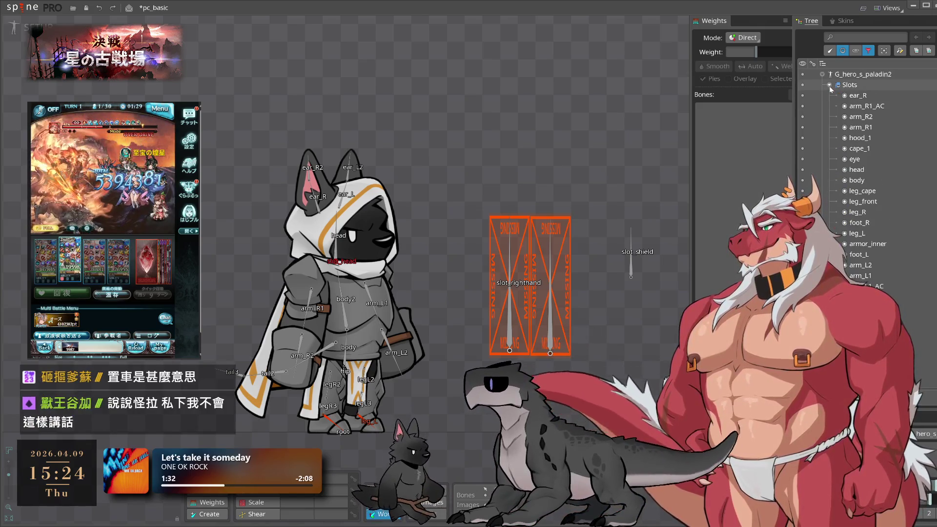
pyautogui.click(845, 54)
pyautogui.click(868, 95)
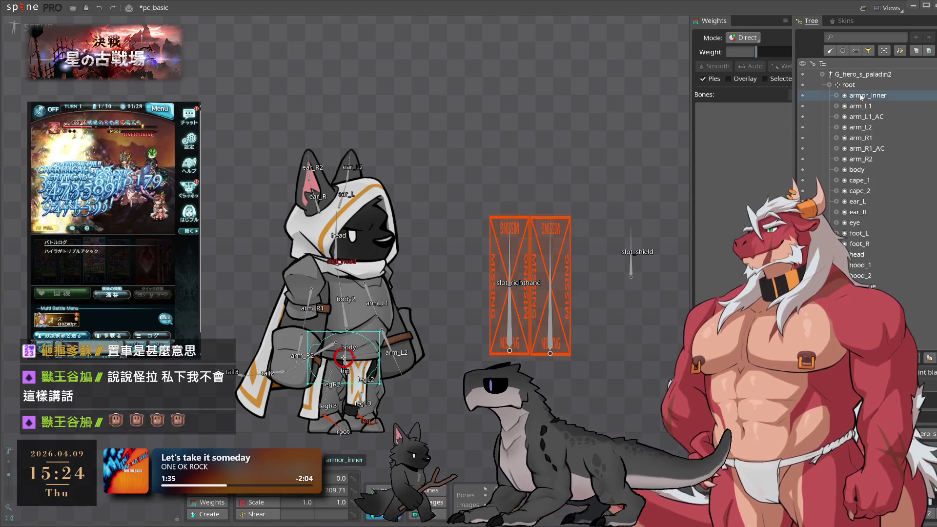
pyautogui.scroll(-3, 864, 196)
pyautogui.keyDown('shift'); pyautogui.click(863, 223); pyautogui.keyUp('shift')
pyautogui.moveTo(906, 171)
pyautogui.mouseDown()
pyautogui.moveTo(885, 112)
pyautogui.moveTo(881, 229)
pyautogui.moveTo(894, 212)
pyautogui.mouseUp()
# Expand and select the Images folder in the Tree
pyautogui.scroll(5, 885, 210)
pyautogui.scroll(-5, 884, 208)
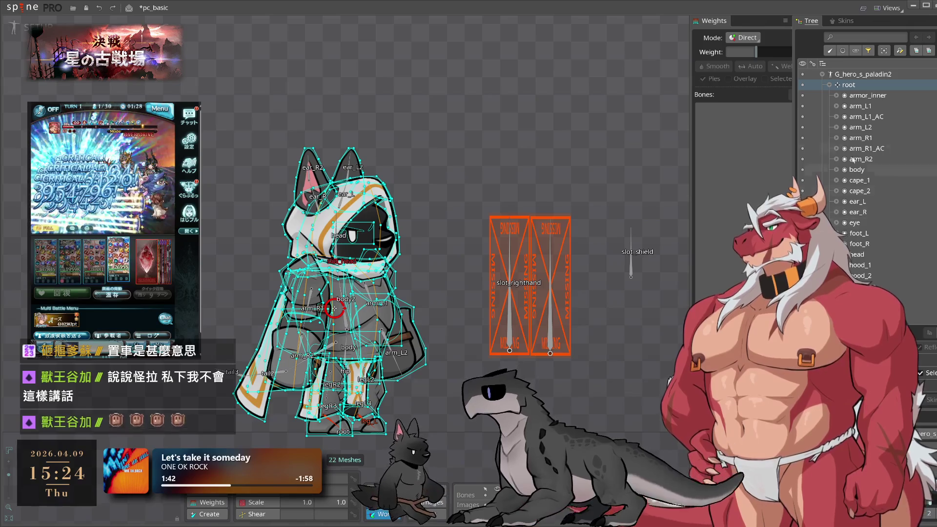
pyautogui.click(829, 178)
pyautogui.scroll(-3, 869, 196)
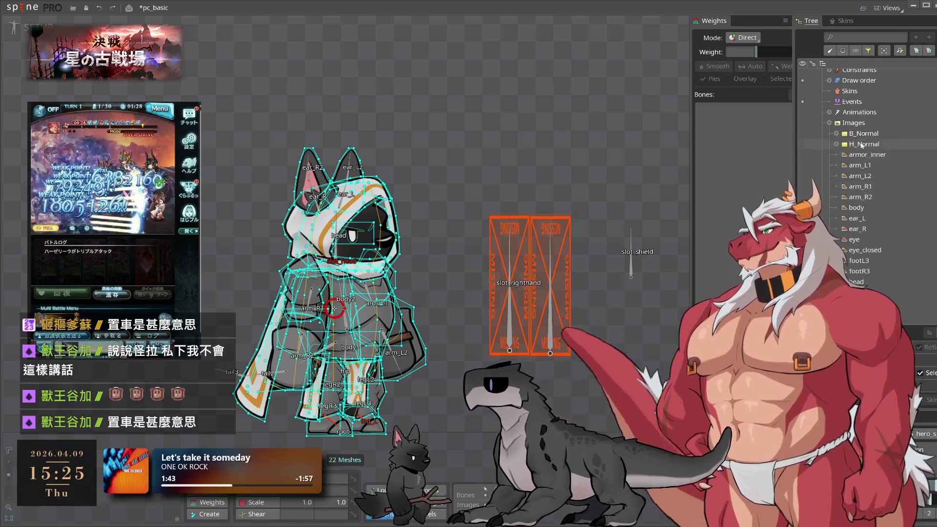
pyautogui.click(854, 123)
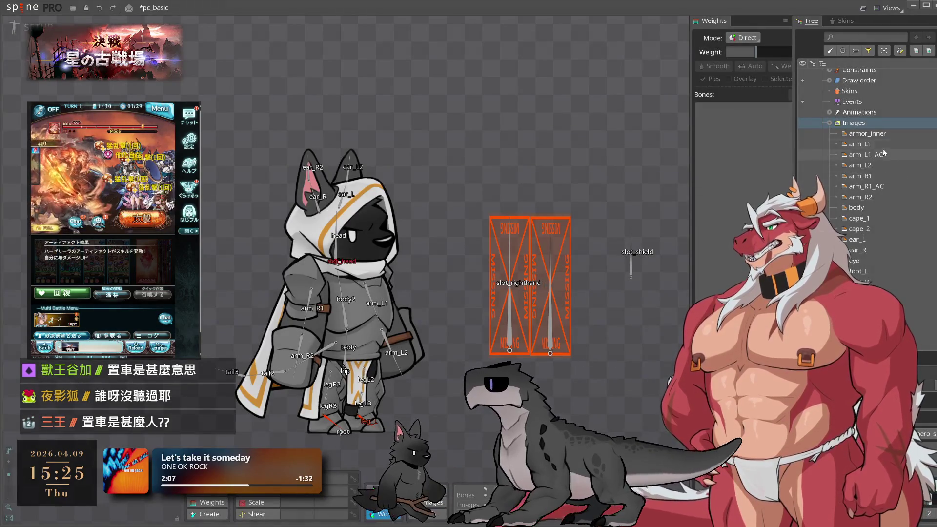
pyautogui.scroll(-4, 879, 244)
pyautogui.scroll(15, 893, 291)
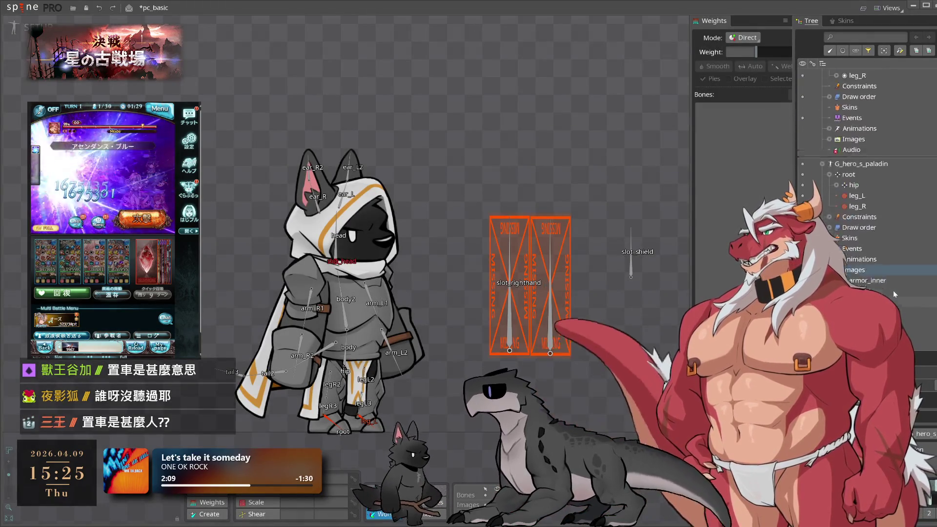
pyautogui.scroll(-5, 894, 291)
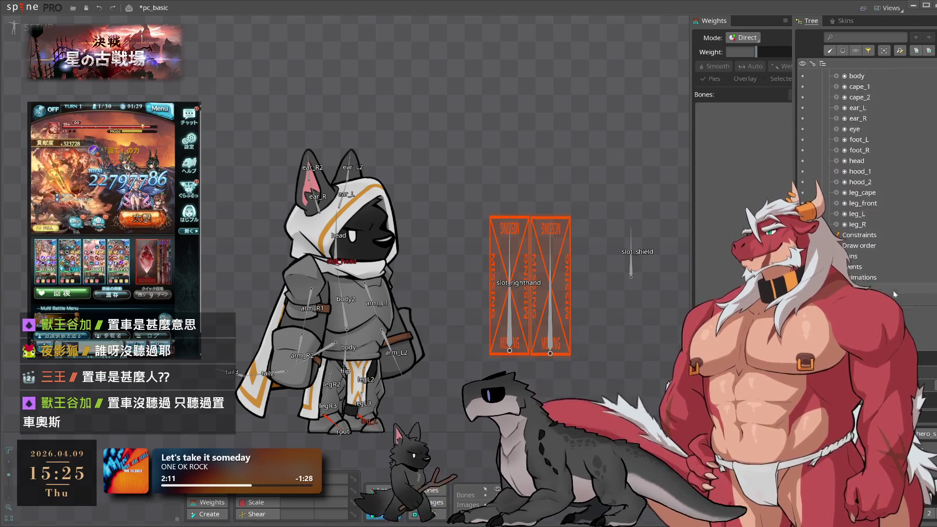
# Check slot_righthand and the pc_wpn_dagger image, then drag the 22 slots onto G_hero_s_paladin's root
pyautogui.click(523, 284)
pyautogui.scroll(-10, 904, 269)
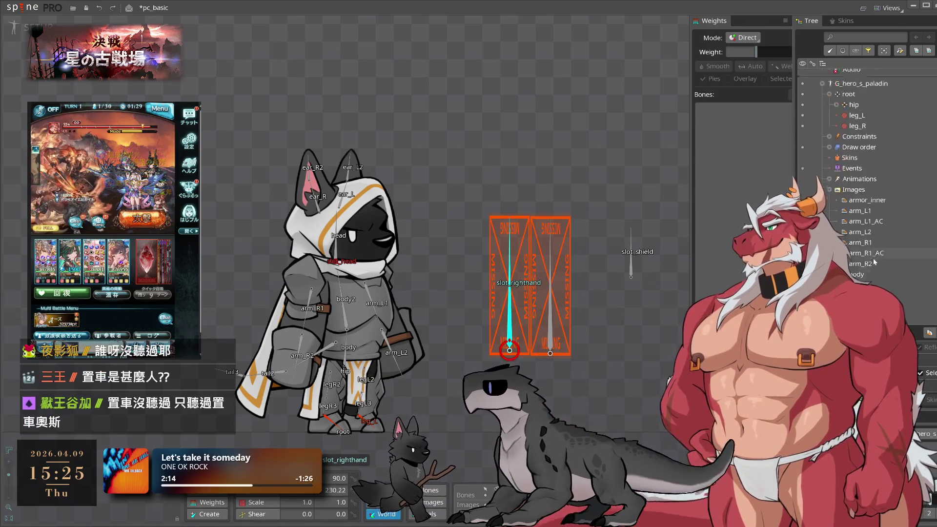
pyautogui.scroll(-1, 878, 205)
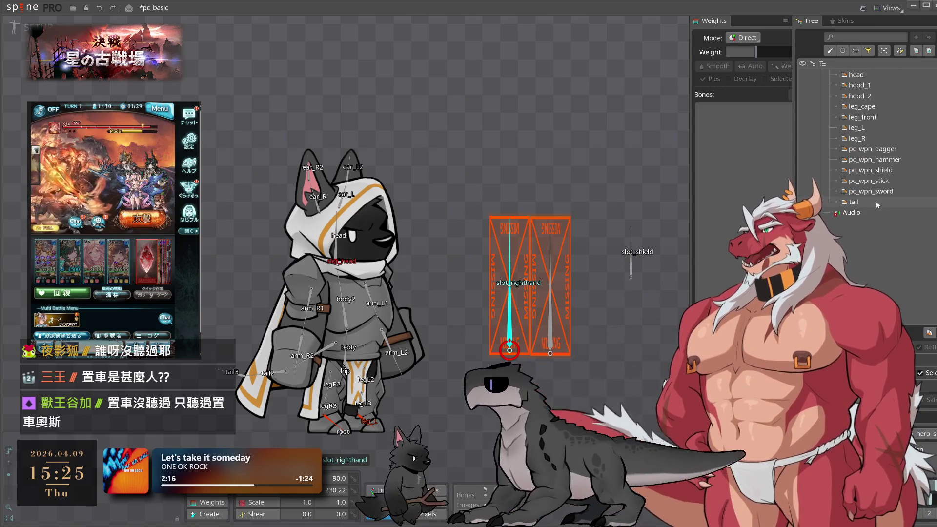
pyautogui.click(874, 149)
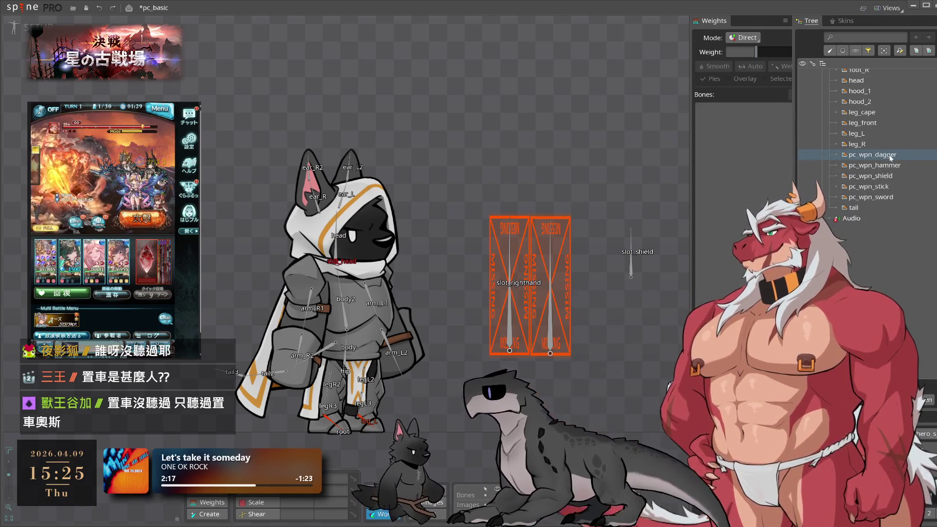
pyautogui.scroll(8, 879, 188)
pyautogui.scroll(15, 878, 188)
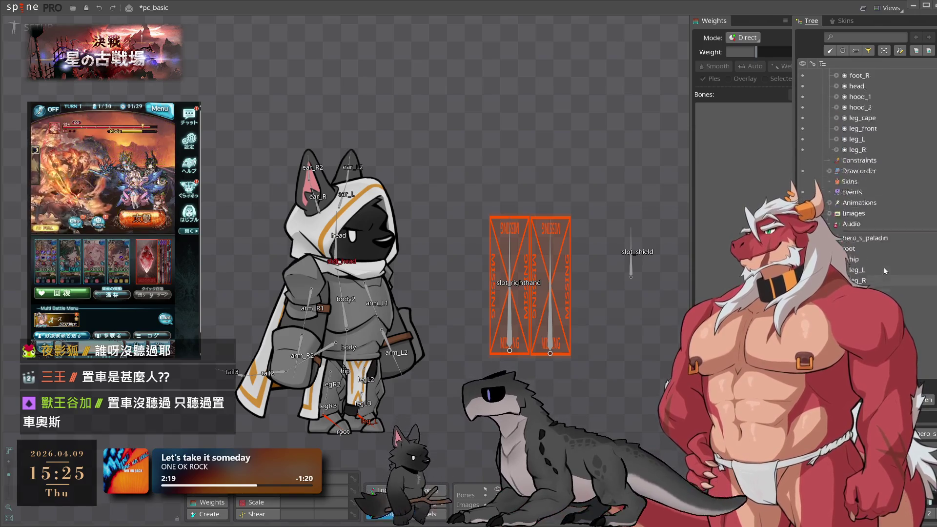
pyautogui.moveTo(857, 95); pyautogui.dragTo(877, 279)
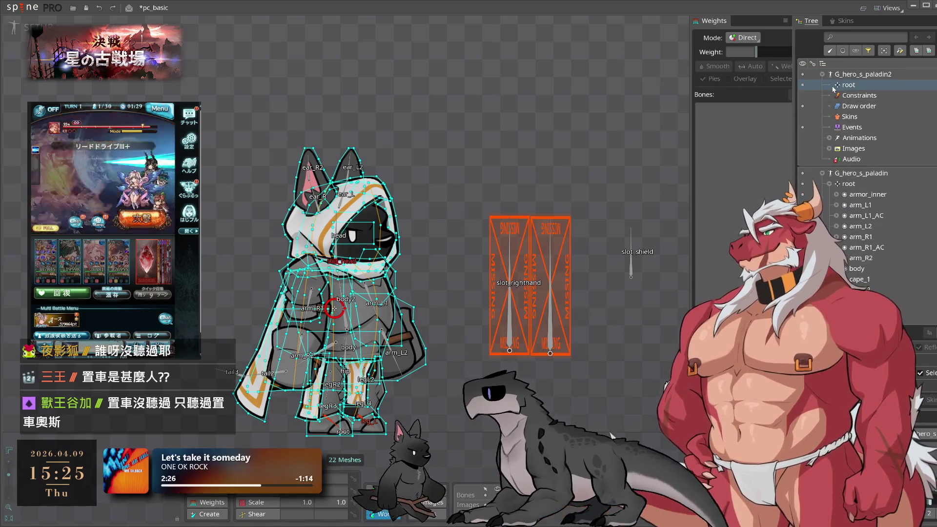
# Delete the emptied G_hero_s_paladin2 skeleton, confirming the prompt
pyautogui.click(833, 86)
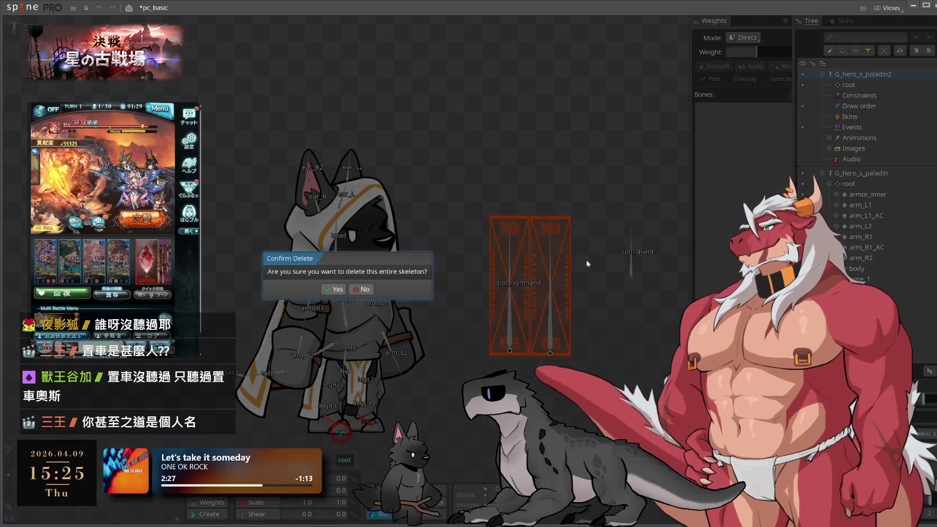
pyautogui.click(334, 290)
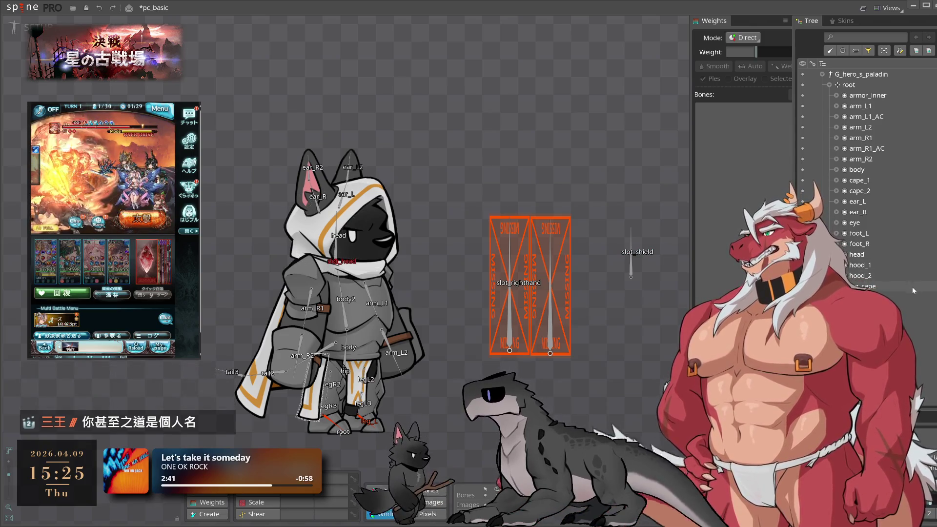
pyautogui.scroll(-5, 878, 220)
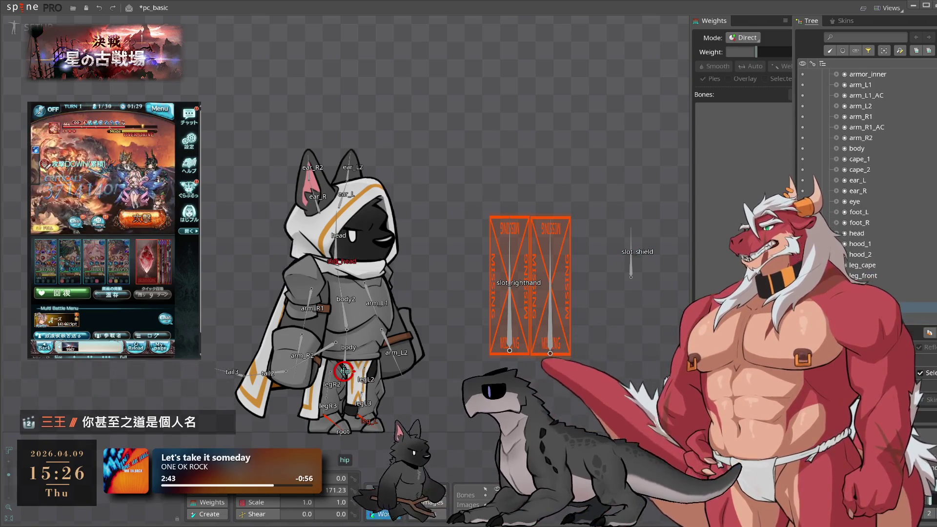
# Select the hip and leg_R bones and place the tail image on the character's tail bones
pyautogui.click(859, 212)
pyautogui.click(881, 233)
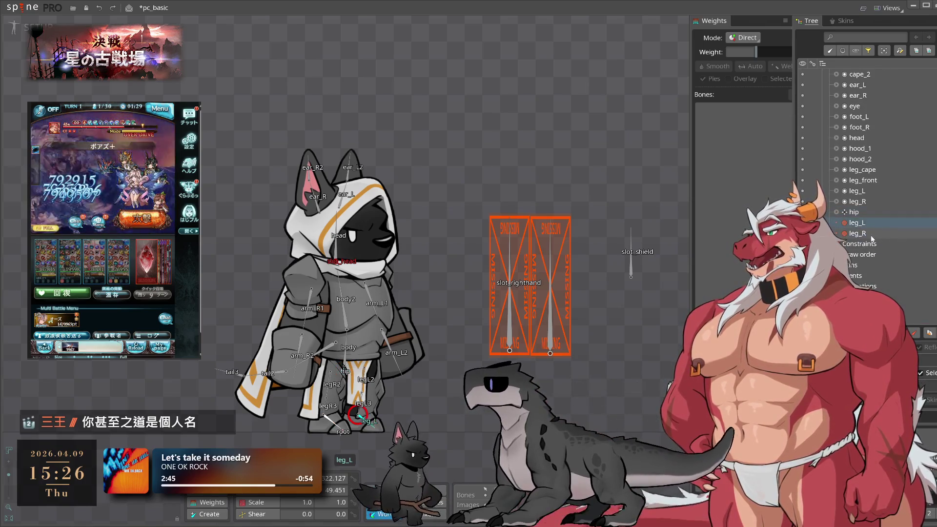
pyautogui.scroll(-10, 898, 254)
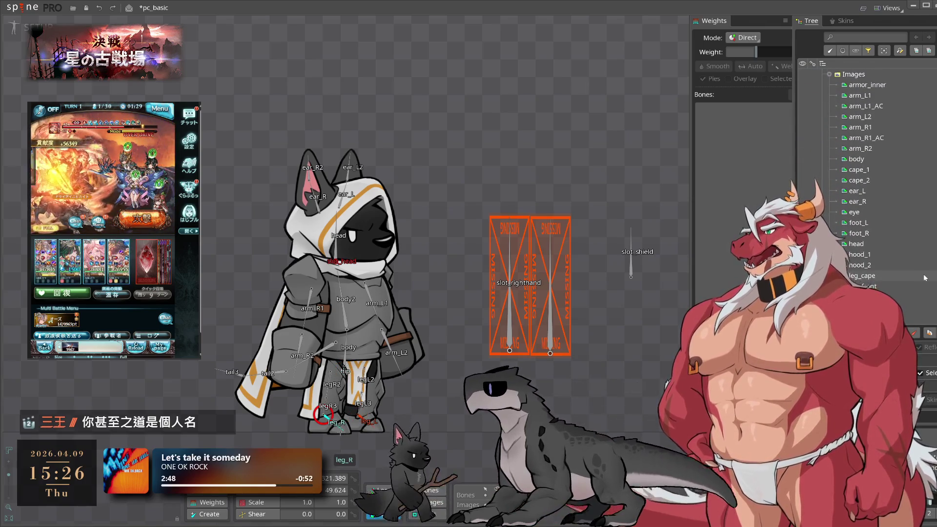
pyautogui.scroll(3, 893, 276)
pyautogui.scroll(-9, 872, 270)
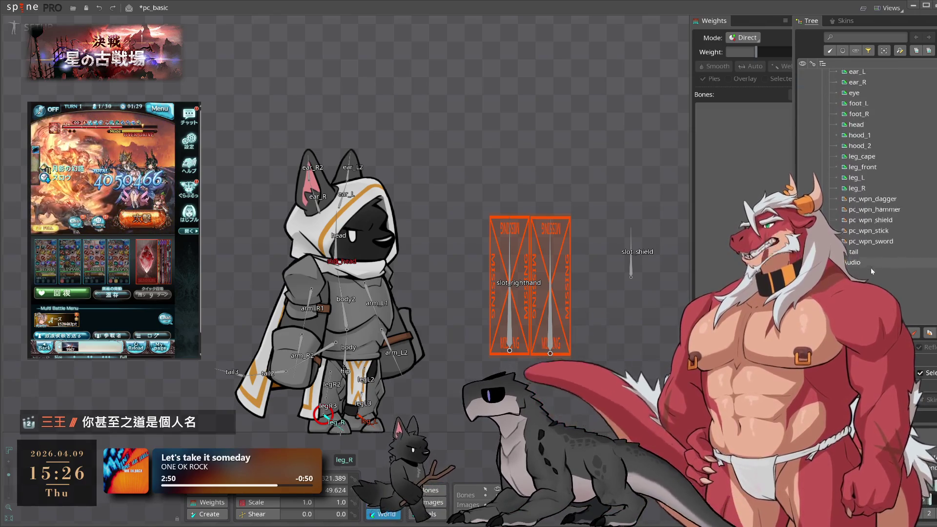
pyautogui.click(880, 244)
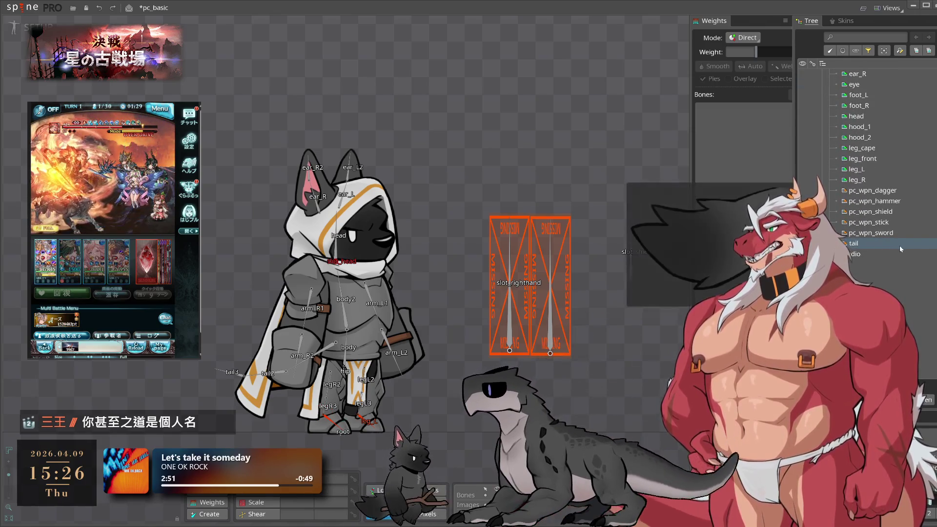
pyautogui.moveTo(912, 244)
pyautogui.mouseDown()
pyautogui.moveTo(366, 373)
pyautogui.moveTo(274, 374)
pyautogui.mouseUp()
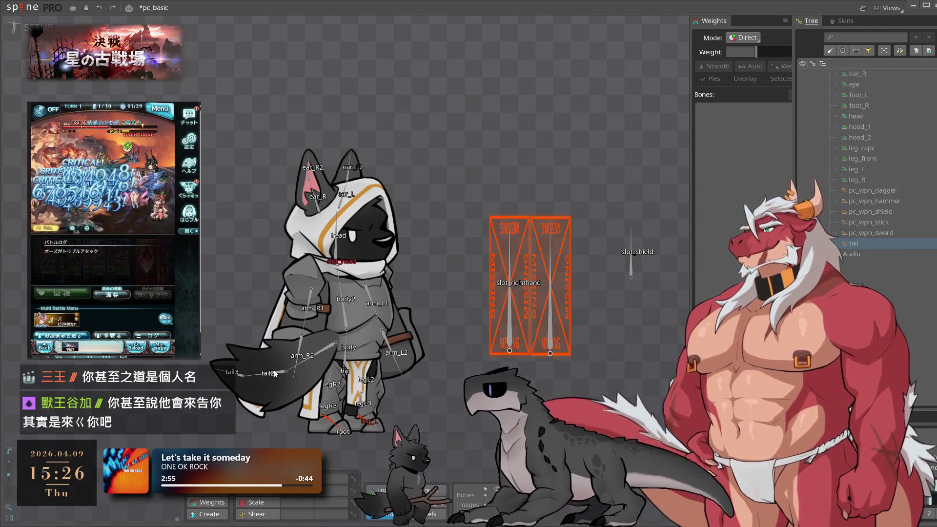
# Edit the tail mesh and accept an auto-traced mesh from its image outline
pyautogui.scroll(5, 916, 259)
pyautogui.scroll(4, 913, 258)
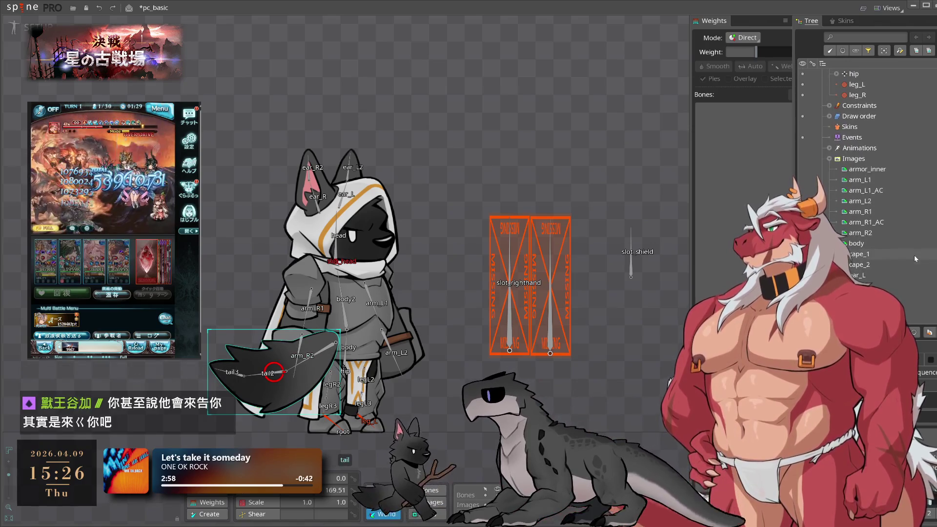
pyautogui.scroll(3, 906, 258)
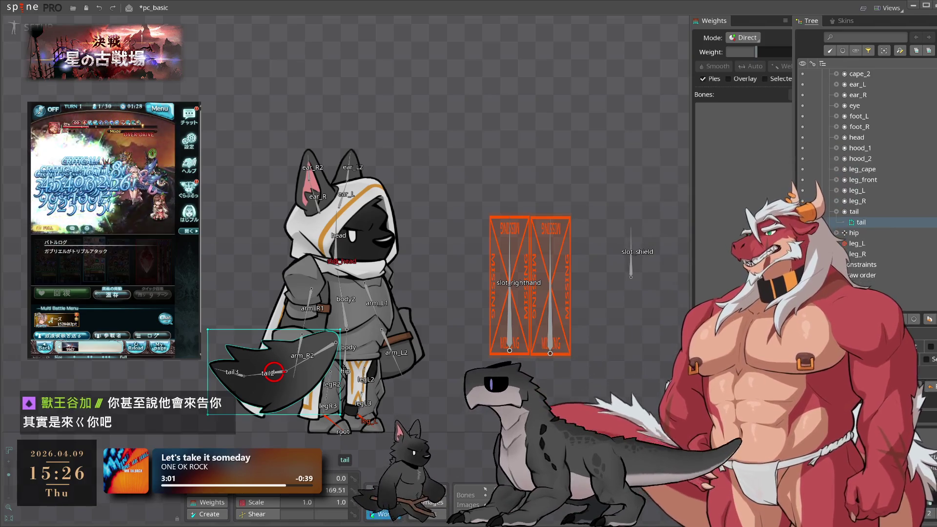
pyautogui.click(914, 332)
pyautogui.scroll(2, 401, 338)
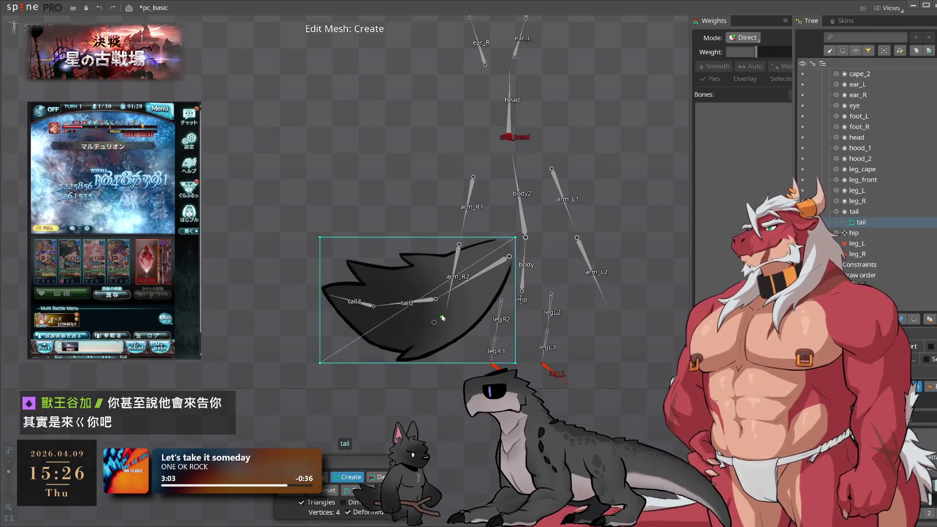
pyautogui.click(398, 490)
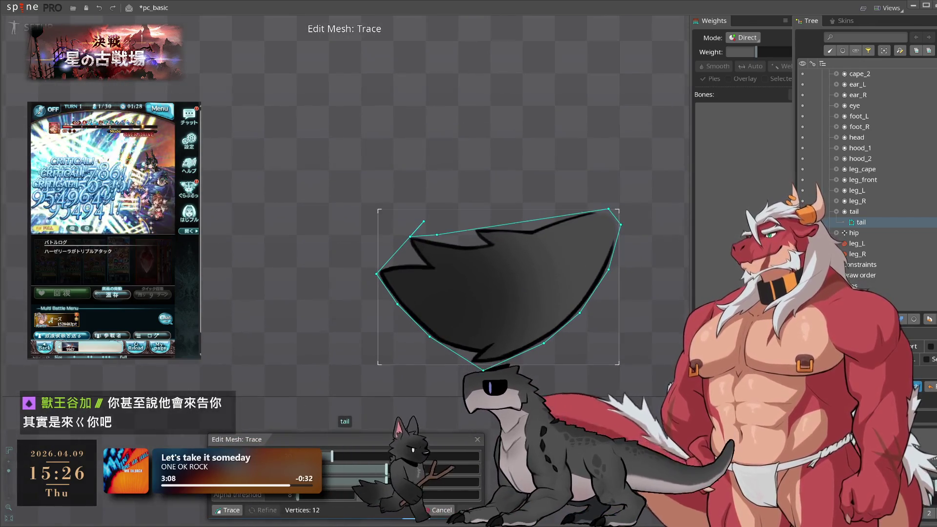
pyautogui.click(472, 508)
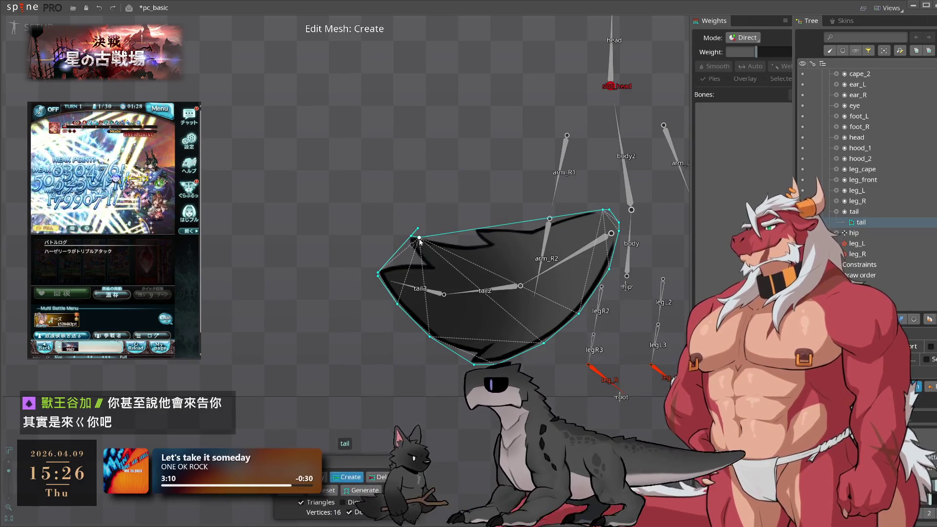
# Add and drag hull vertices along the tail's top edge to follow its spiky outline
pyautogui.scroll(3, 416, 263)
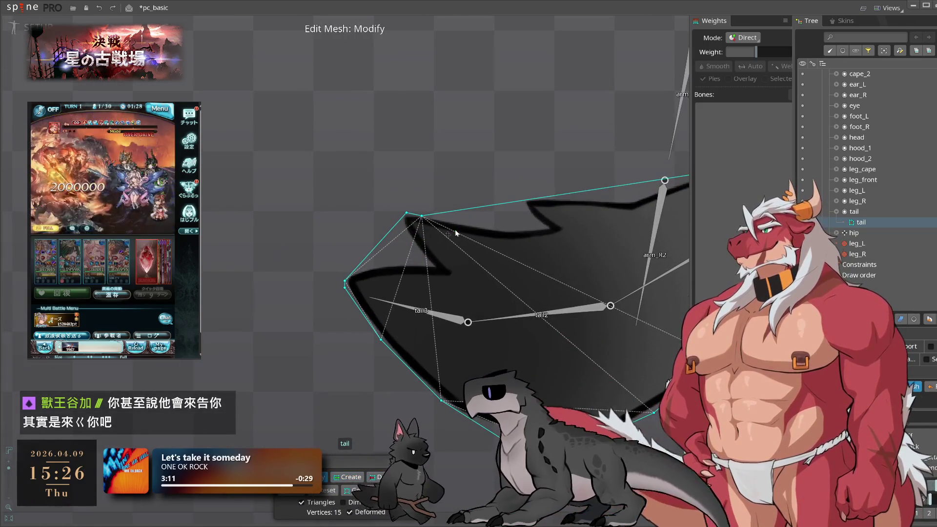
pyautogui.moveTo(421, 216); pyautogui.dragTo(523, 195)
pyautogui.scroll(-2, 530, 197)
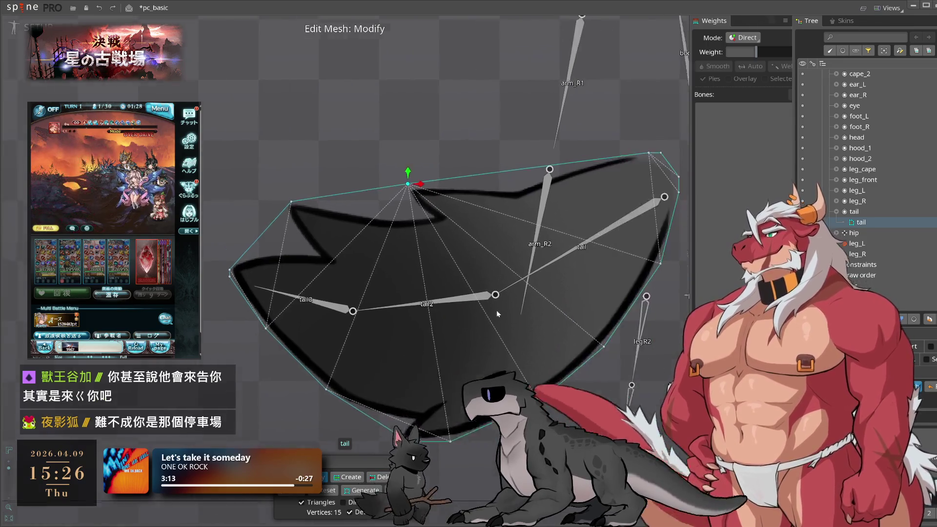
pyautogui.moveTo(459, 359); pyautogui.dragTo(478, 406)
pyautogui.click(438, 212)
pyautogui.click(485, 205)
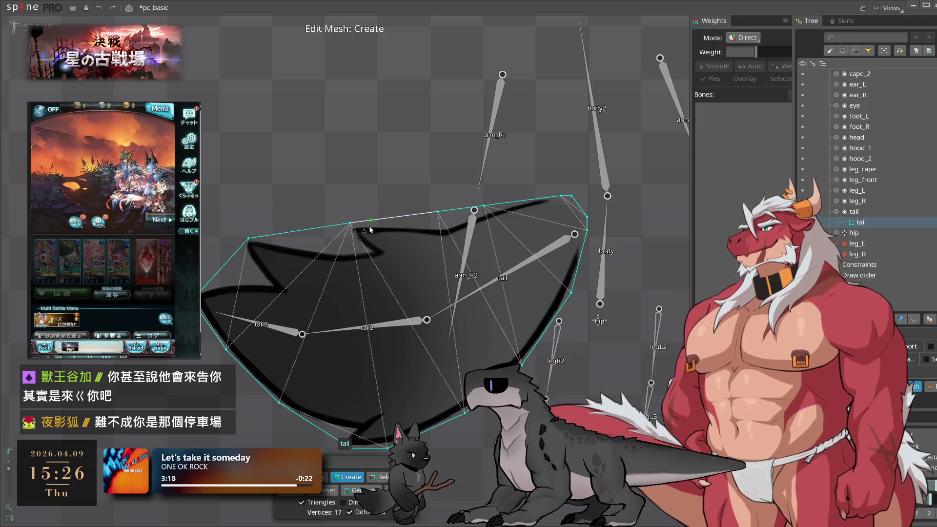
pyautogui.moveTo(438, 211); pyautogui.dragTo(442, 231)
pyautogui.moveTo(485, 205); pyautogui.dragTo(497, 207)
pyautogui.moveTo(430, 258); pyautogui.dragTo(528, 280)
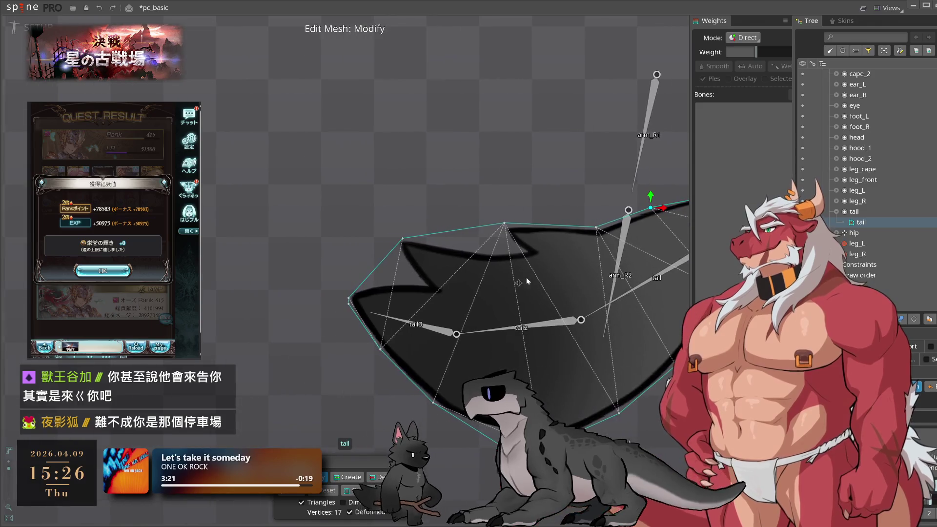
pyautogui.click(461, 229)
pyautogui.click(474, 227)
pyautogui.moveTo(474, 227)
pyautogui.mouseDown()
pyautogui.moveTo(503, 237)
pyautogui.moveTo(448, 239)
pyautogui.mouseUp()
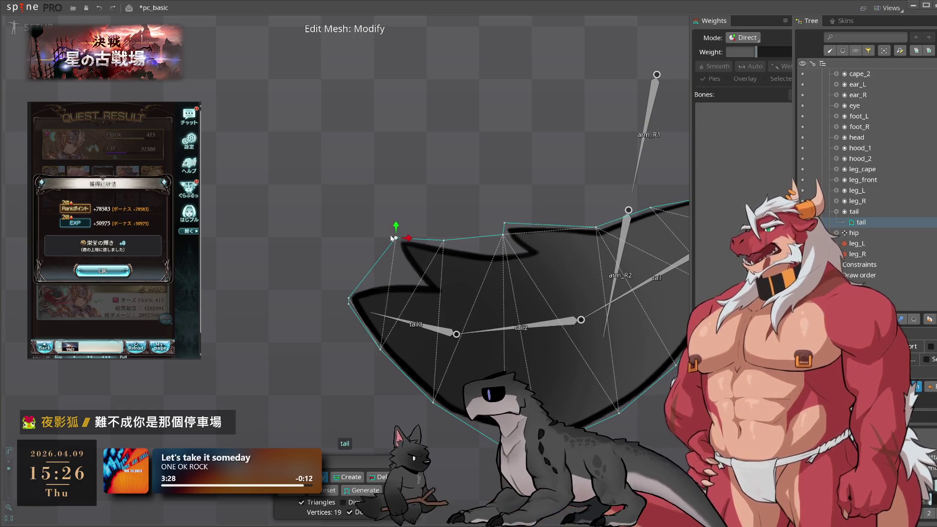
pyautogui.moveTo(475, 243)
pyautogui.mouseDown()
pyautogui.moveTo(512, 240)
pyautogui.moveTo(521, 252)
pyautogui.mouseUp()
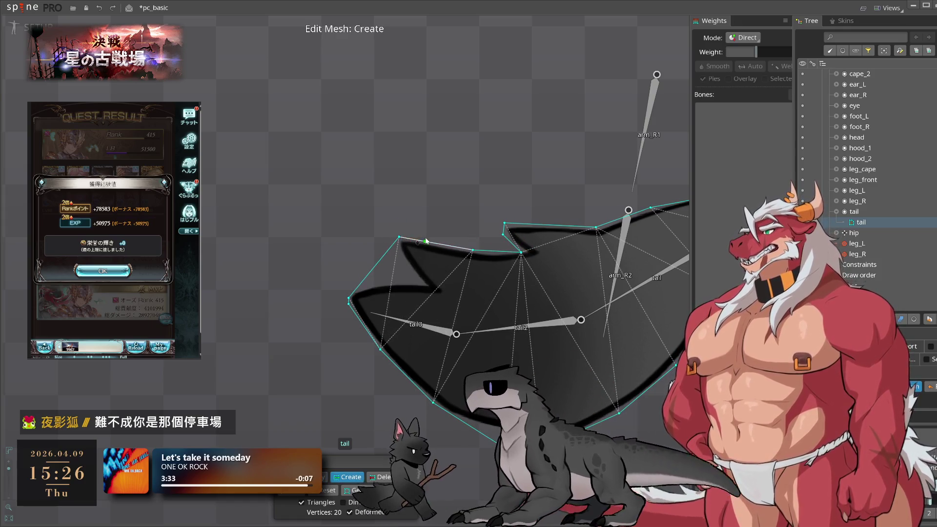
# Add a hull vertex near the left tip, nudge it onto the outline, and exit mesh editing
pyautogui.press('ctrl')
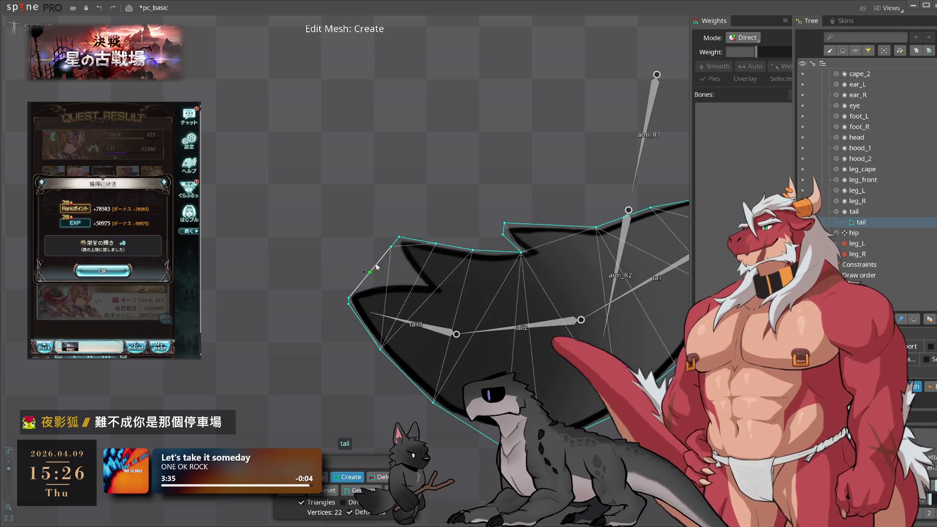
pyautogui.click(361, 284)
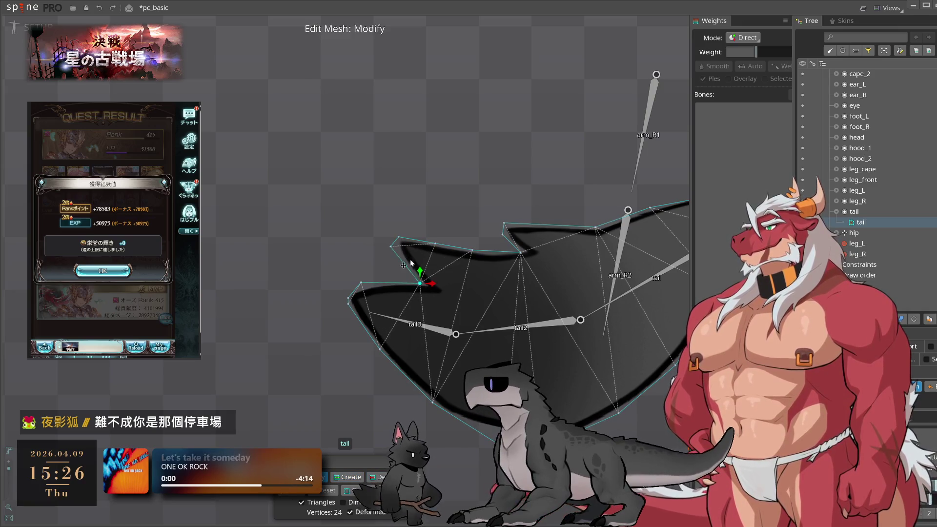
pyautogui.click(362, 283)
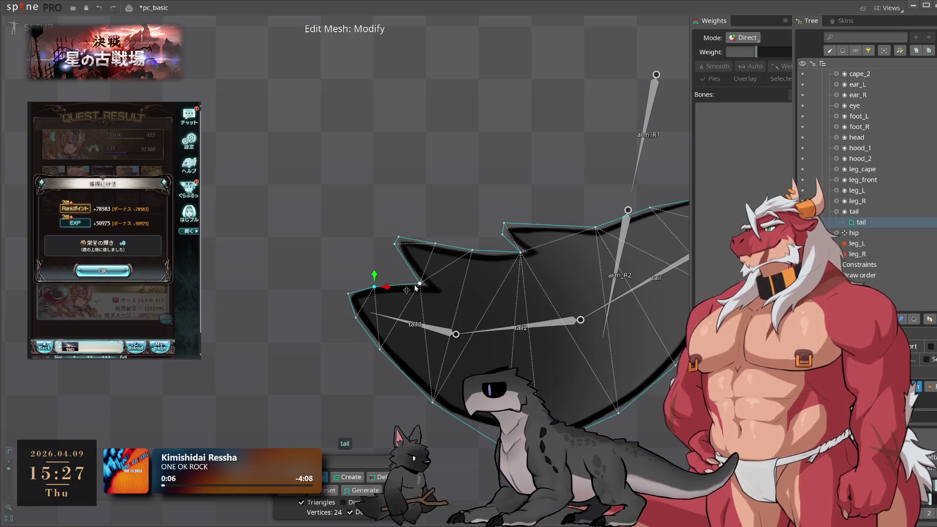
pyautogui.moveTo(375, 283); pyautogui.dragTo(379, 282)
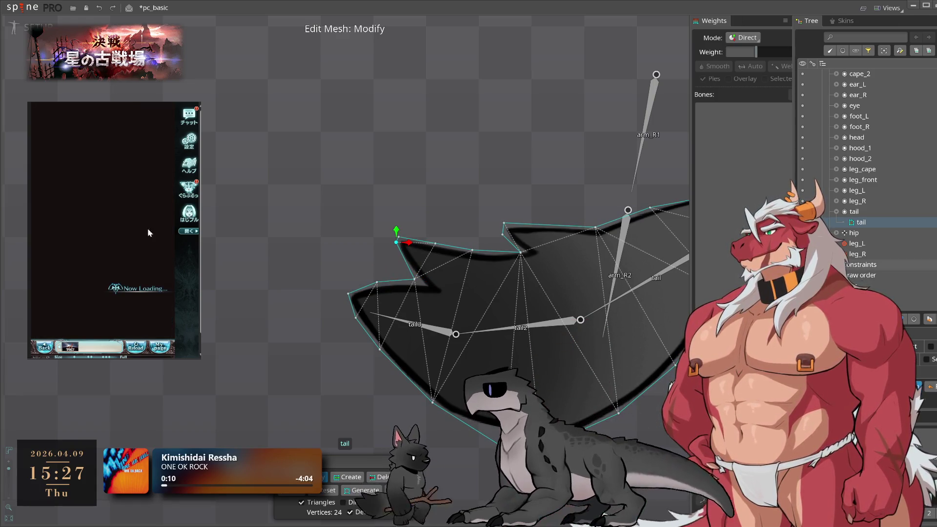
pyautogui.click(138, 328)
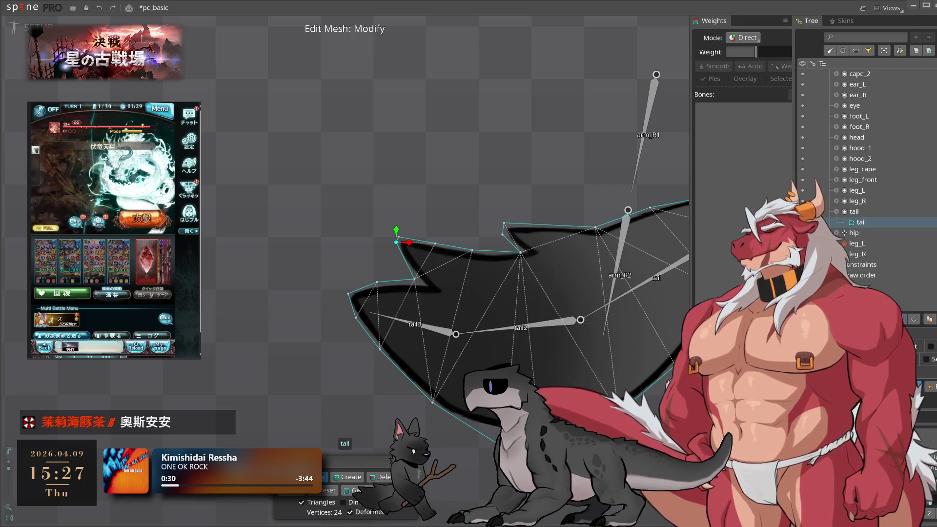
pyautogui.scroll(-4, 193, 202)
pyautogui.press('Escape')
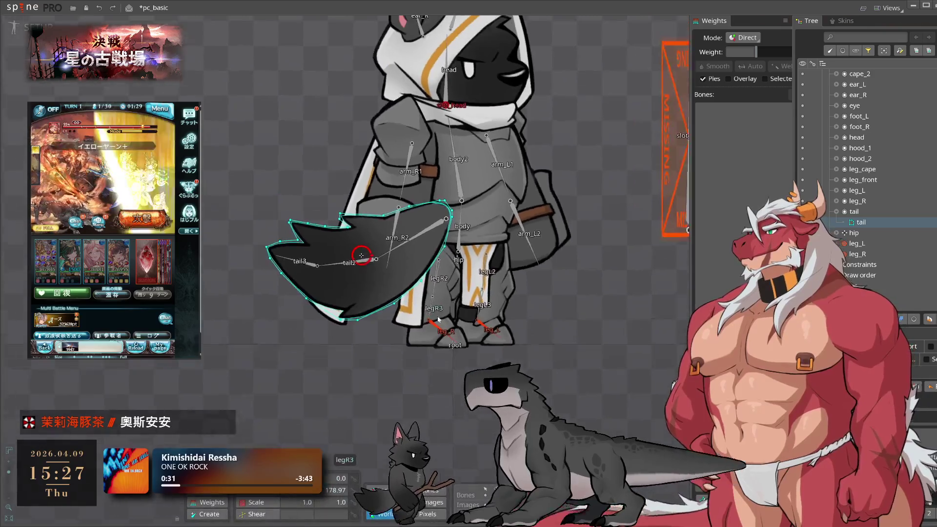
# Drag the tail slot down the draw order to end after slot_lefthand, behind the cloak
pyautogui.moveTo(438, 320); pyautogui.dragTo(455, 374)
pyautogui.click(854, 212)
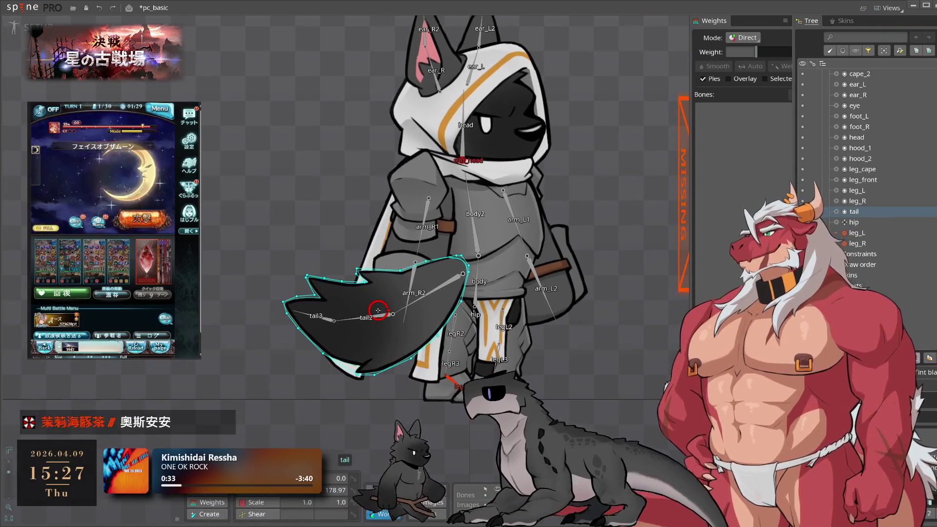
pyautogui.scroll(-3, 922, 268)
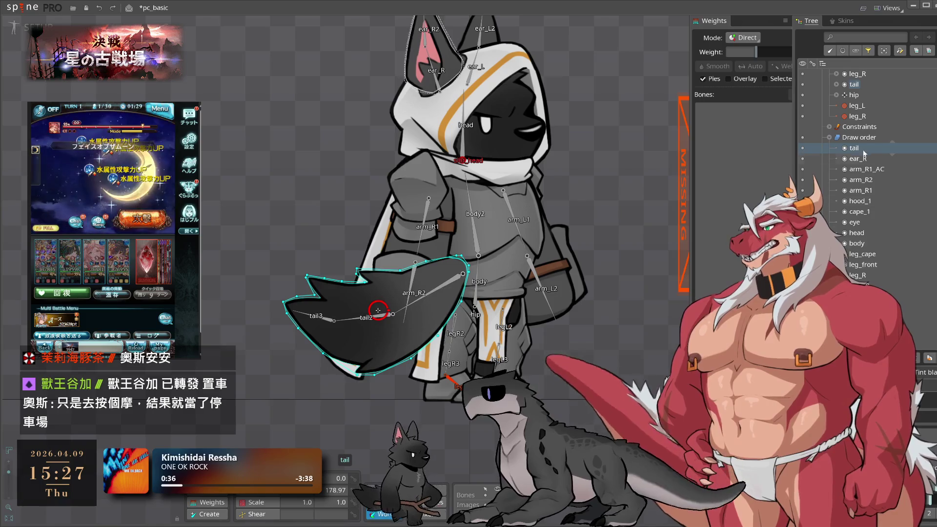
pyautogui.moveTo(858, 228); pyautogui.dragTo(860, 283)
pyautogui.scroll(-2, 860, 283)
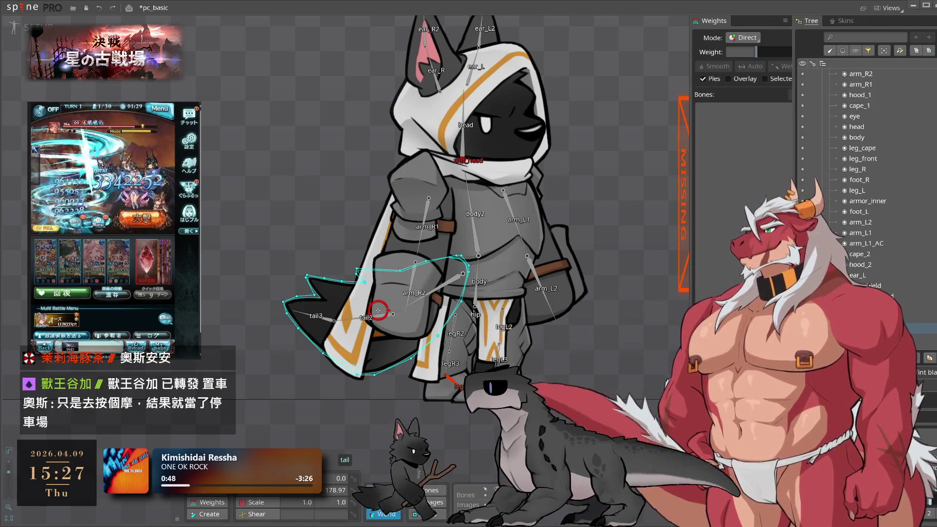
pyautogui.click(378, 310)
pyautogui.moveTo(855, 273)
pyautogui.mouseDown()
pyautogui.moveTo(862, 146)
pyautogui.moveTo(863, 194)
pyautogui.mouseUp()
# Drag slot_righthand up the draw order to sit just below arm_R1
pyautogui.scroll(-10, 872, 218)
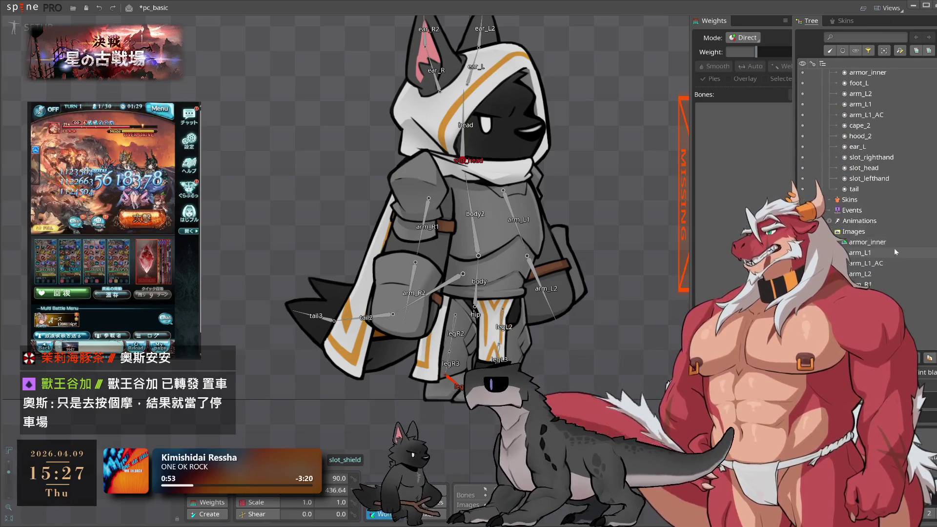
pyautogui.scroll(-5, 891, 254)
pyautogui.scroll(5, 886, 264)
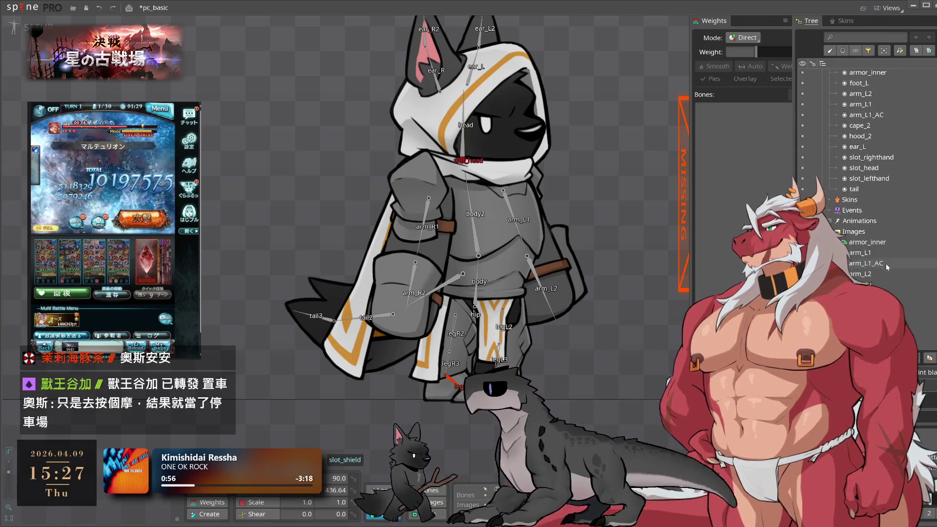
pyautogui.scroll(3, 879, 269)
pyautogui.scroll(1, 878, 272)
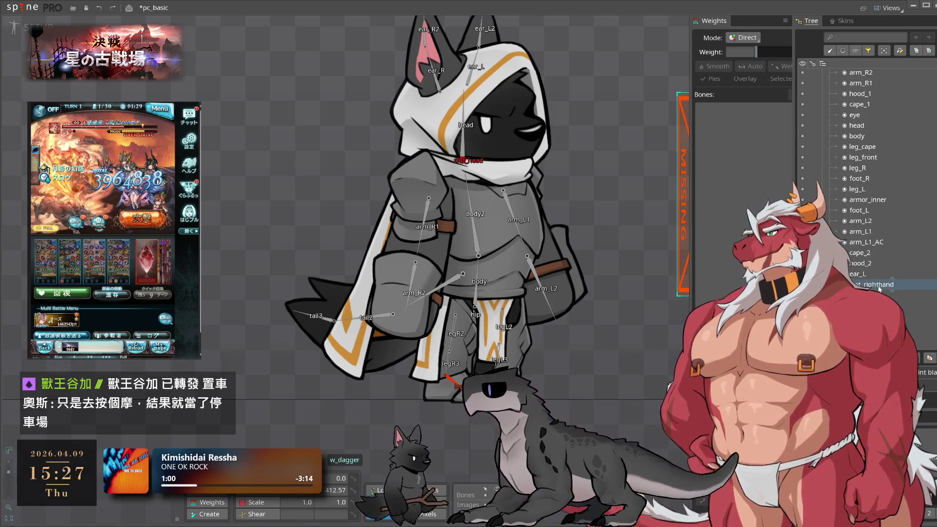
pyautogui.doubleClick(876, 286)
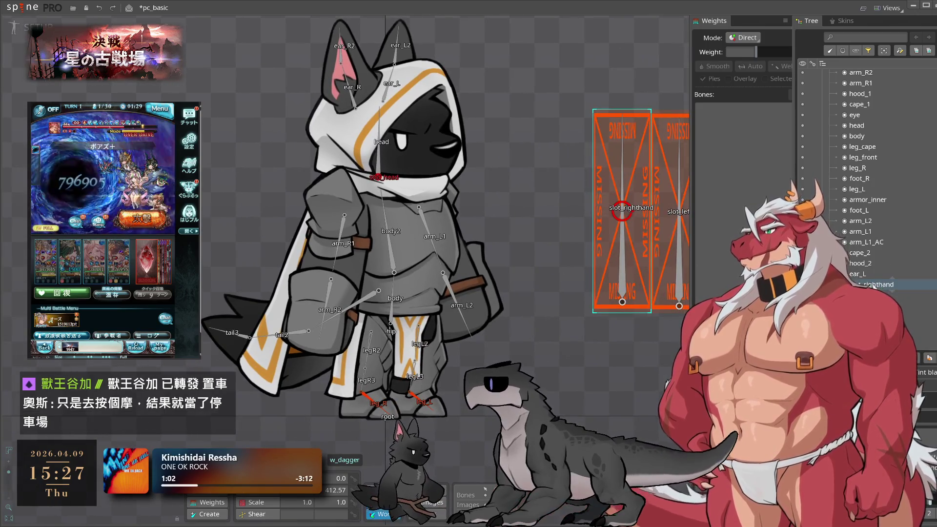
pyautogui.moveTo(874, 288)
pyautogui.mouseDown()
pyautogui.moveTo(888, 155)
pyautogui.moveTo(883, 264)
pyautogui.moveTo(883, 209)
pyautogui.mouseUp()
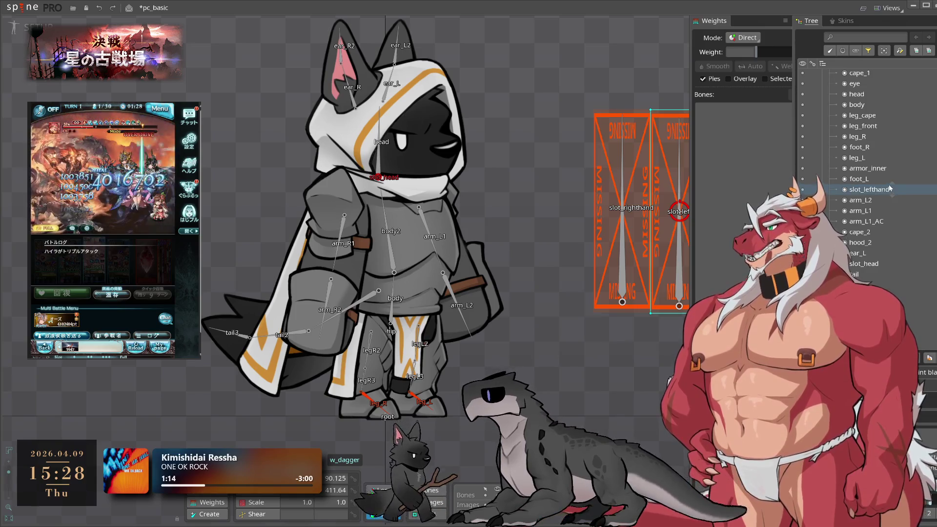
pyautogui.click(294, 327)
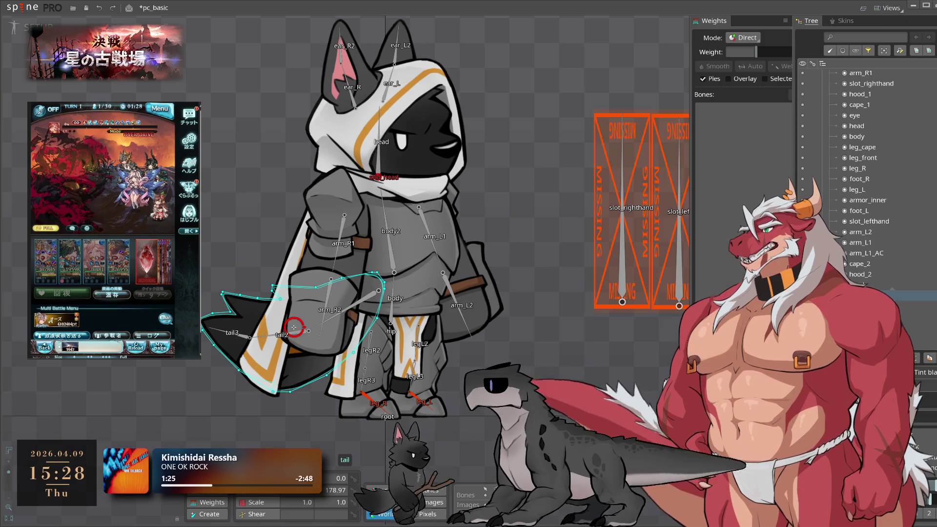
# Move the ear_L slot below head in the draw order
pyautogui.moveTo(422, 202); pyautogui.dragTo(456, 259)
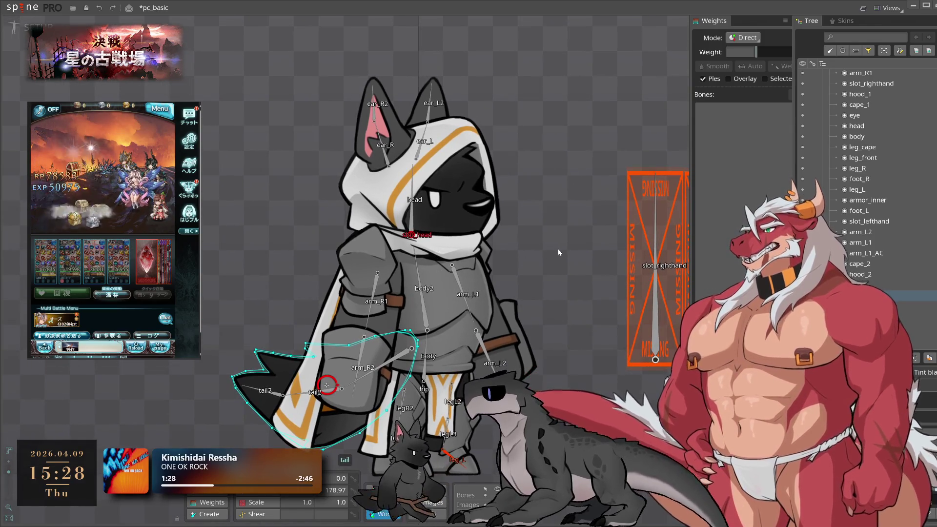
pyautogui.click(874, 139)
pyautogui.scroll(3, 869, 151)
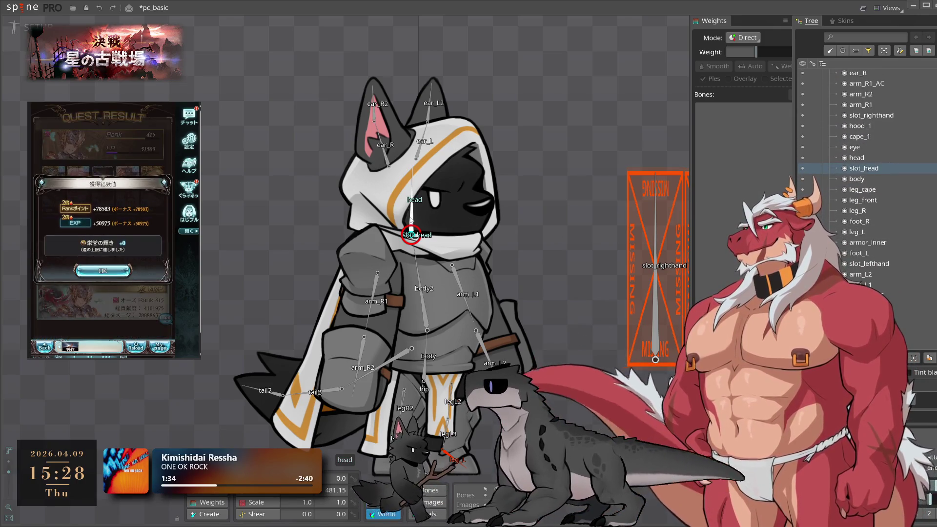
pyautogui.scroll(-2, 909, 238)
pyautogui.click(859, 264)
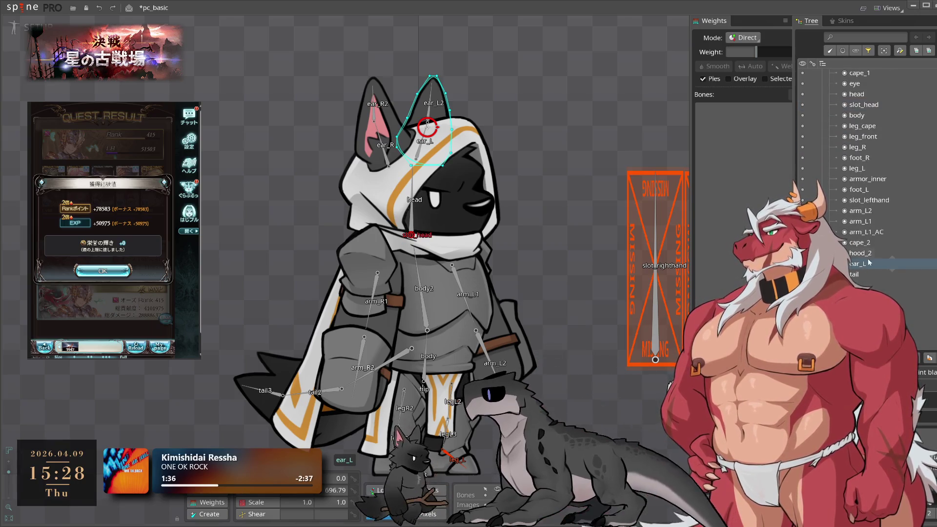
pyautogui.scroll(2, 864, 264)
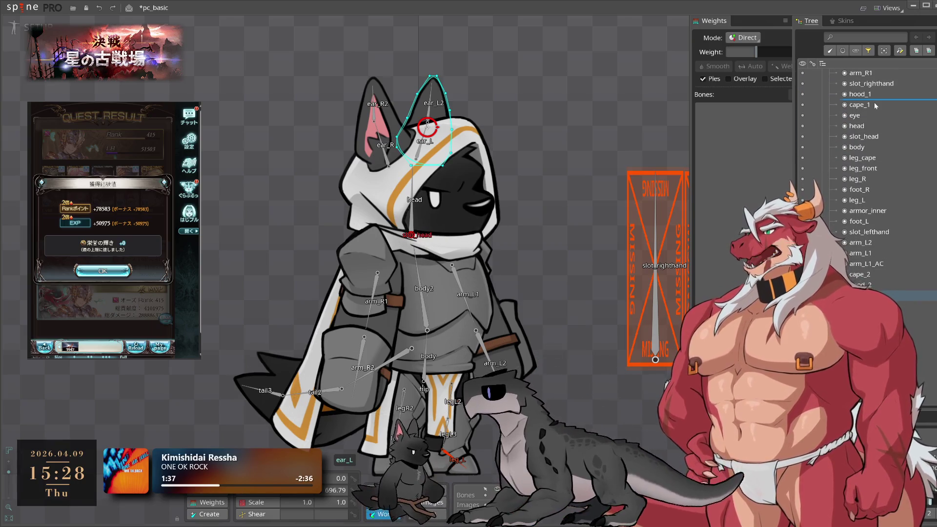
pyautogui.moveTo(877, 127); pyautogui.dragTo(879, 126)
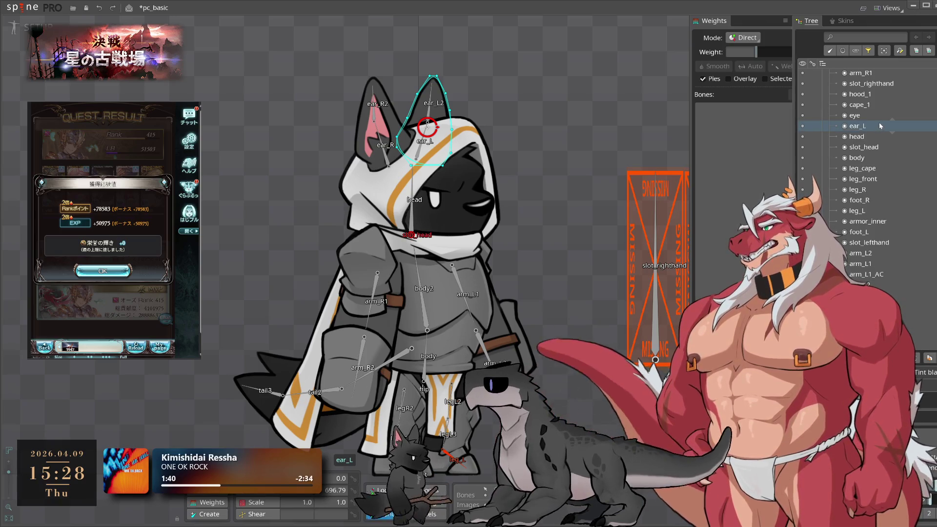
pyautogui.click(863, 143)
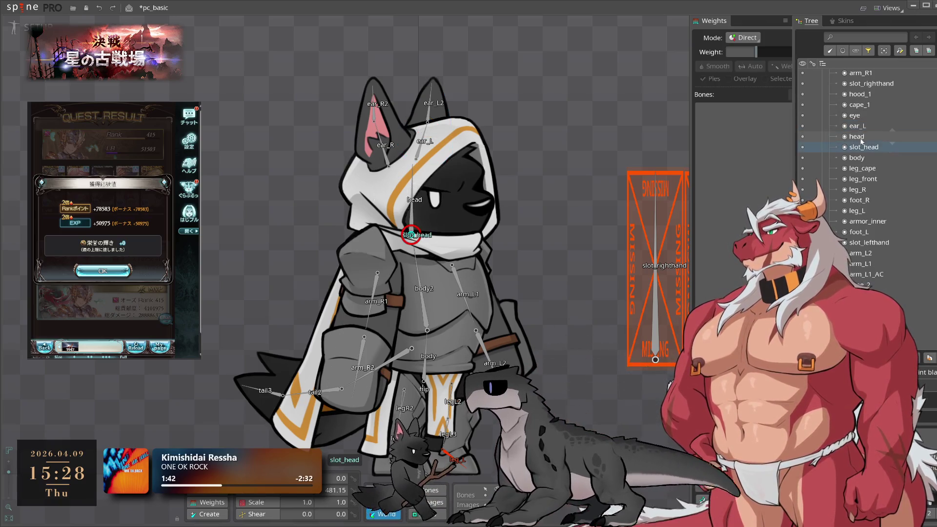
pyautogui.moveTo(863, 127); pyautogui.dragTo(869, 145)
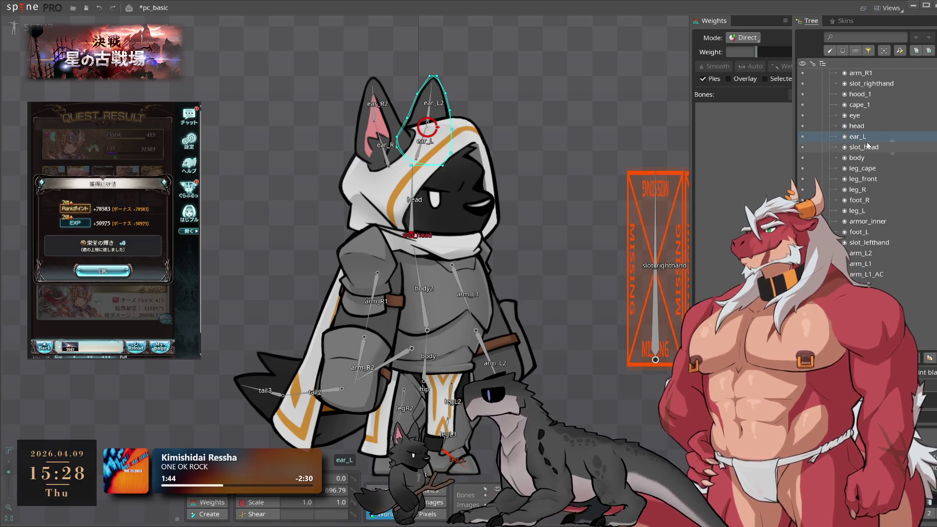
# Place hood_2 between head and ear_L in the draw order, then deselect the hood
pyautogui.click(494, 166)
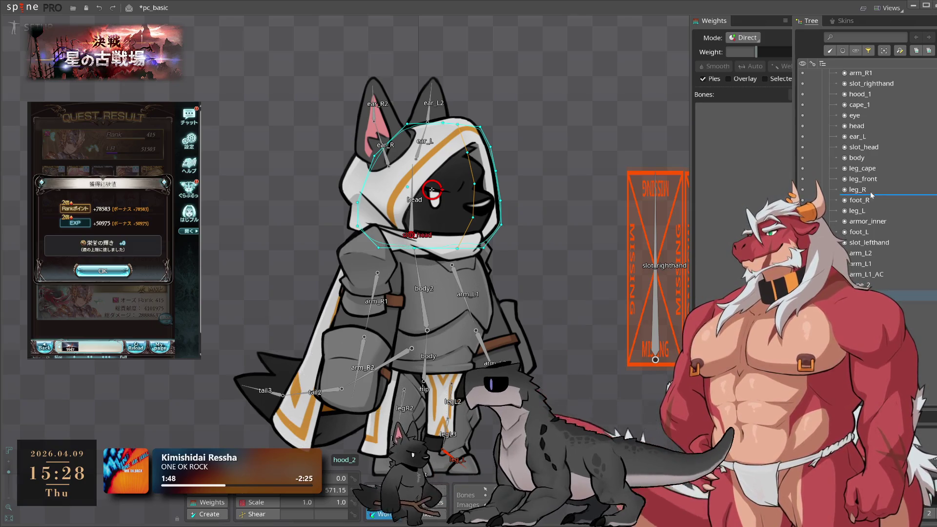
pyautogui.moveTo(887, 141); pyautogui.dragTo(892, 137)
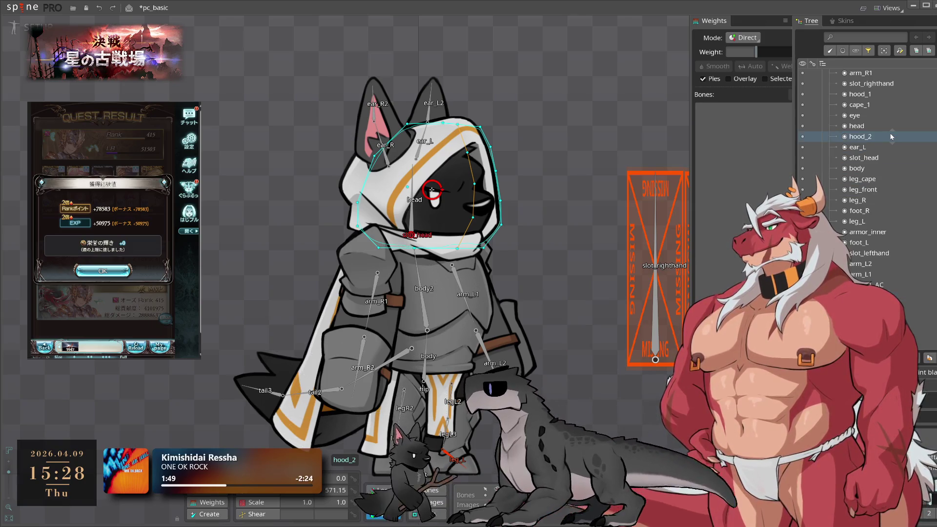
pyautogui.click(556, 111)
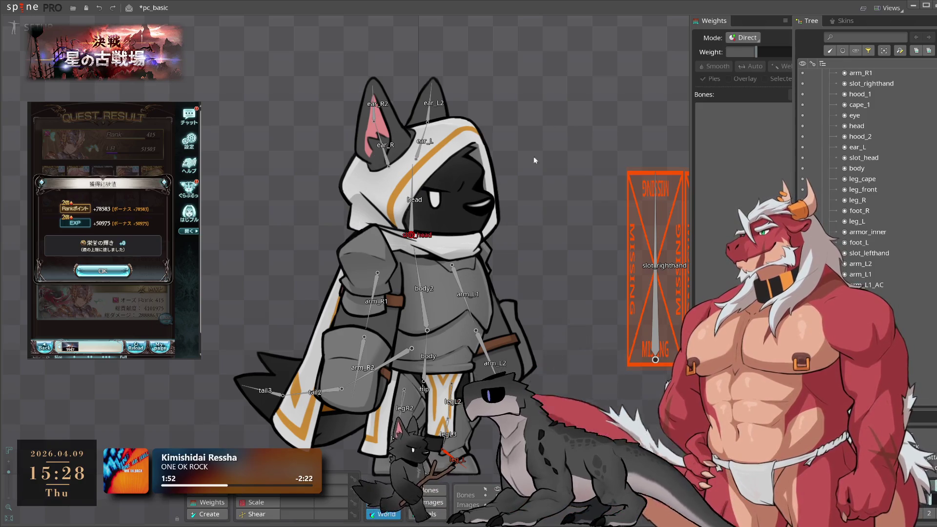
pyautogui.click(150, 330)
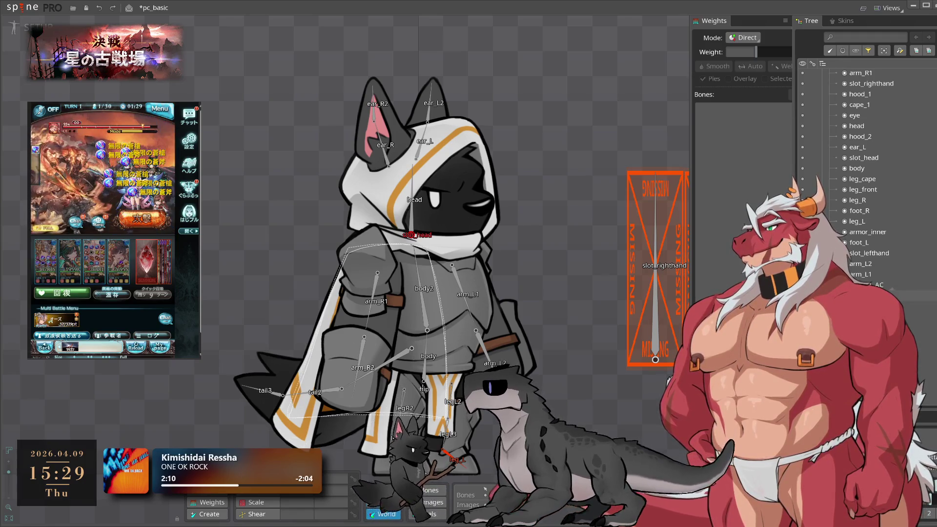
pyautogui.click(465, 258)
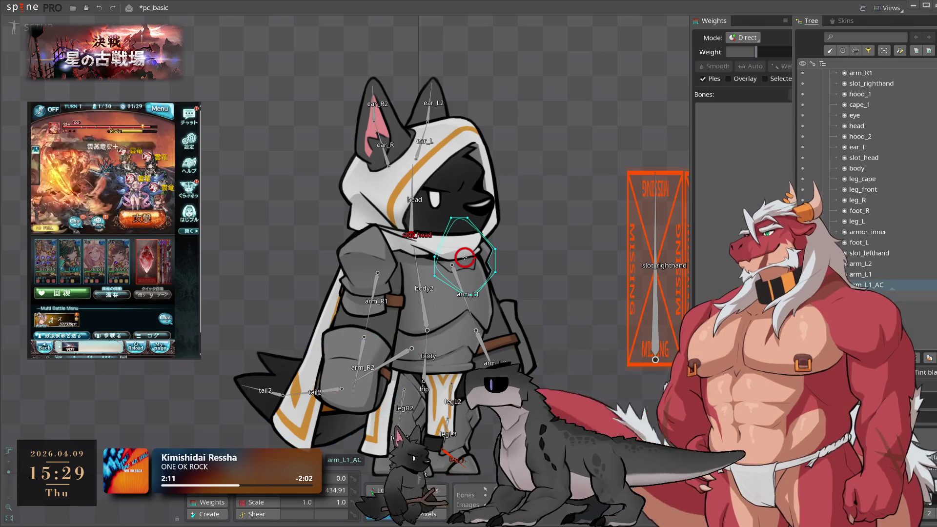
pyautogui.click(482, 340)
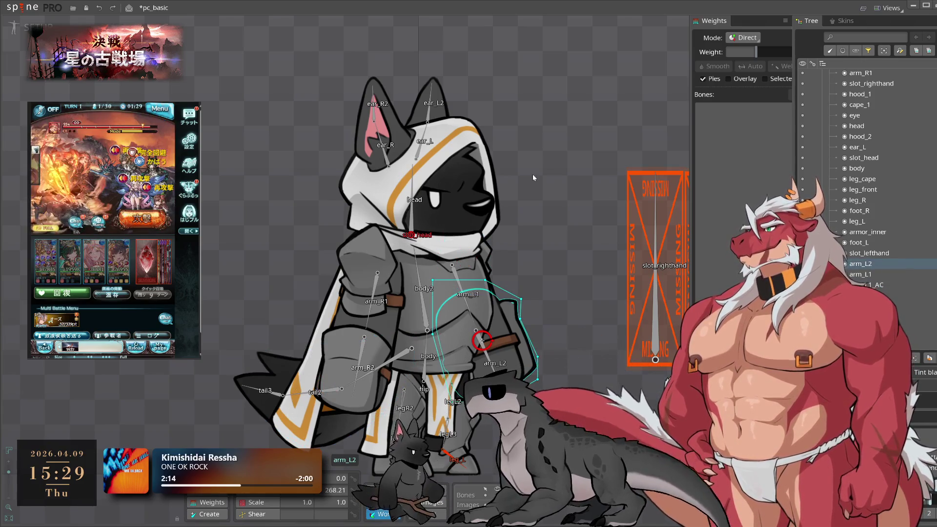
pyautogui.click(546, 249)
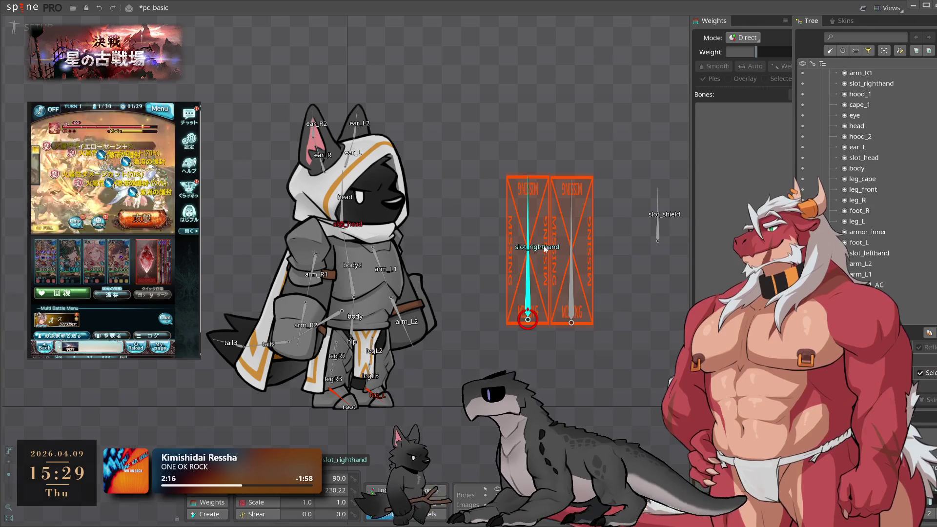
pyautogui.scroll(-5, 831, 184)
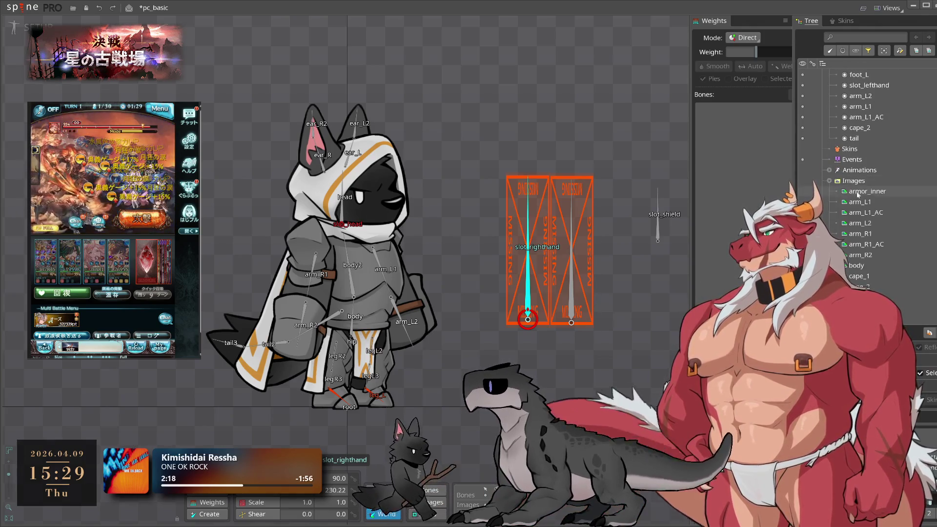
pyautogui.scroll(-5, 858, 194)
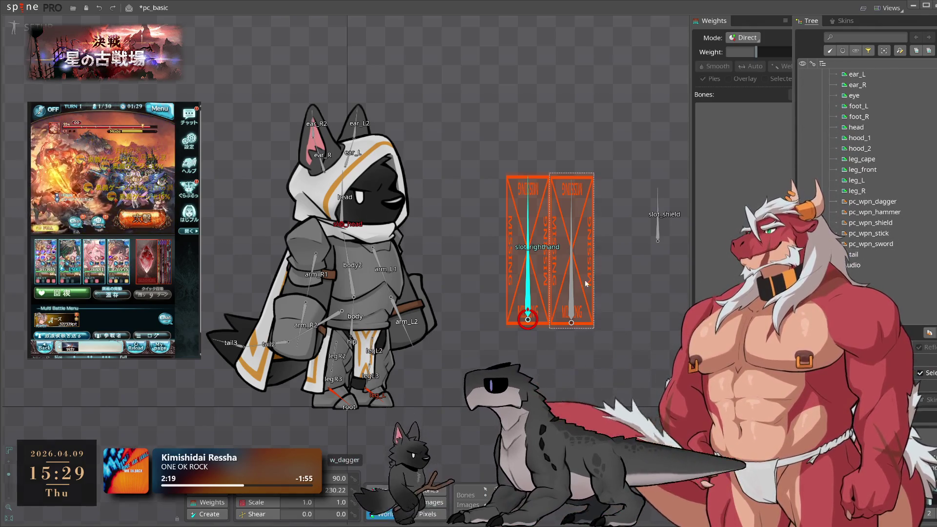
pyautogui.click(536, 276)
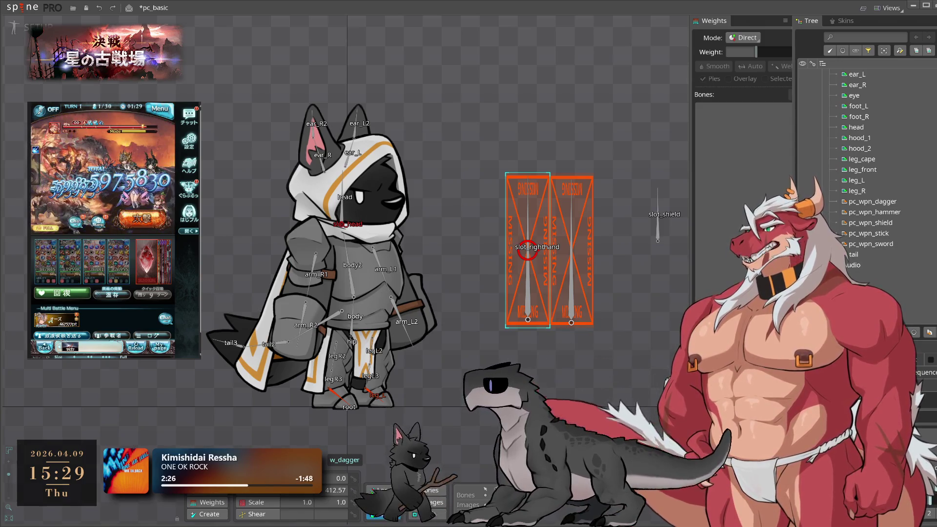
# Rename the weapon_sword attachment to pc_wpn_sword
pyautogui.scroll(10, 879, 170)
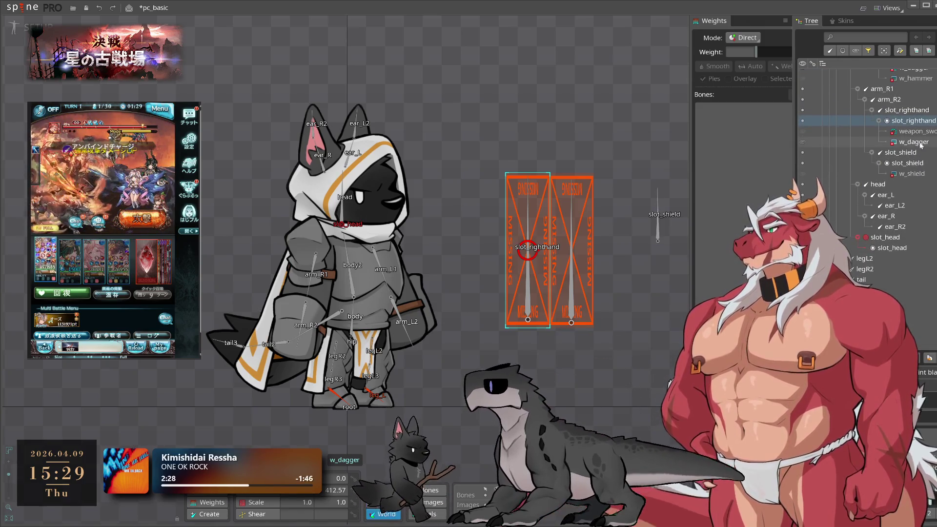
pyautogui.click(918, 132)
pyautogui.press('F2')
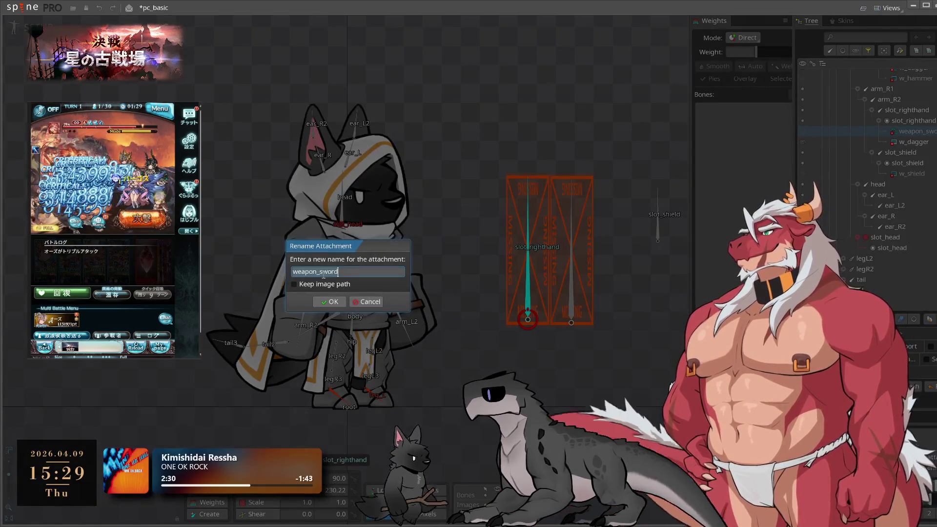
pyautogui.moveTo(318, 272); pyautogui.dragTo(233, 271)
pyautogui.write('pc_wp')
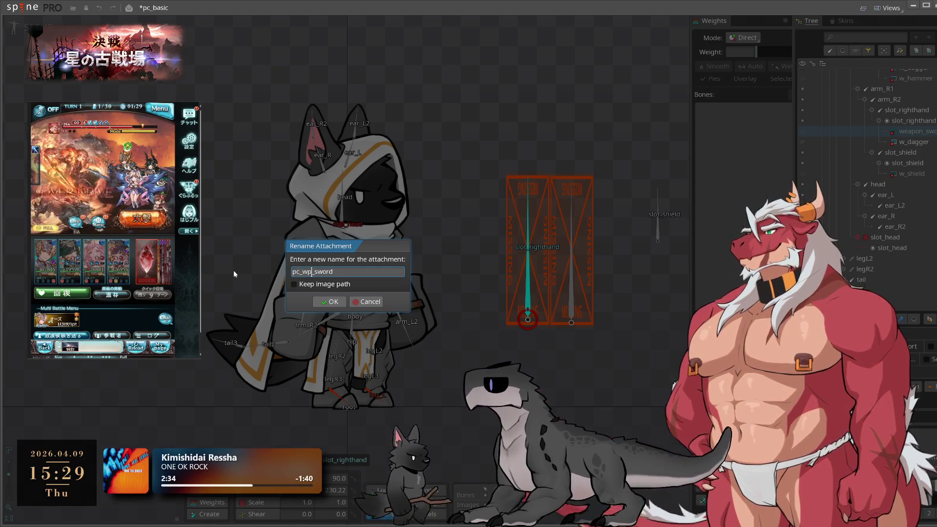
pyautogui.write('n')
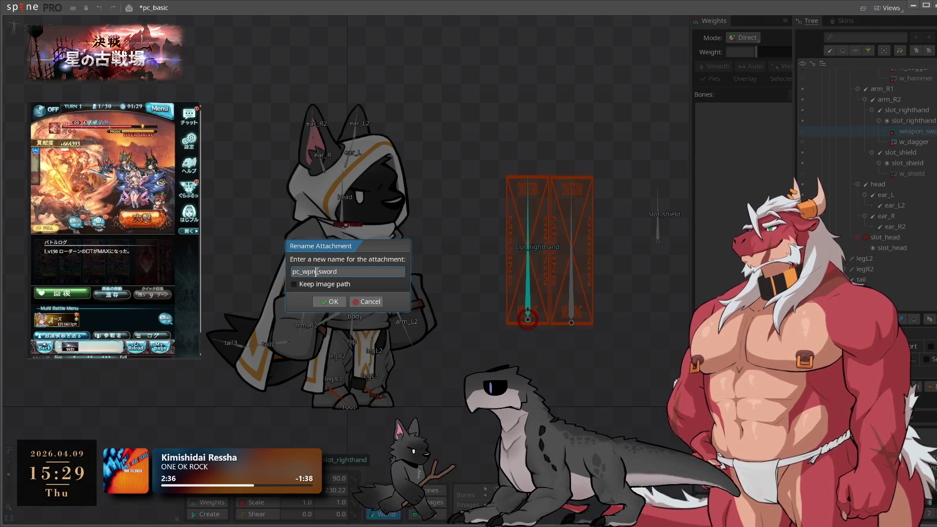
pyautogui.click(332, 302)
# Rename the right-hand w_dagger to pc_wpn_dagger, correcting a mistyped pc_wpndagger
pyautogui.click(528, 293)
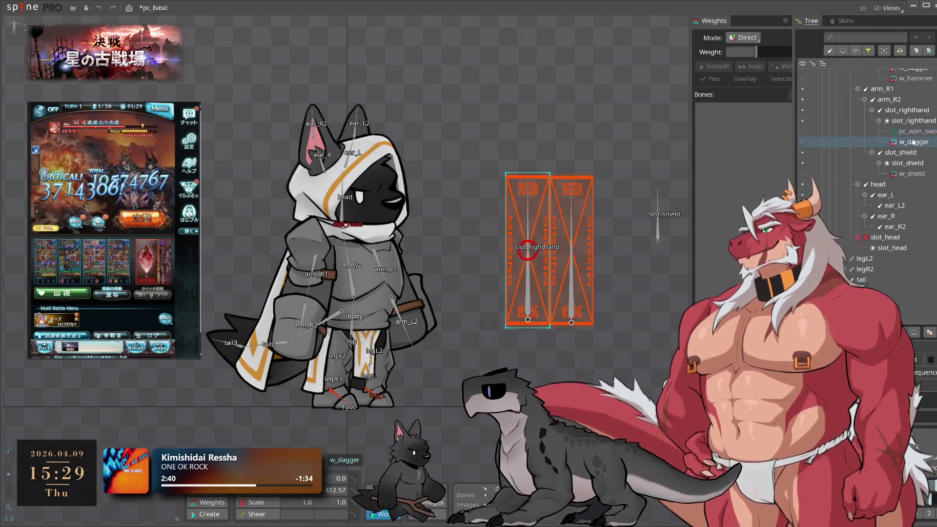
pyautogui.press('F2')
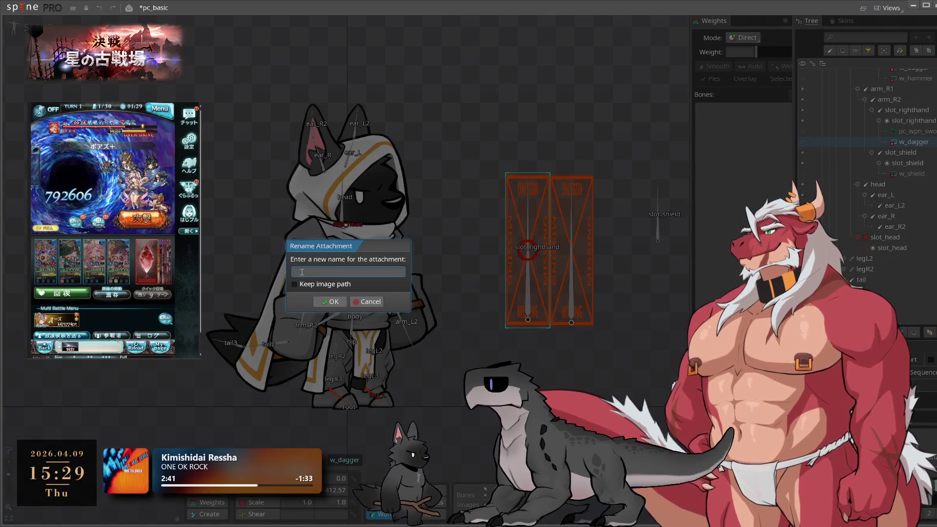
pyautogui.write('pc_wpn_')
pyautogui.click(364, 304)
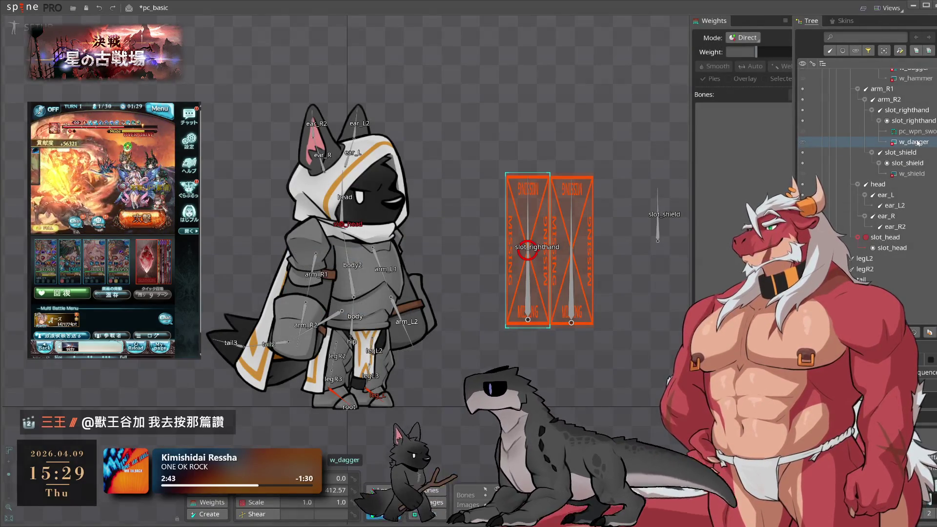
pyautogui.press('F2')
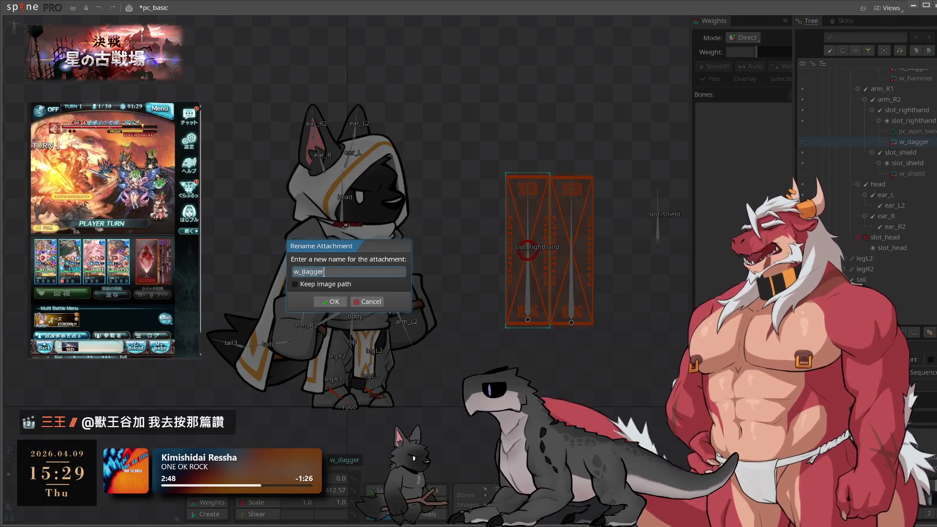
pyautogui.write('pc_wpn')
pyautogui.click(335, 300)
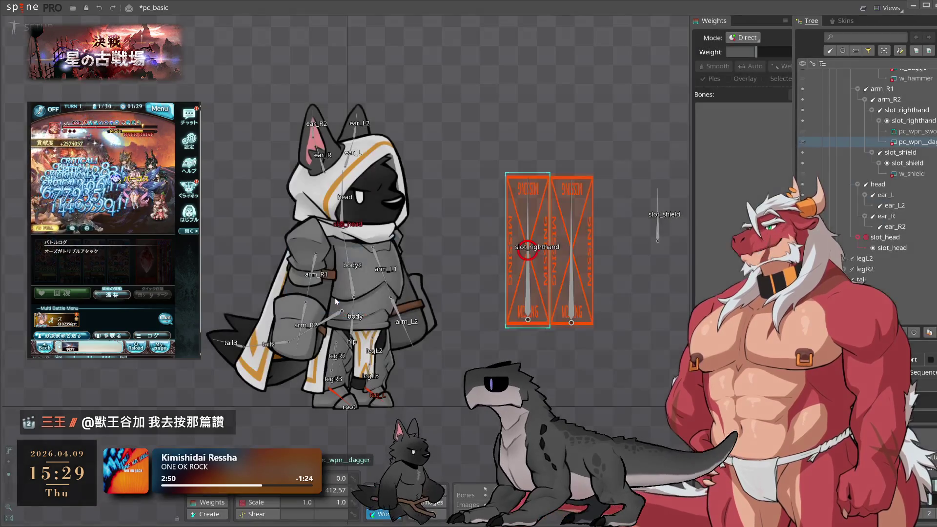
pyautogui.doubleClick(931, 144)
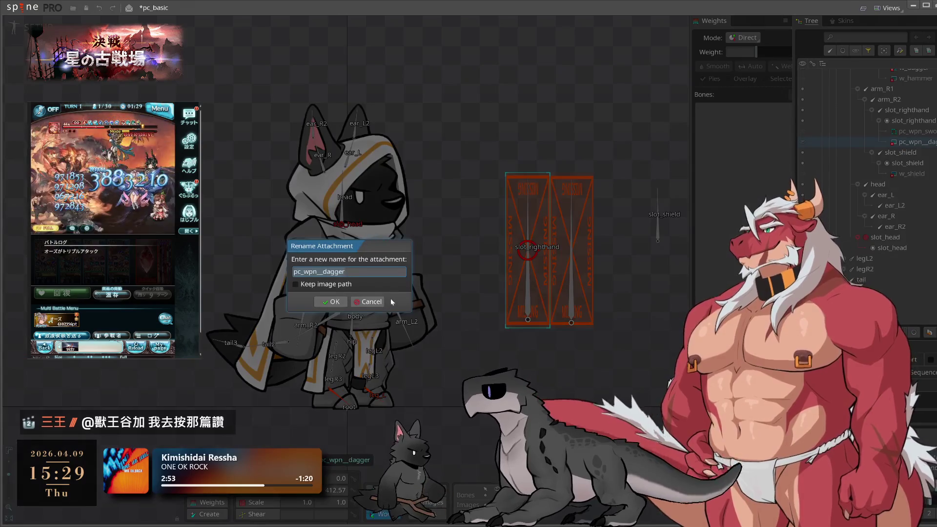
pyautogui.click(323, 271)
pyautogui.press('BackSpace')
pyautogui.click(332, 302)
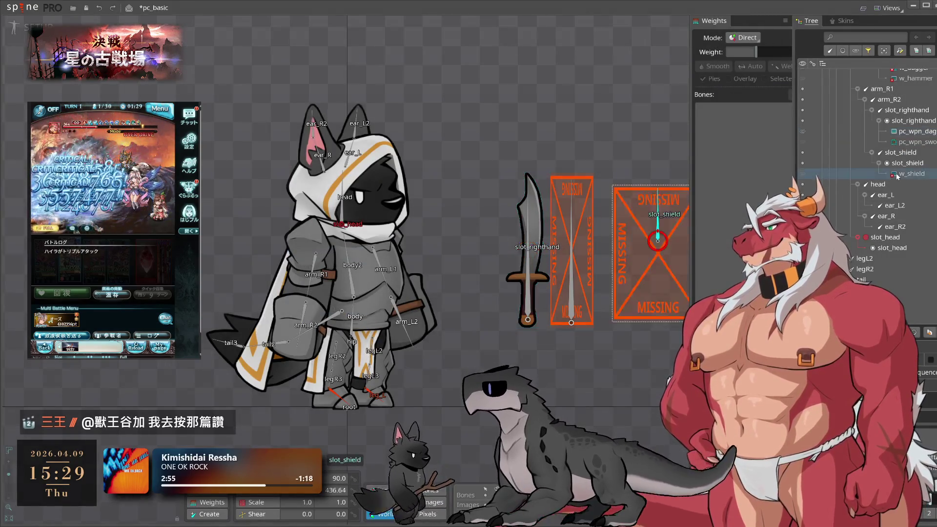
# Rename the w_shield attachment to pc_wpn_shield
pyautogui.doubleClick(898, 175)
pyautogui.doubleClick(303, 272)
pyautogui.write('pc_wpn_shield')
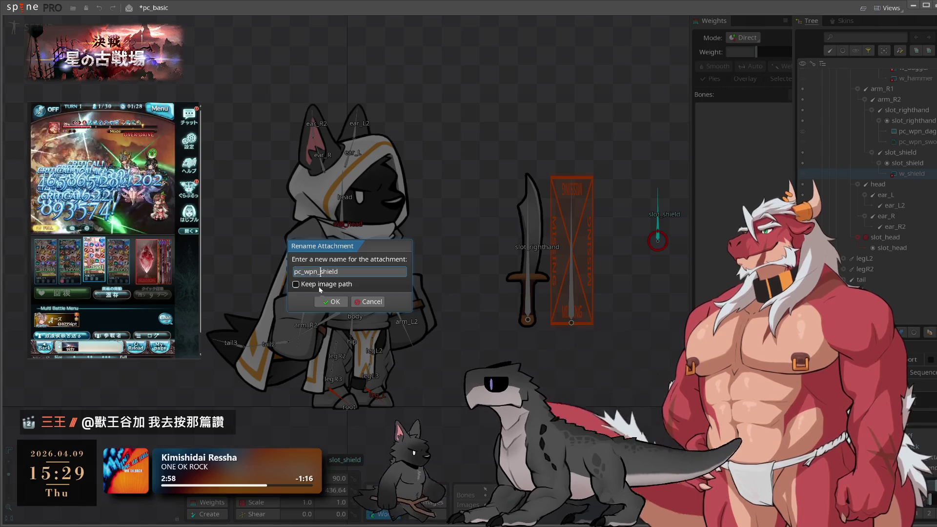
pyautogui.click(332, 301)
# Rename w_hammer to pc_wpn_hammer and the left-hand w_dagger to pc_wpn_dagger
pyautogui.scroll(4, 919, 211)
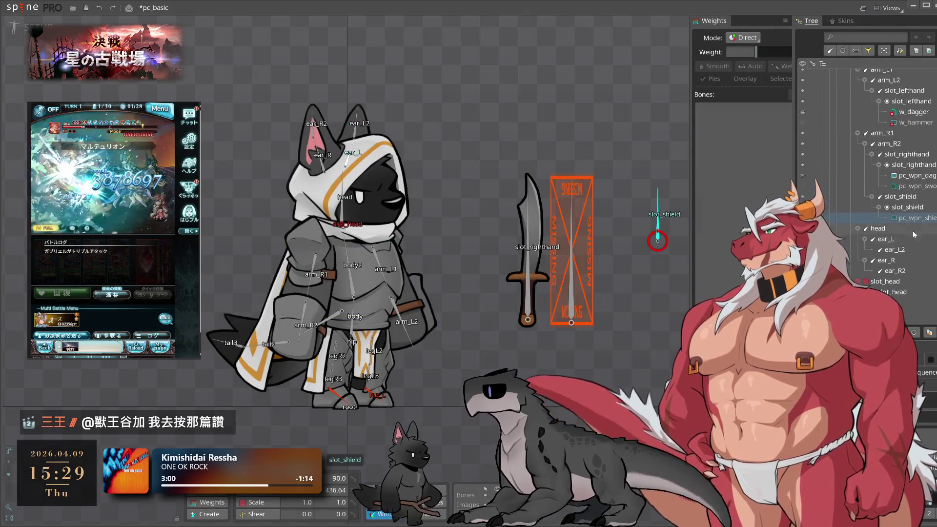
pyautogui.doubleClick(917, 174)
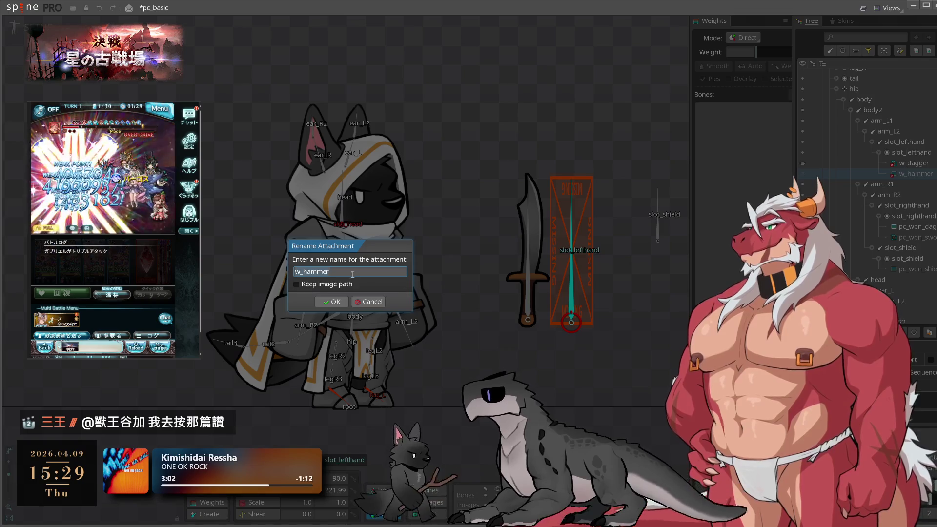
pyautogui.doubleClick(303, 271)
pyautogui.write('pc_wpn_hammer')
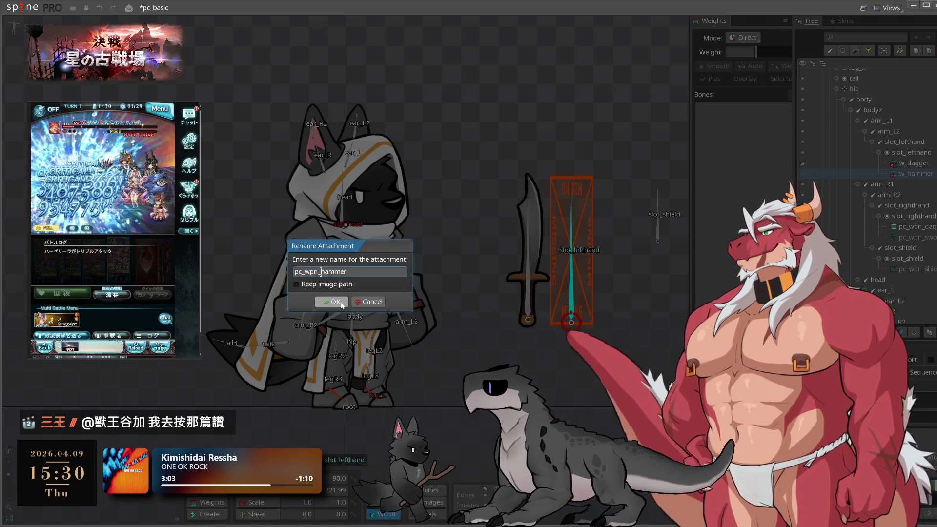
pyautogui.click(332, 301)
pyautogui.doubleClick(913, 174)
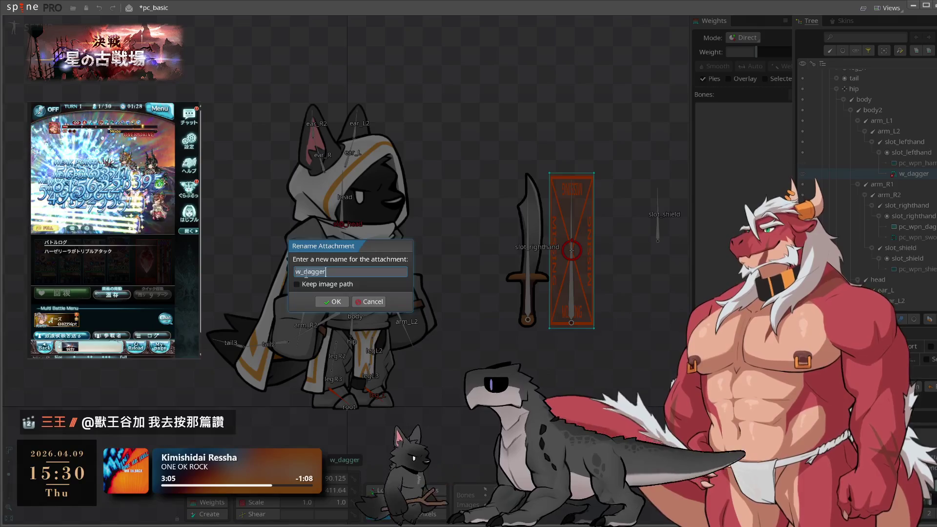
pyautogui.write('pc_wpn_dagger')
pyautogui.click(332, 302)
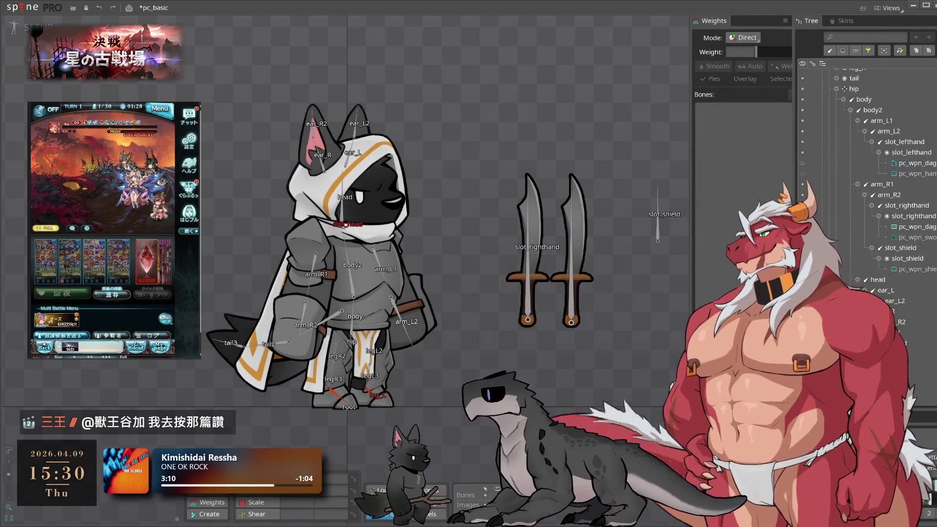
pyautogui.press('Tab')
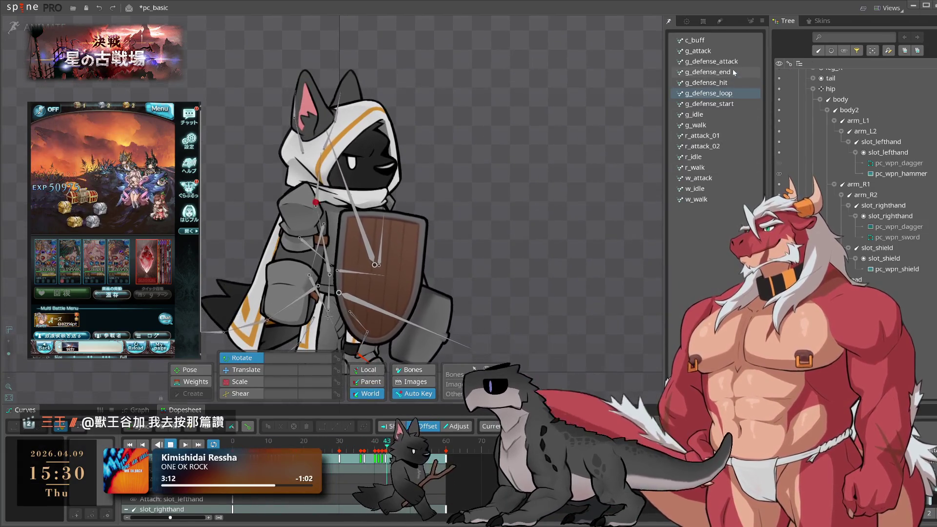
pyautogui.click(718, 61)
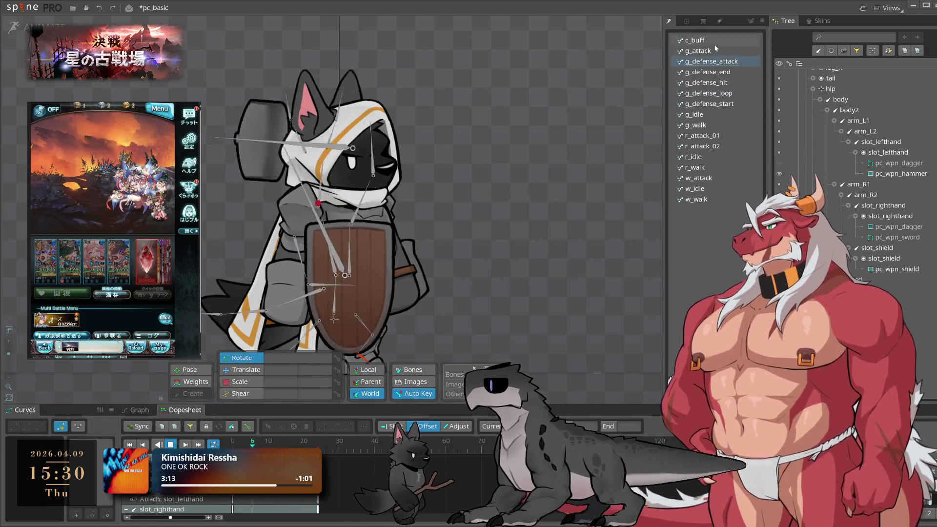
pyautogui.click(714, 50)
pyautogui.click(715, 146)
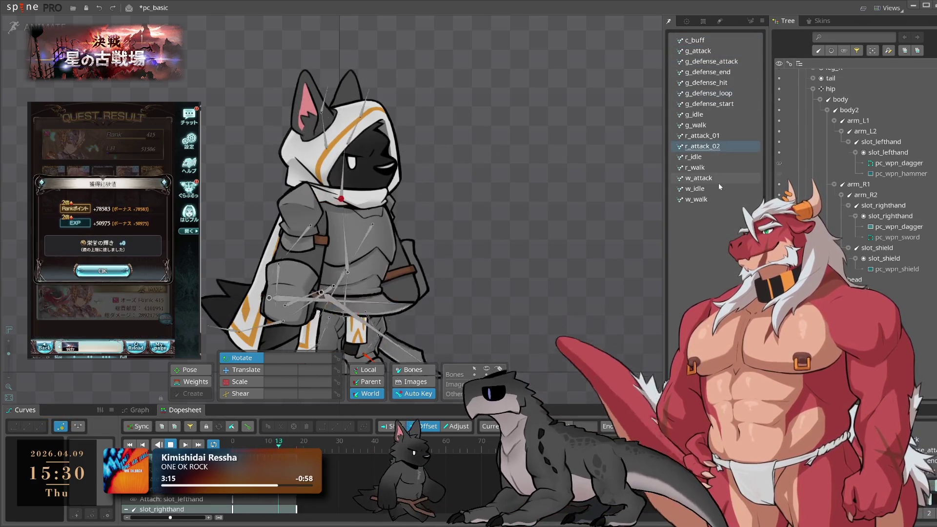
pyautogui.press('Tab')
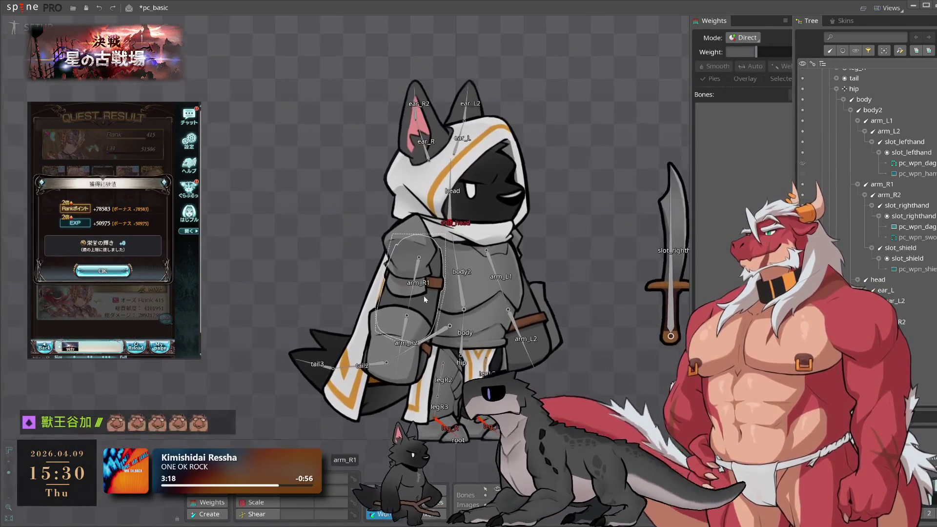
pyautogui.click(103, 271)
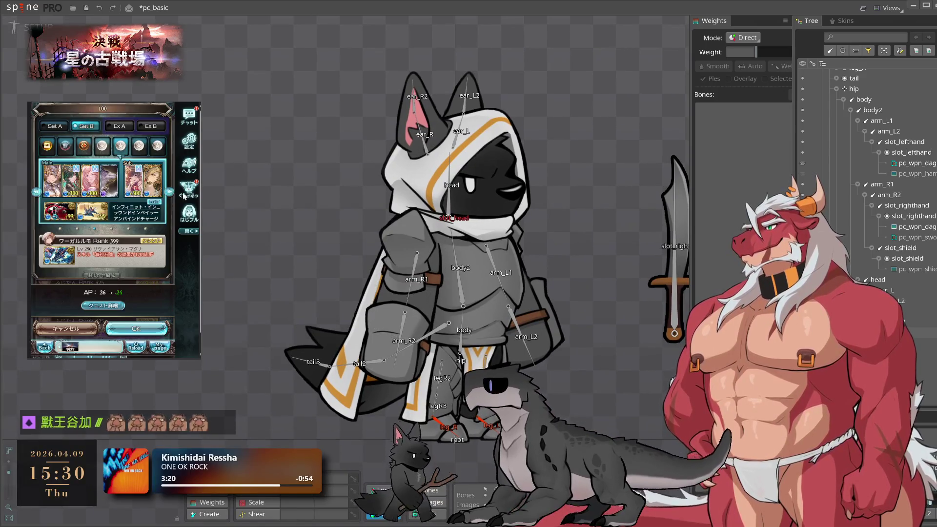
pyautogui.click(136, 328)
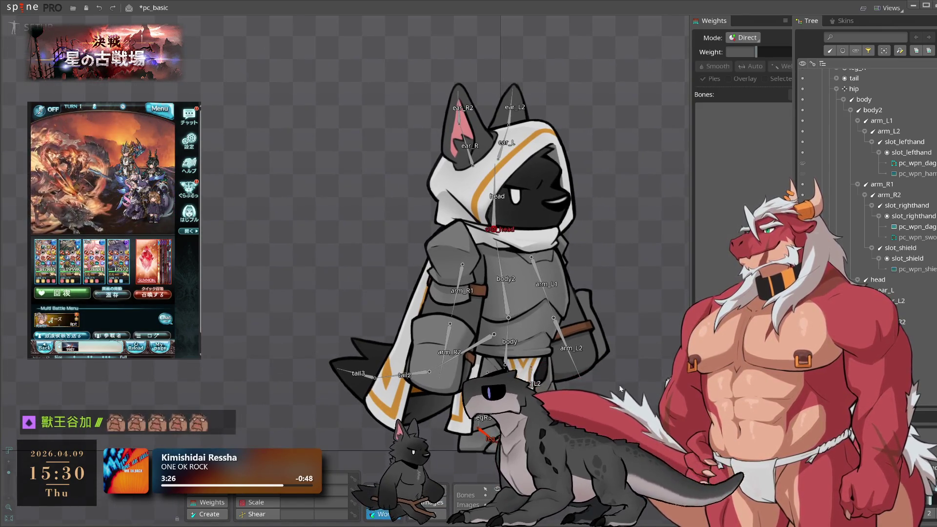
pyautogui.scroll(3, 498, 320)
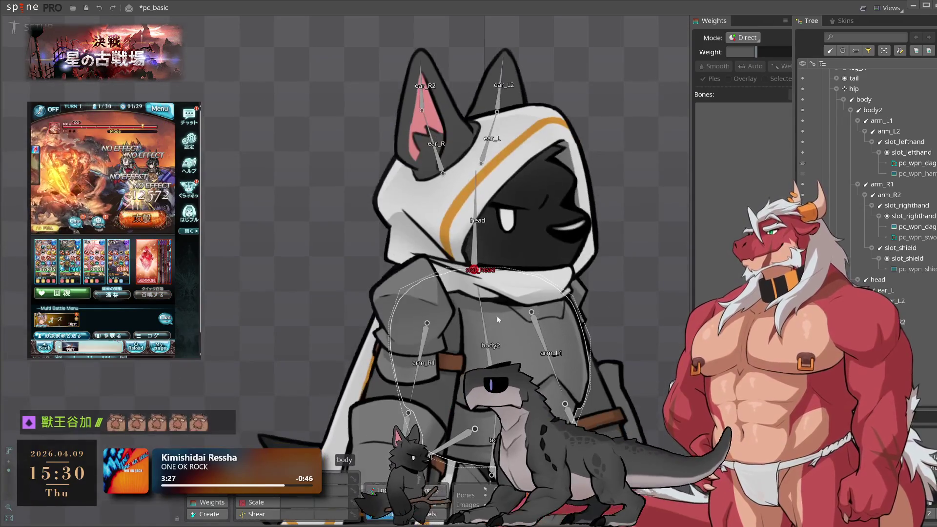
pyautogui.click(475, 262)
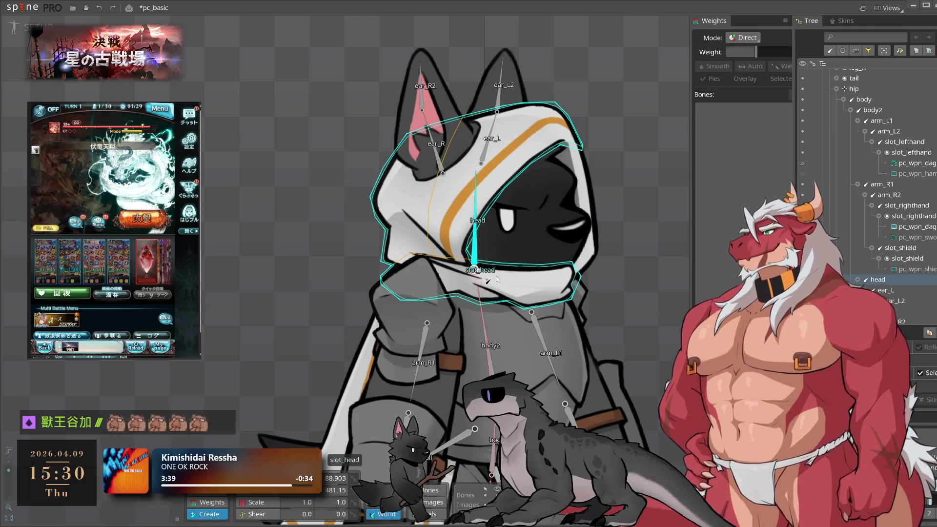
# Draw hood bones hood_1 to hood_4 from the head across the hood, then hood_5 on its left side
pyautogui.moveTo(498, 163)
pyautogui.mouseDown()
pyautogui.moveTo(547, 117)
pyautogui.moveTo(580, 184)
pyautogui.mouseUp()
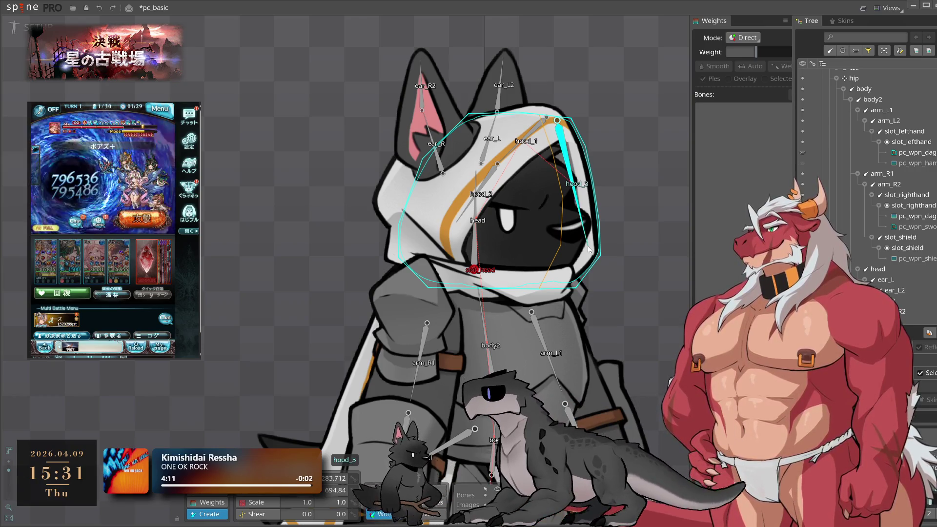
pyautogui.moveTo(581, 192); pyautogui.dragTo(591, 243)
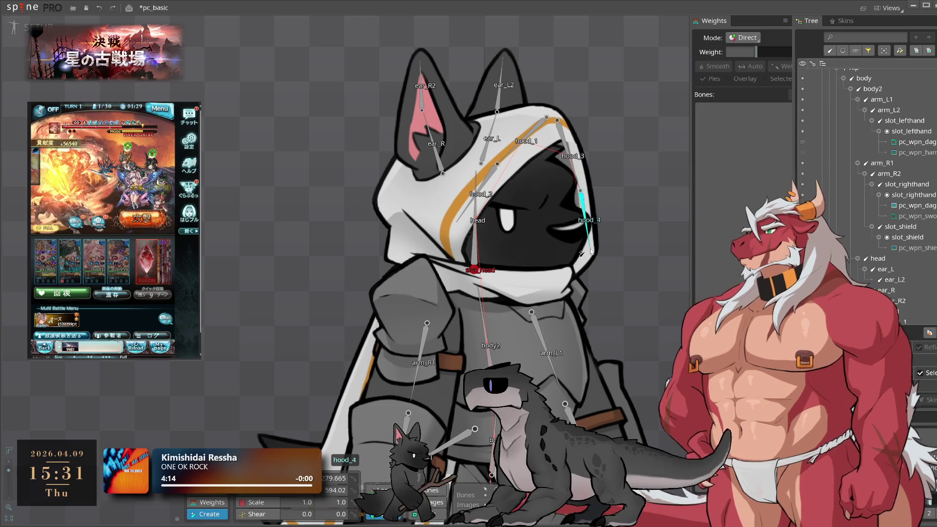
pyautogui.click(474, 244)
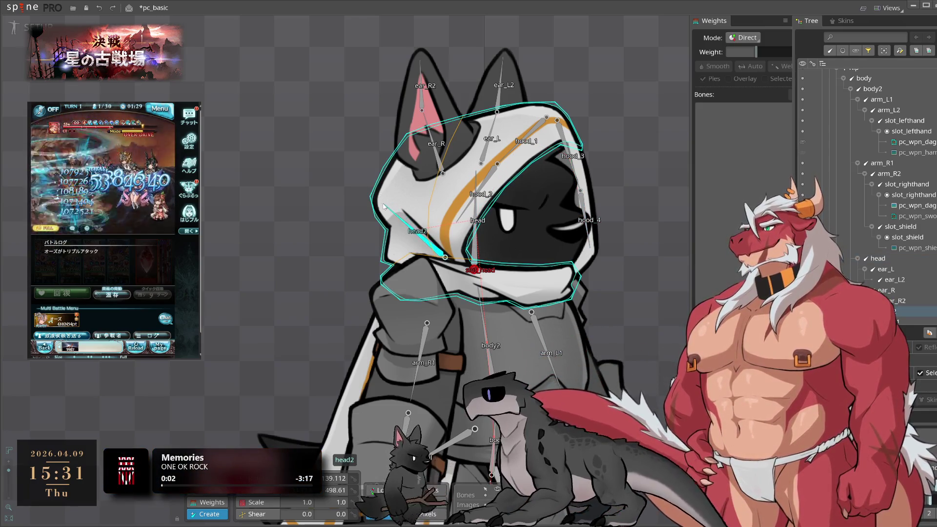
pyautogui.moveTo(384, 207); pyautogui.dragTo(384, 206)
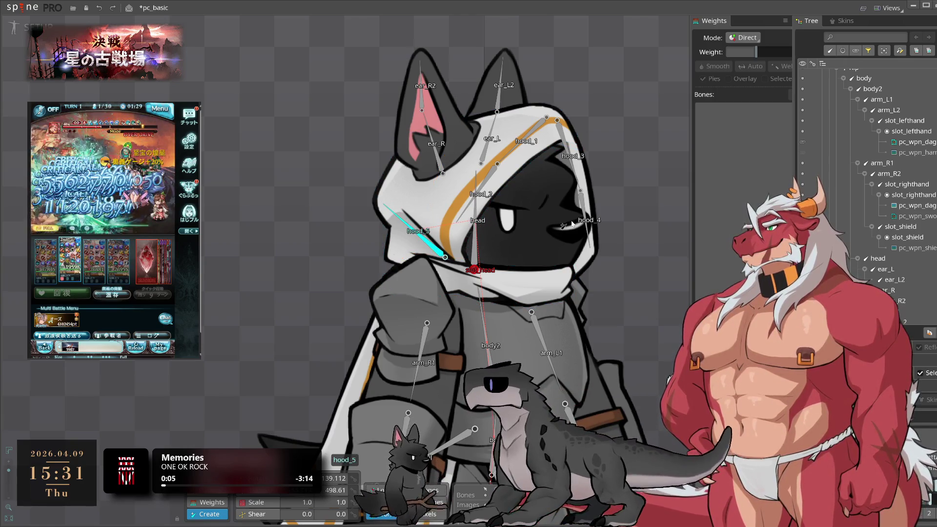
# Zoom out to show the whole character and select body2 as the cape bones' parent
pyautogui.moveTo(535, 278); pyautogui.dragTo(548, 225)
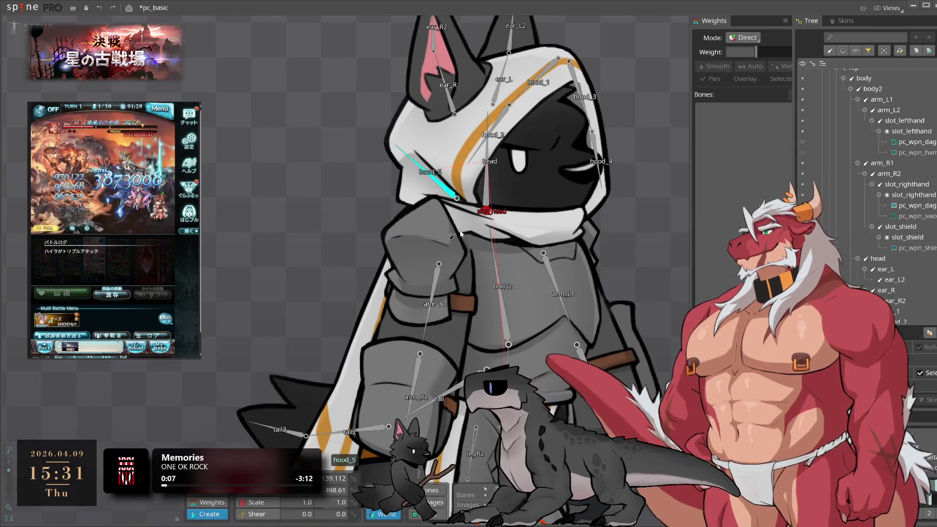
pyautogui.scroll(-2, 461, 234)
pyautogui.moveTo(447, 252); pyautogui.dragTo(490, 230)
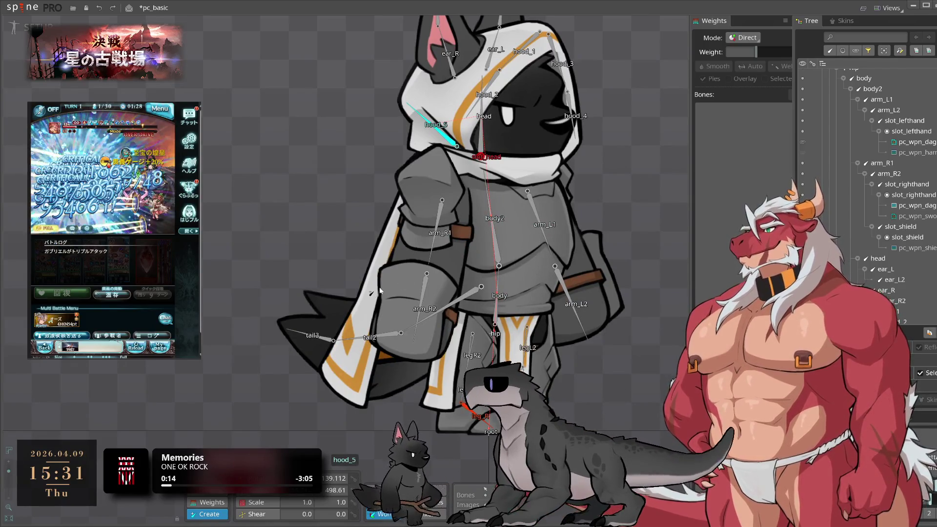
pyautogui.click(488, 232)
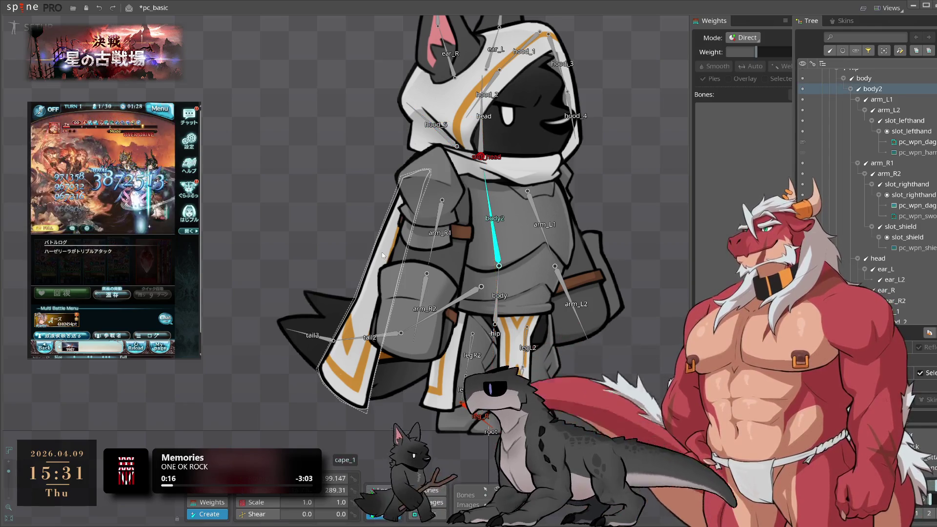
# Draw cape bones cape_1 to cape_3 from body2 down the side cape
pyautogui.moveTo(413, 175); pyautogui.dragTo(393, 257)
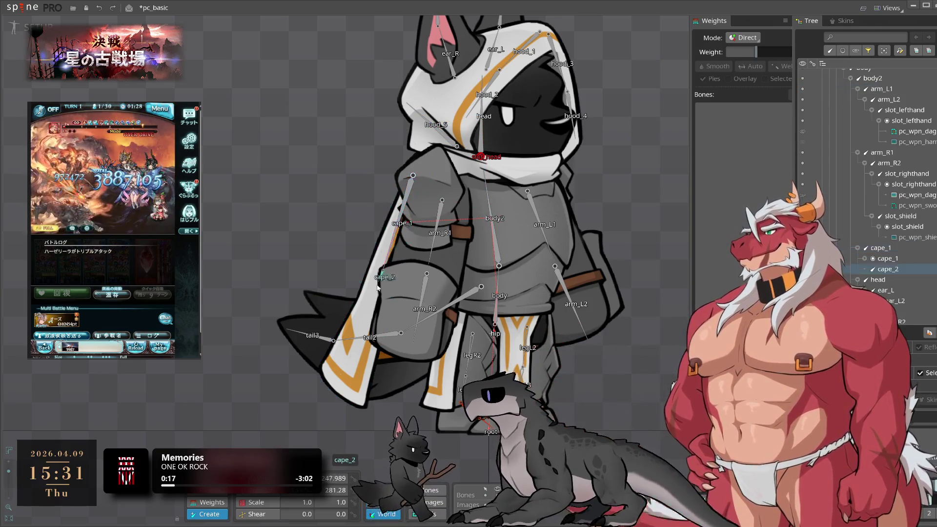
pyautogui.moveTo(361, 342); pyautogui.dragTo(356, 353)
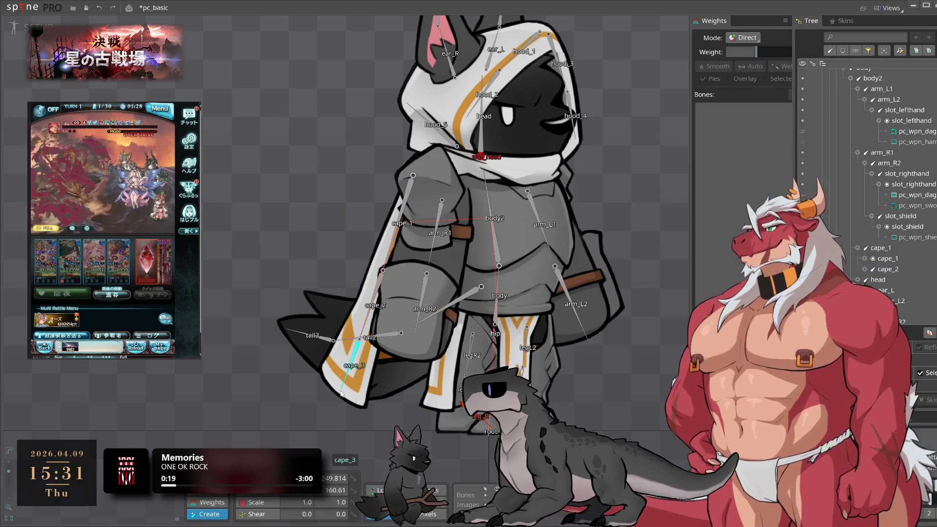
pyautogui.moveTo(514, 295); pyautogui.dragTo(480, 309)
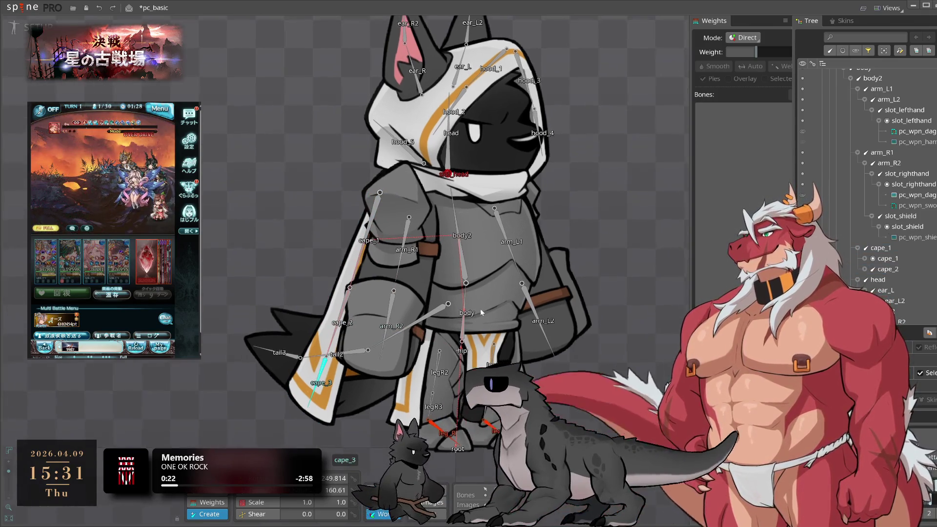
# Reselect body2 and draw cape_4 to cape_6 down the front cloth
pyautogui.click(458, 257)
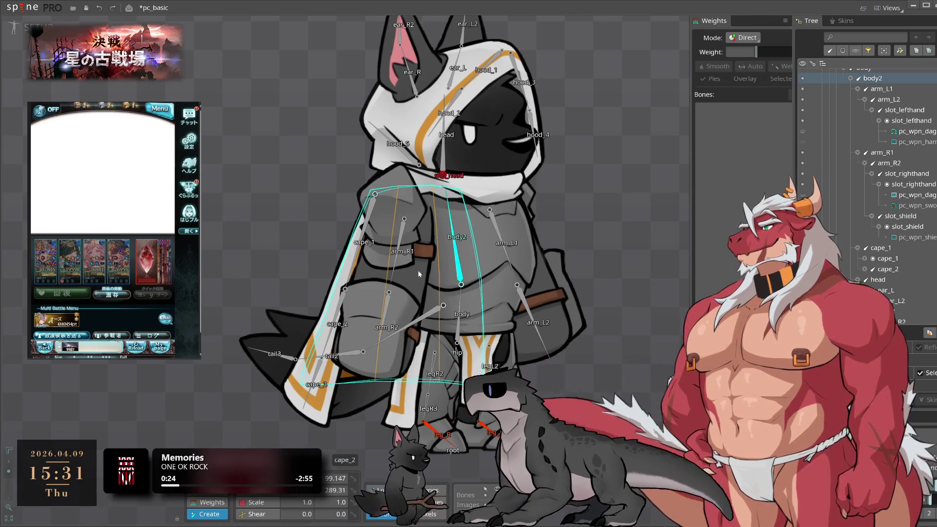
pyautogui.moveTo(455, 193); pyautogui.dragTo(472, 294)
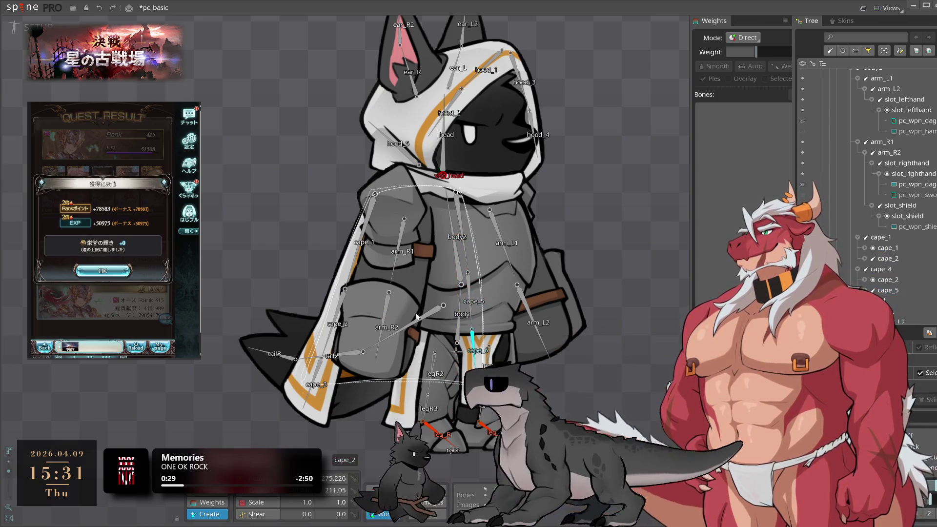
pyautogui.click(102, 271)
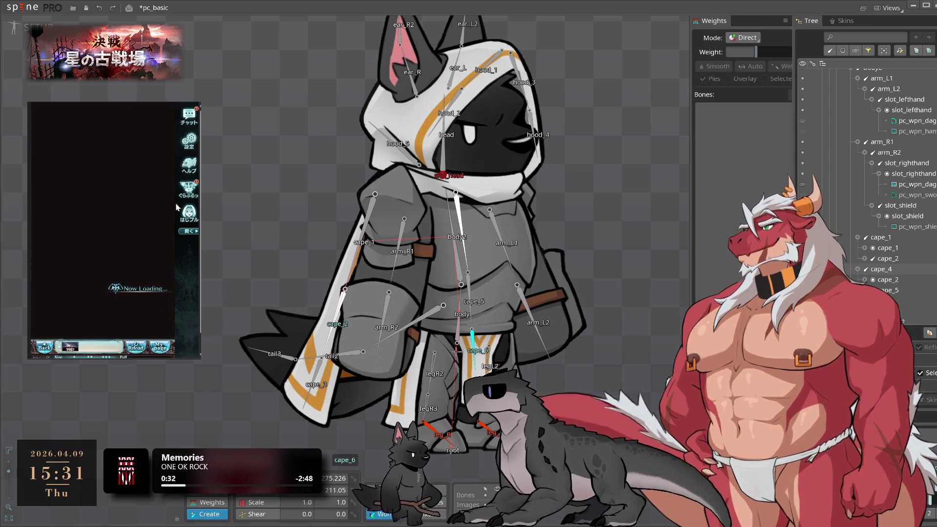
pyautogui.click(145, 326)
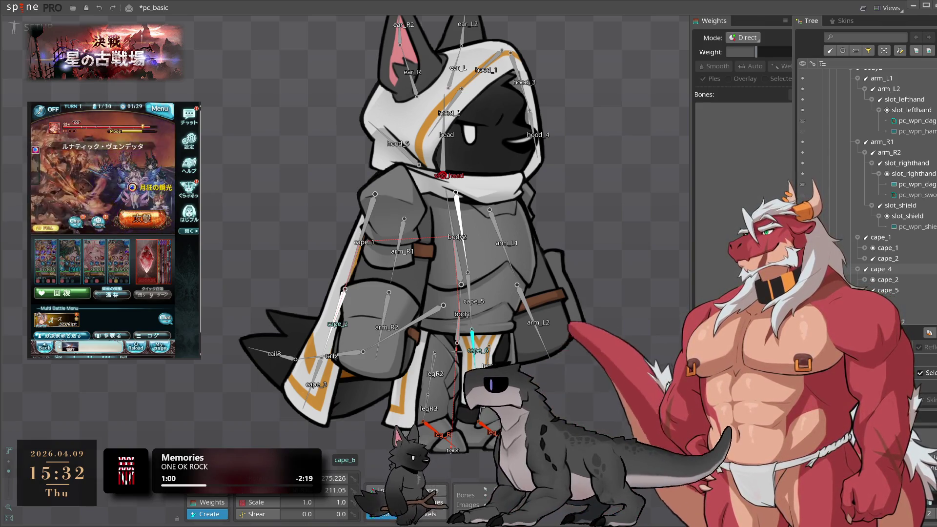
pyautogui.click(416, 320)
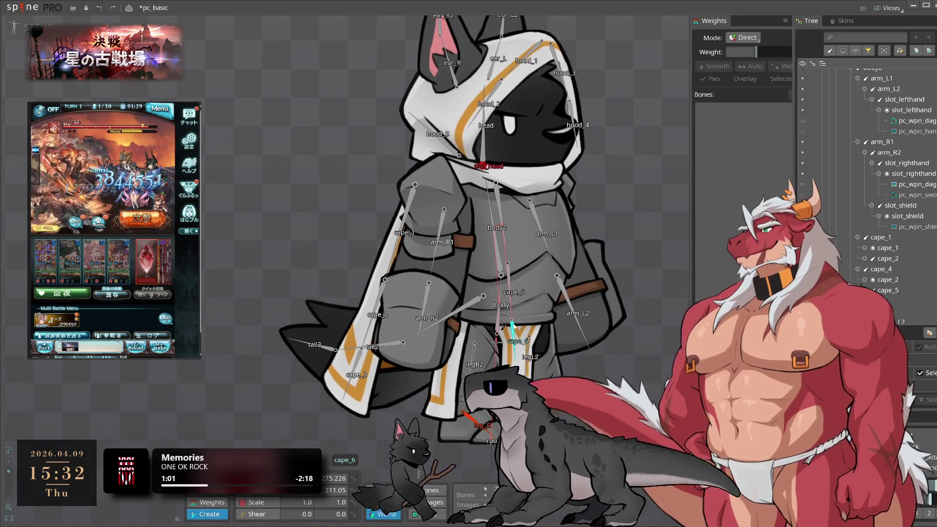
# With the hip as parent, add leg_cape bones down the side leg cloth
pyautogui.scroll(2, 550, 324)
pyautogui.scroll(-2, 551, 323)
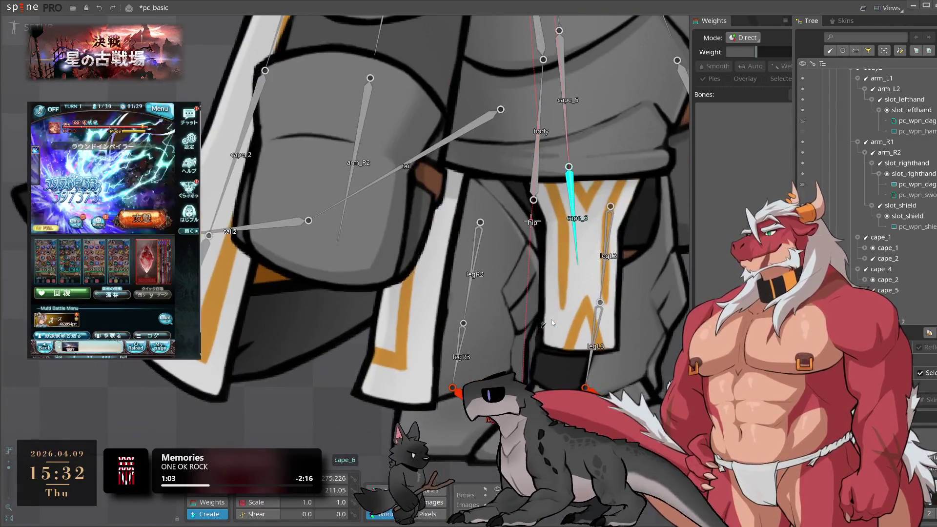
pyautogui.click(373, 215)
pyautogui.moveTo(466, 302); pyautogui.dragTo(576, 391)
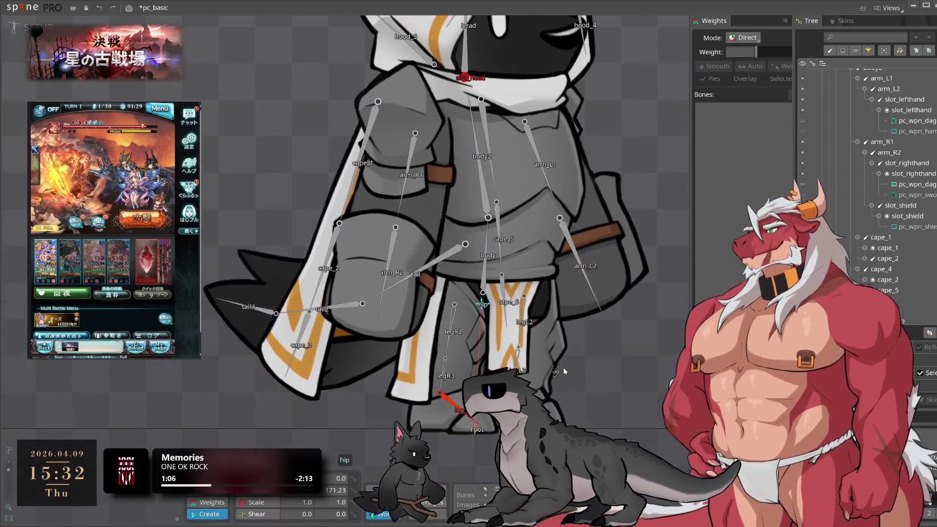
pyautogui.click(483, 285)
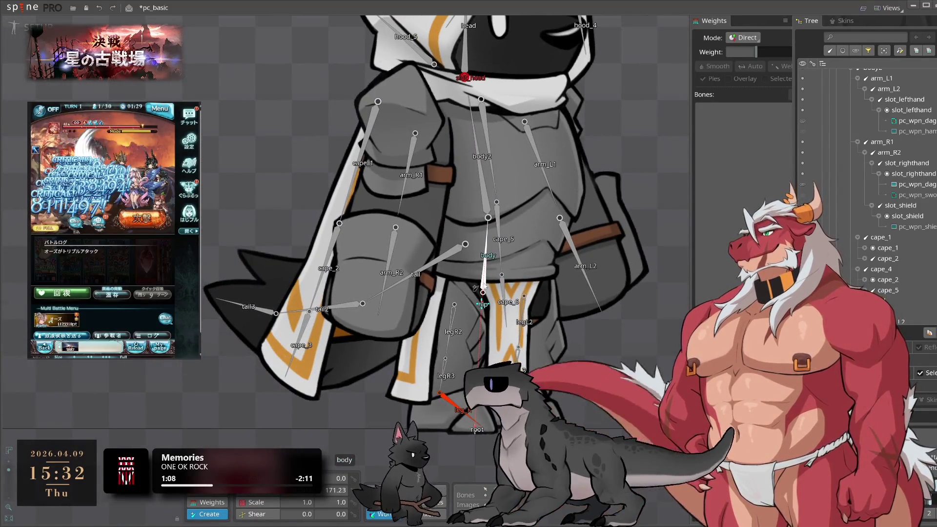
pyautogui.click(478, 304)
pyautogui.click(429, 286)
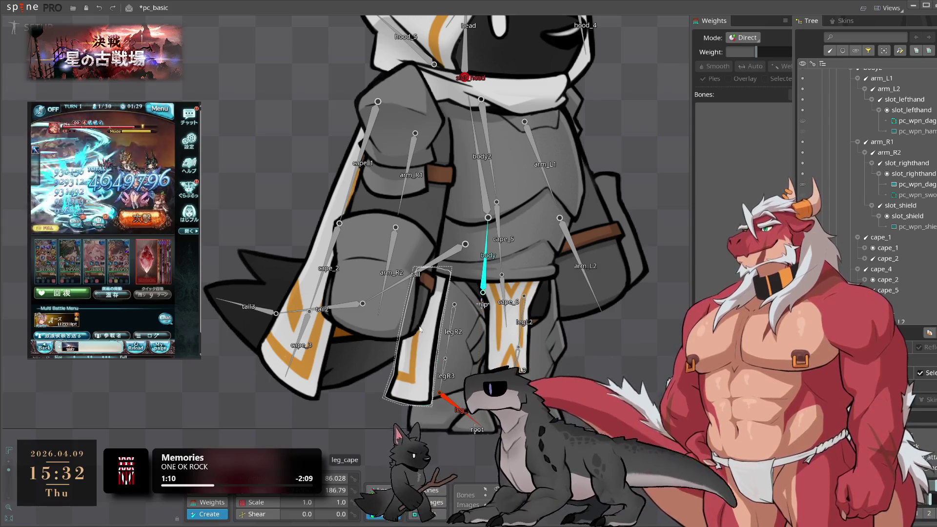
pyautogui.moveTo(422, 318); pyautogui.dragTo(424, 335)
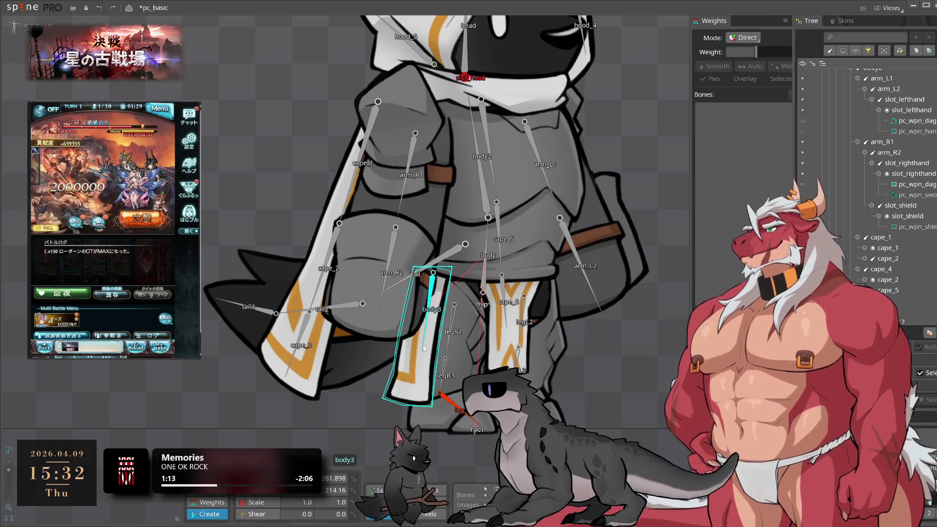
pyautogui.click(411, 398)
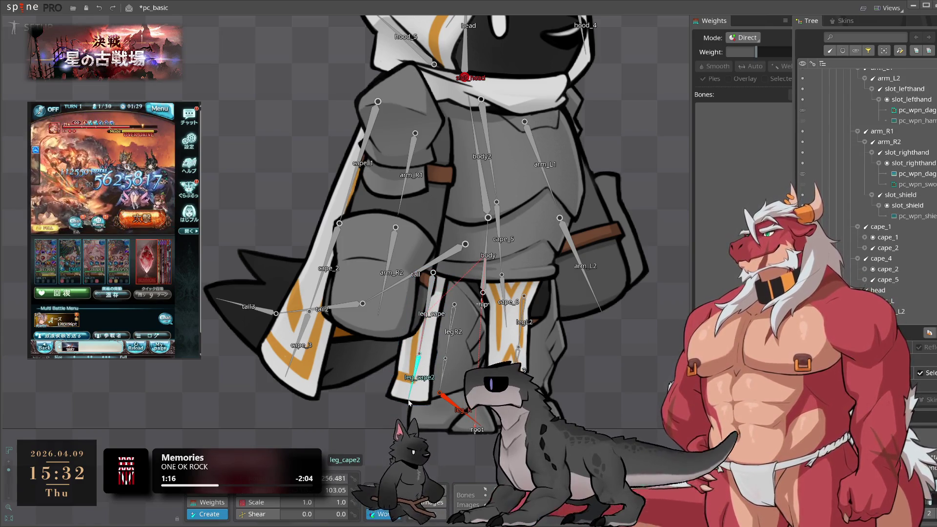
# Add leg_front and leg_front2 bones down the front cloth strip, then zoom out
pyautogui.click(494, 287)
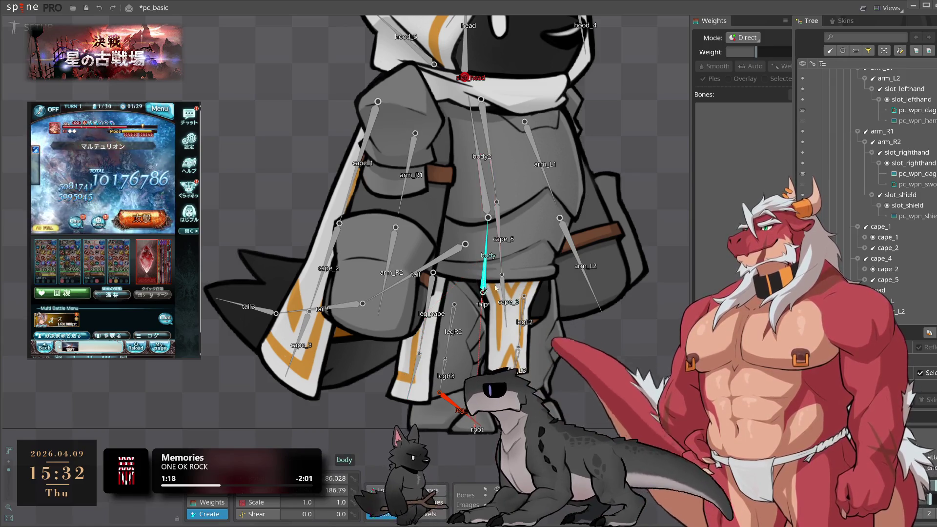
pyautogui.scroll(3, 502, 292)
pyautogui.click(518, 349)
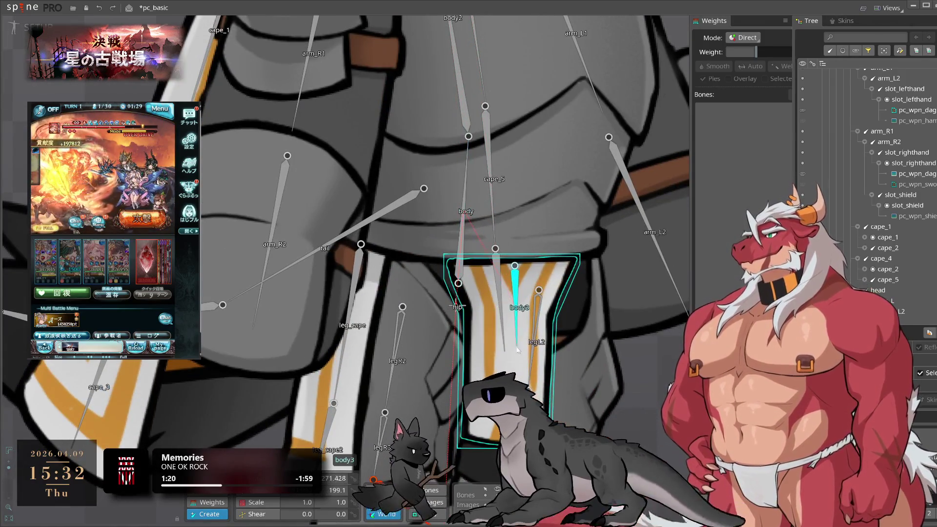
pyautogui.click(510, 385)
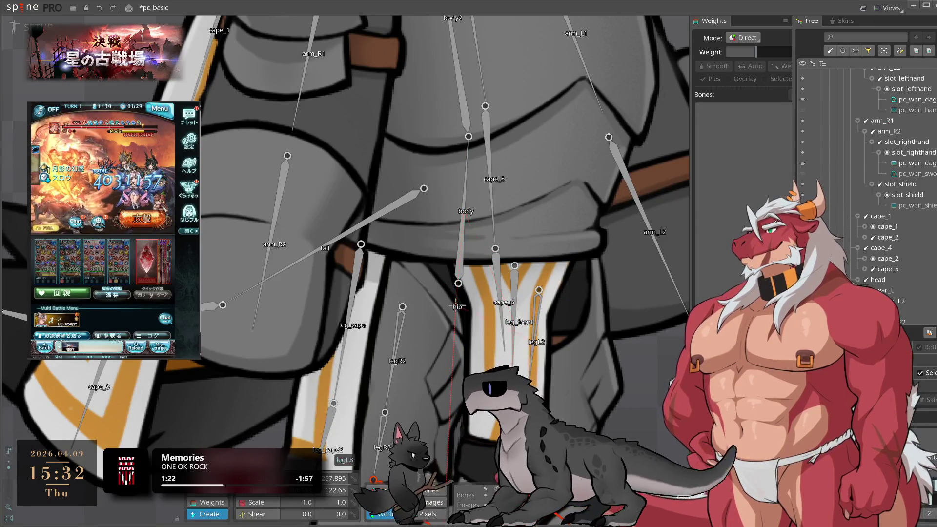
pyautogui.scroll(-4, 537, 366)
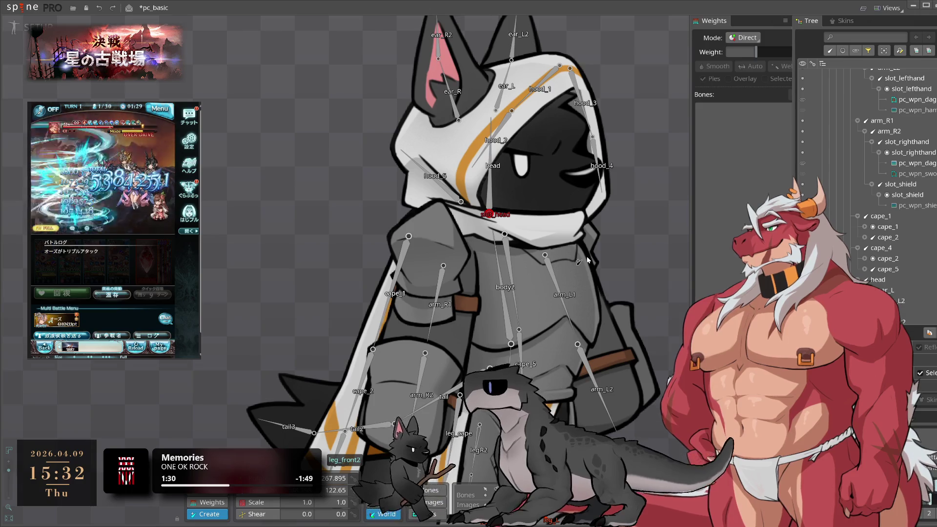
pyautogui.scroll(-2, 588, 262)
pyautogui.scroll(-2, 608, 285)
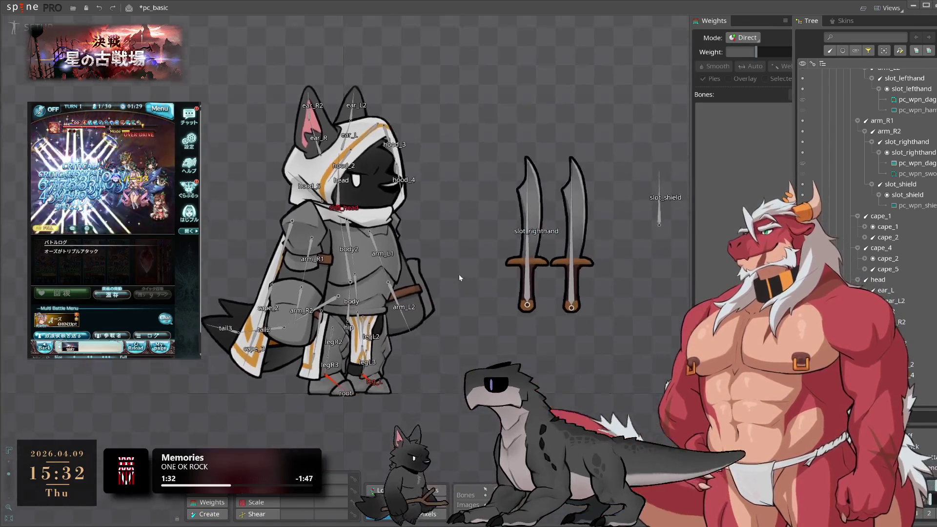
# Bind the armor_inner mesh to the body bone
pyautogui.moveTo(459, 278); pyautogui.dragTo(564, 289)
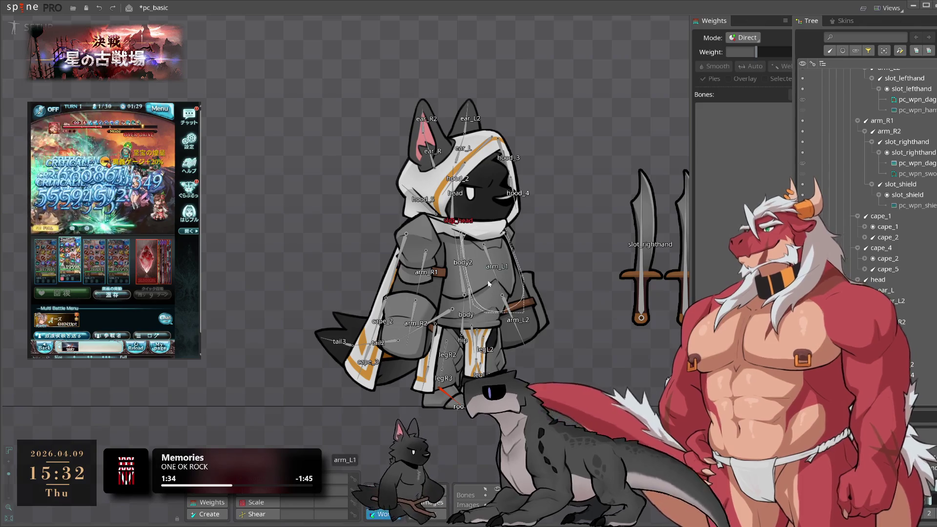
pyautogui.scroll(3, 869, 122)
pyautogui.scroll(5, 862, 146)
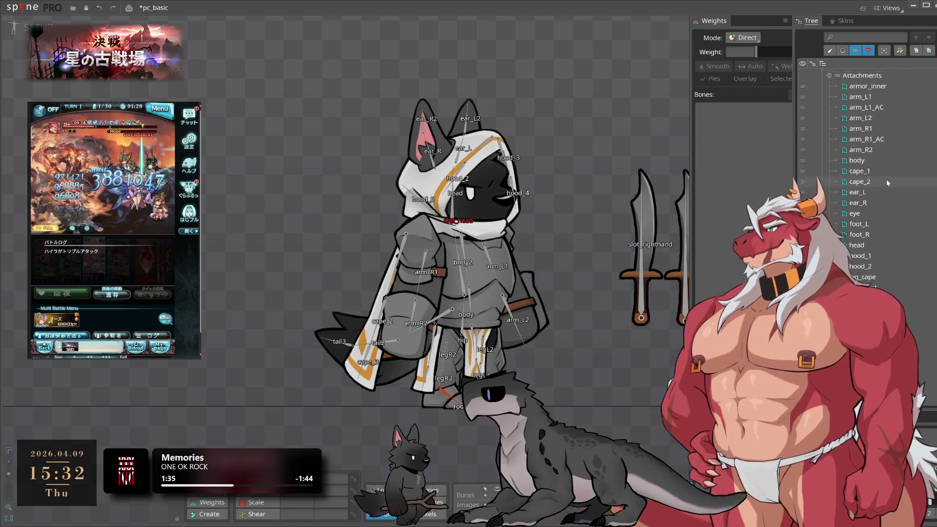
pyautogui.click(449, 312)
pyautogui.scroll(1, 449, 312)
pyautogui.scroll(1, 447, 309)
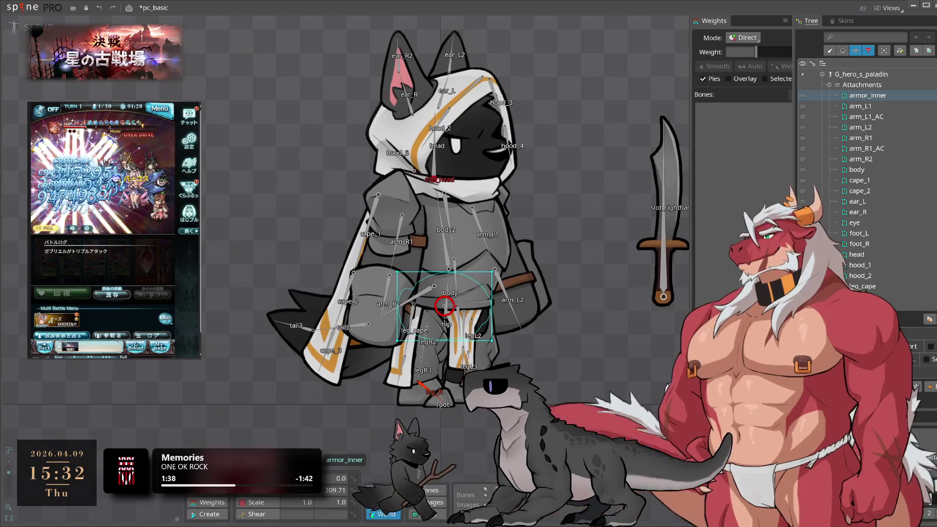
pyautogui.scroll(2, 444, 306)
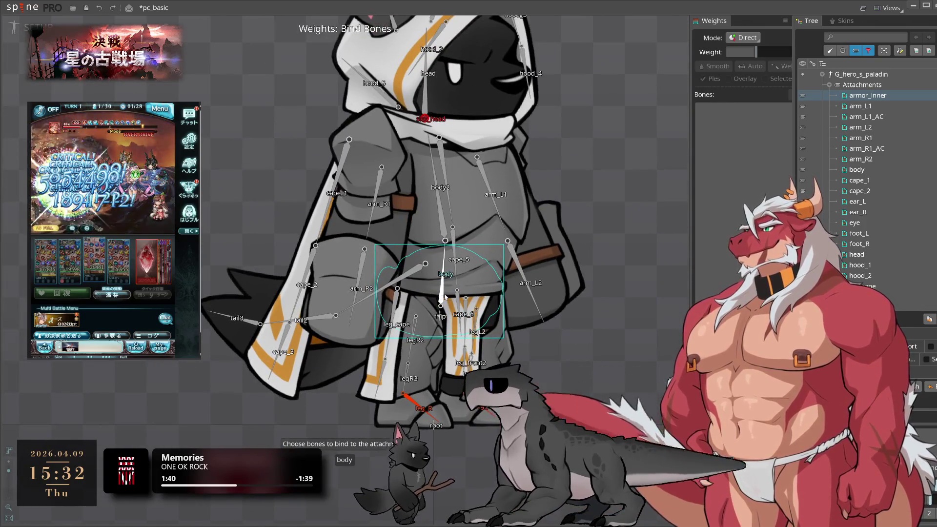
pyautogui.click(445, 296)
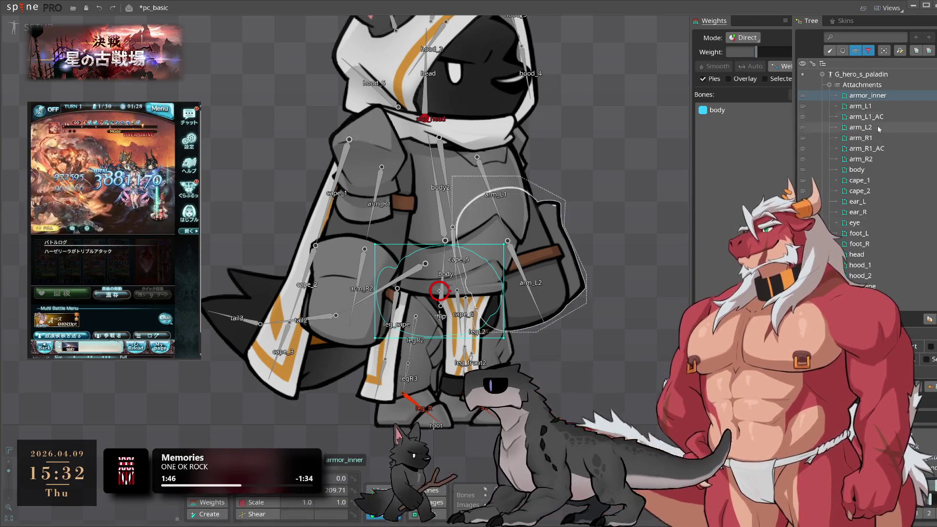
# Bind the arm_L1 and arm_L1_AC meshes to the arm_L1 bone
pyautogui.click(861, 106)
pyautogui.press('b')
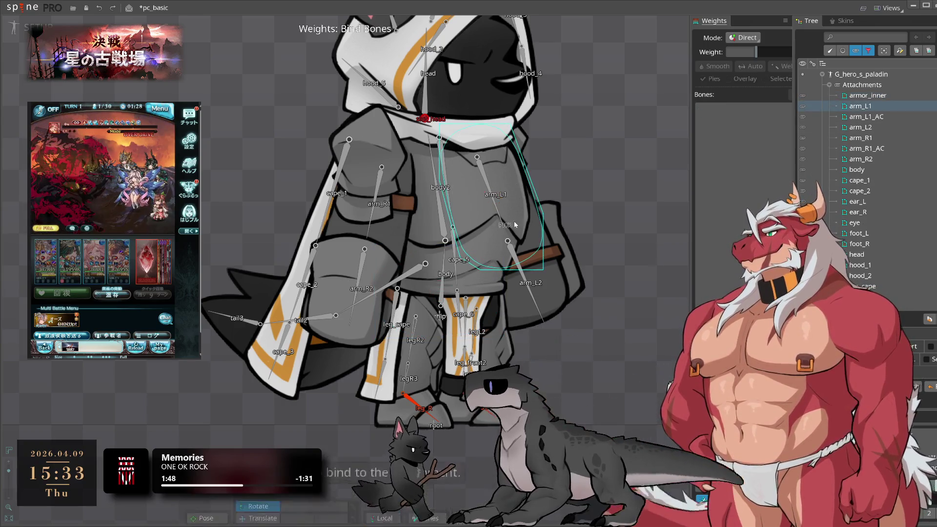
pyautogui.click(862, 116)
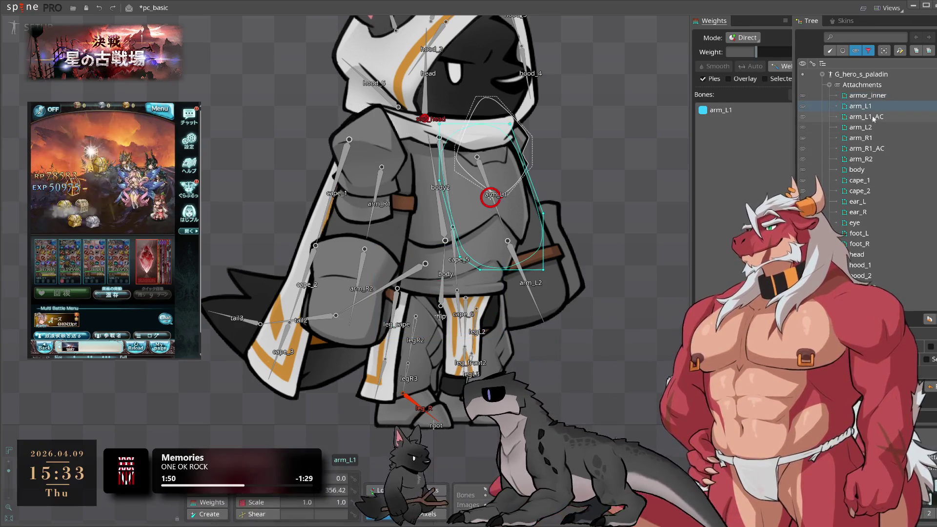
pyautogui.press('b')
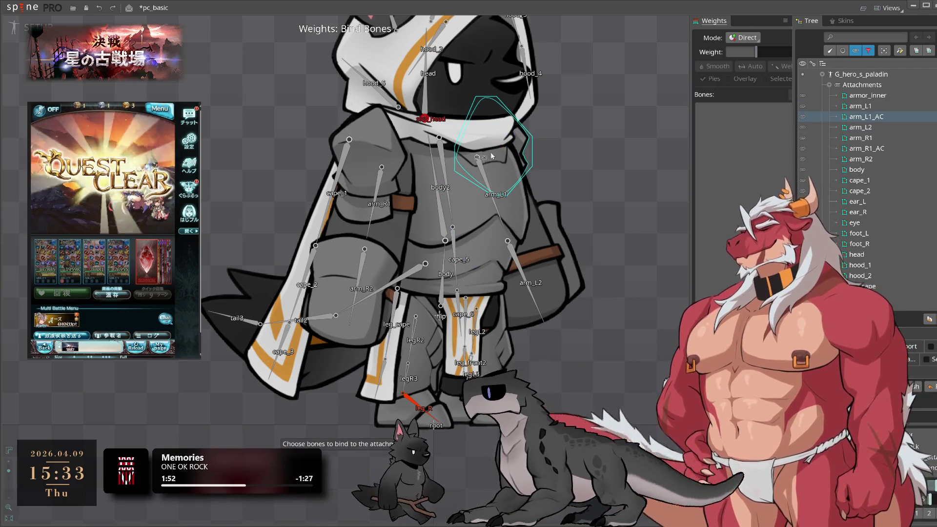
pyautogui.click(486, 173)
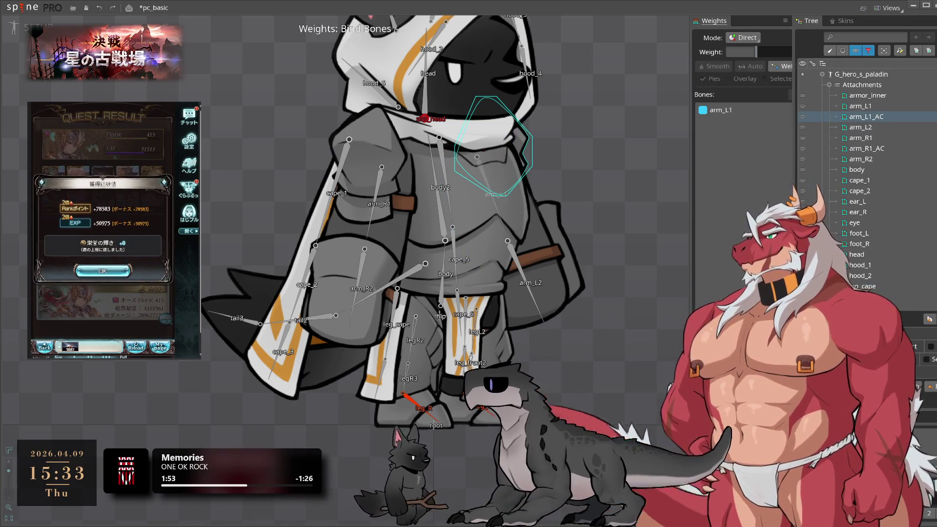
pyautogui.press('Return')
pyautogui.click(102, 271)
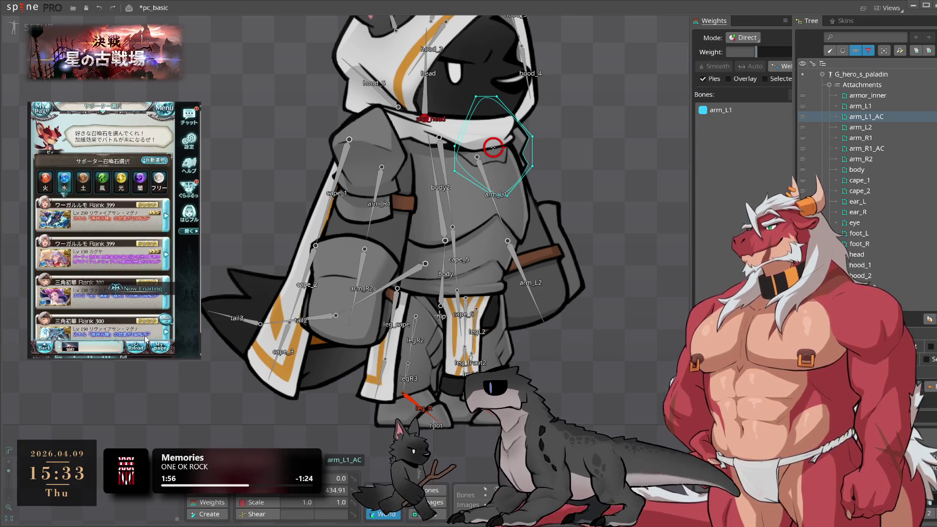
pyautogui.click(145, 339)
# Bind the arm_L2 and arm_R1 meshes to their arm bones
pyautogui.click(515, 253)
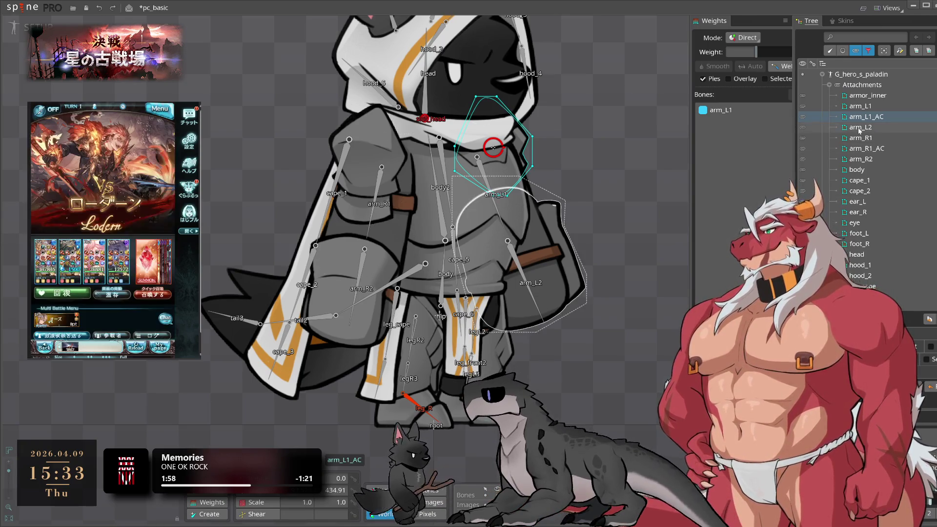
pyautogui.hotkey('ctrl', 'b')
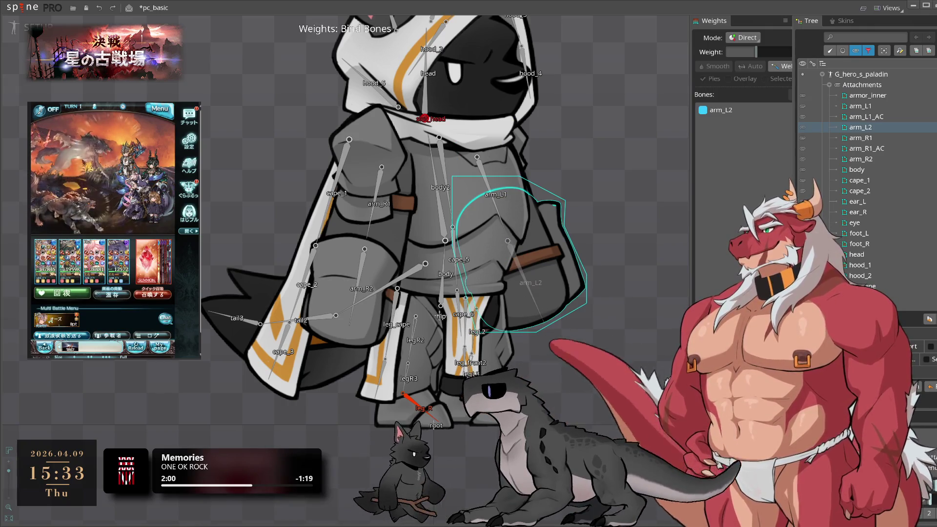
pyautogui.press('Escape')
pyautogui.click(372, 209)
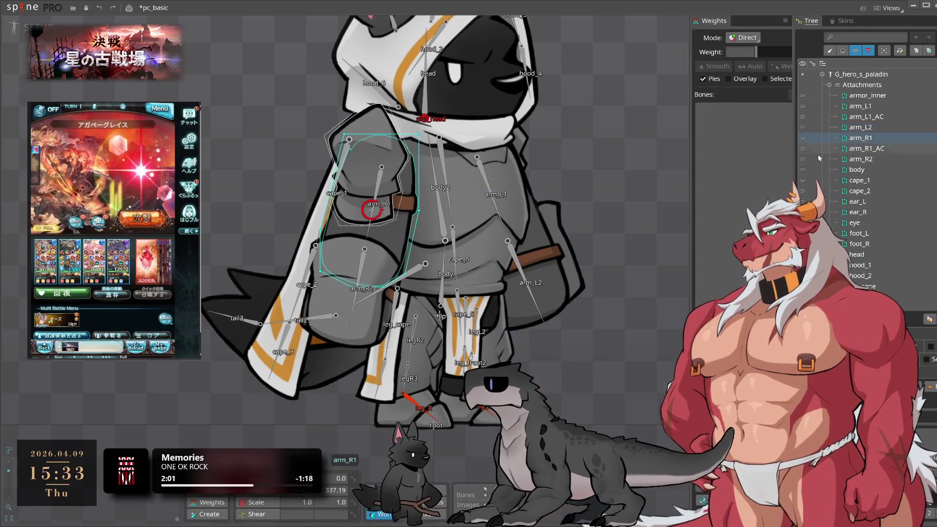
pyautogui.hotkey('ctrl', 'b')
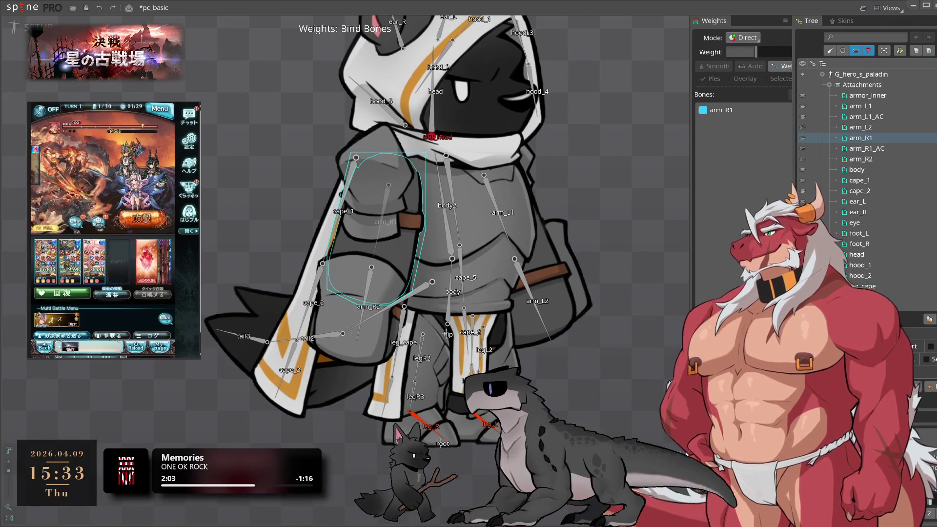
pyautogui.press('Escape')
# Bind the arm_R1_AC mesh to arm_R1 and the arm_R2 mesh to its bone
pyautogui.click(373, 185)
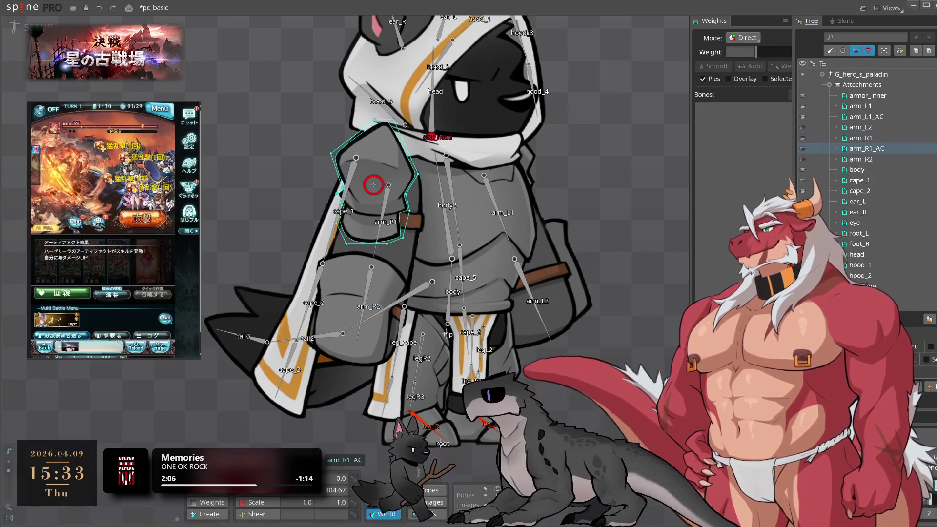
pyautogui.hotkey('ctrl', 'b')
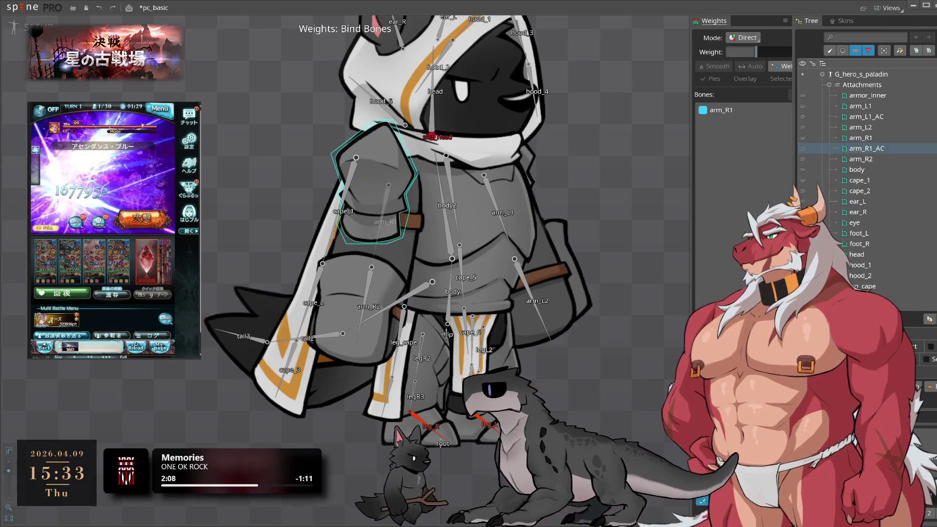
pyautogui.press('Escape')
pyautogui.click(859, 159)
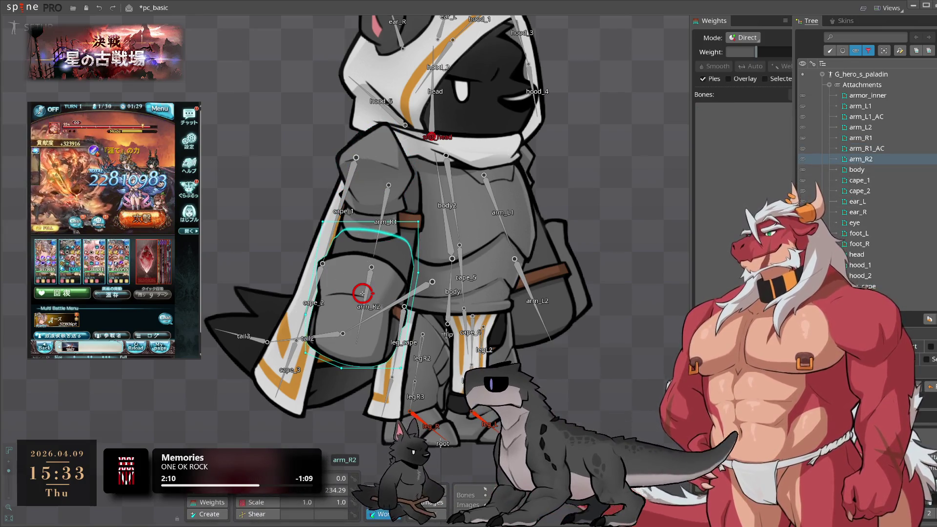
pyautogui.hotkey('ctrl', 'b')
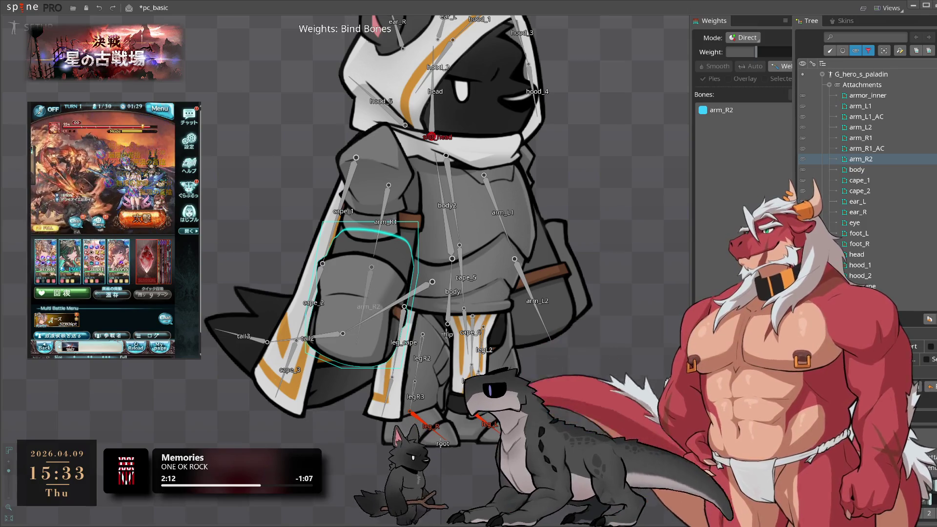
pyautogui.press('Escape')
# Bind the body mesh with the body2 bone and the cape_1 mesh with cape_2
pyautogui.click(858, 170)
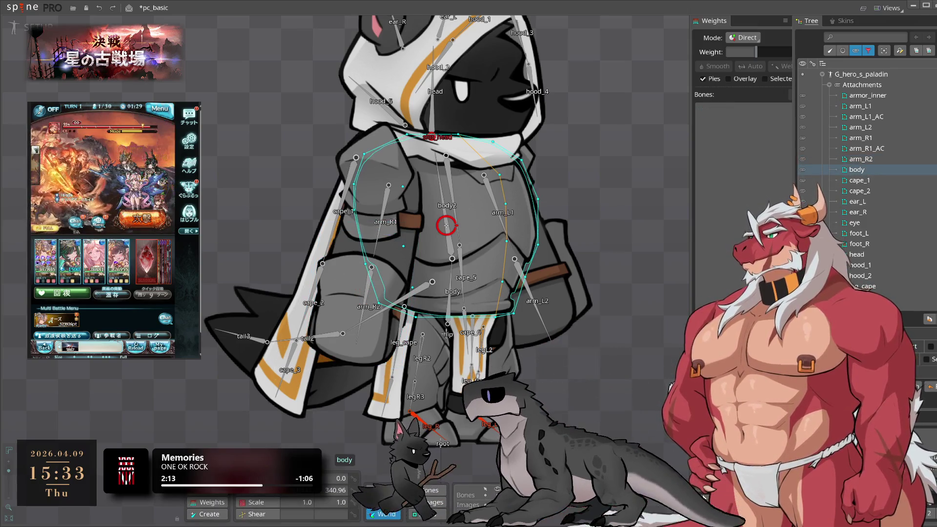
pyautogui.hotkey('ctrl', 'b')
pyautogui.click(443, 249)
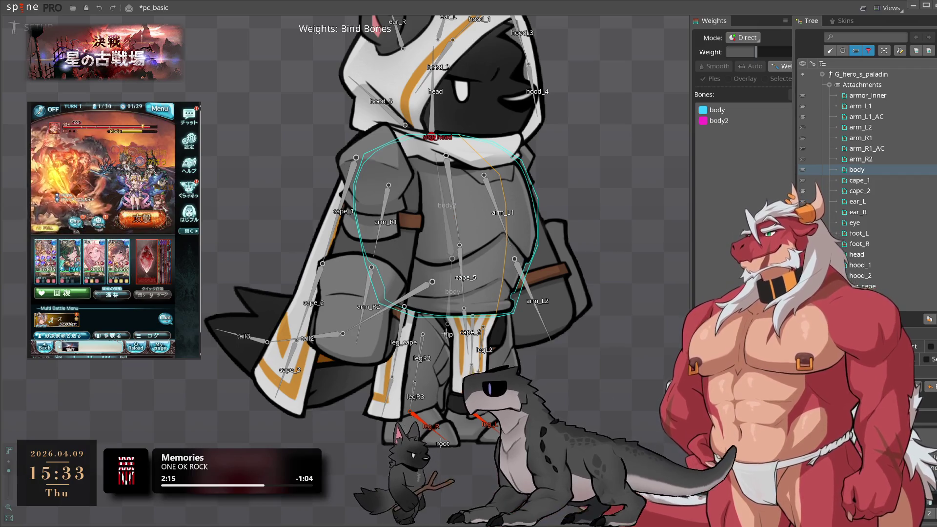
pyautogui.click(868, 185)
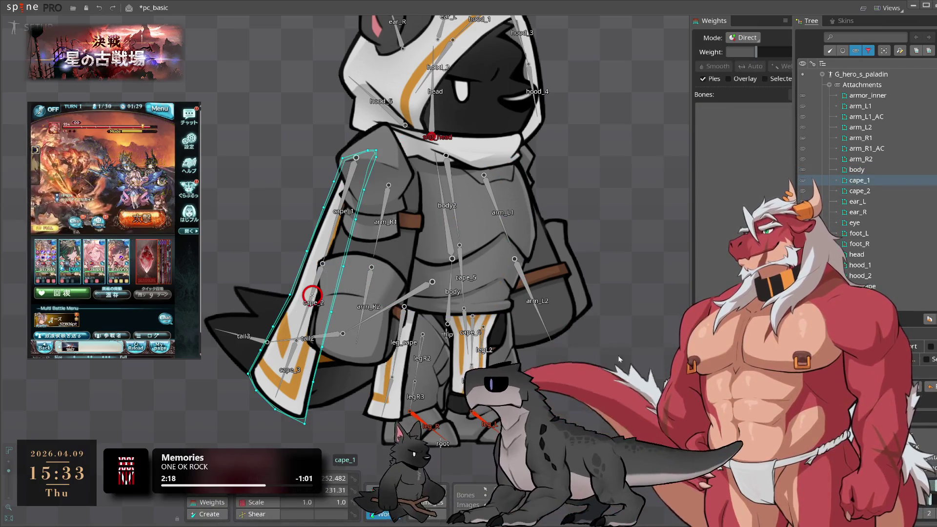
pyautogui.hotkey('ctrl', 'b')
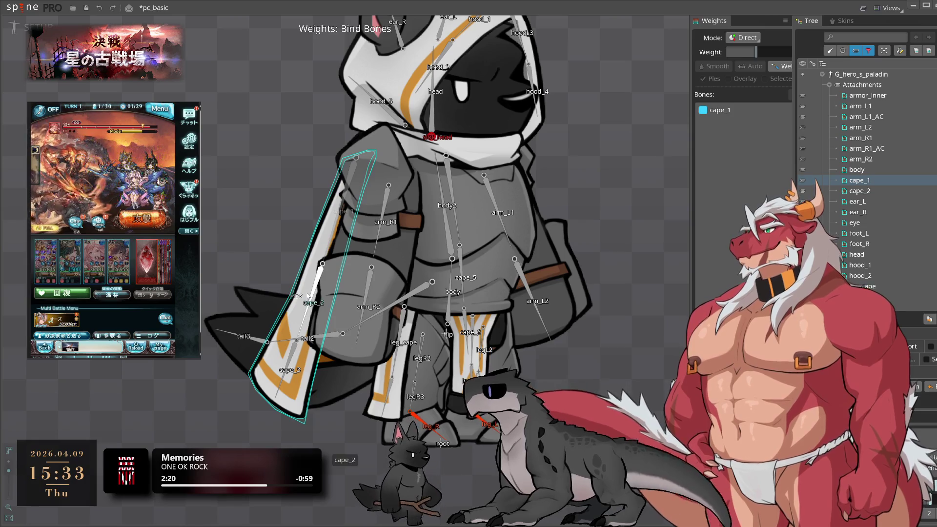
pyautogui.click(313, 302)
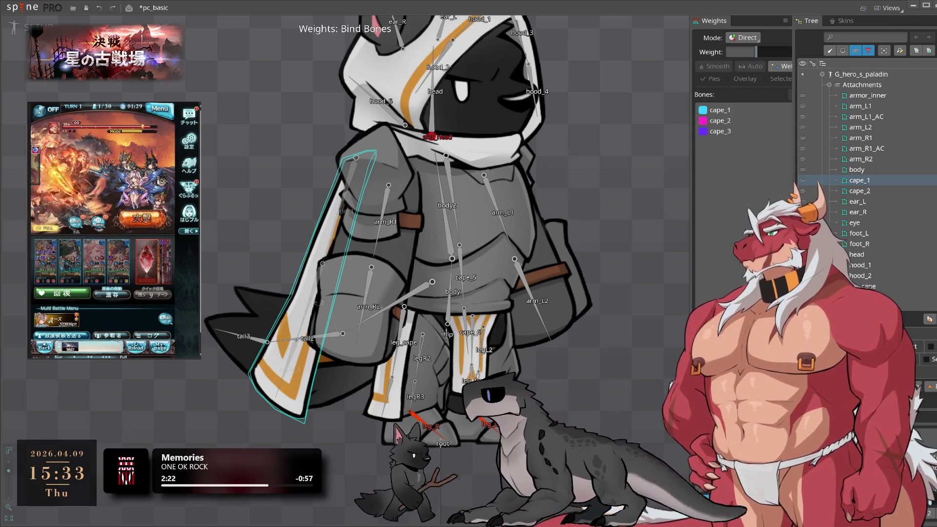
pyautogui.press('Return')
# Bind the cape_2 mesh to bones cape_1 through cape_6 and calculate its weights
pyautogui.click(389, 273)
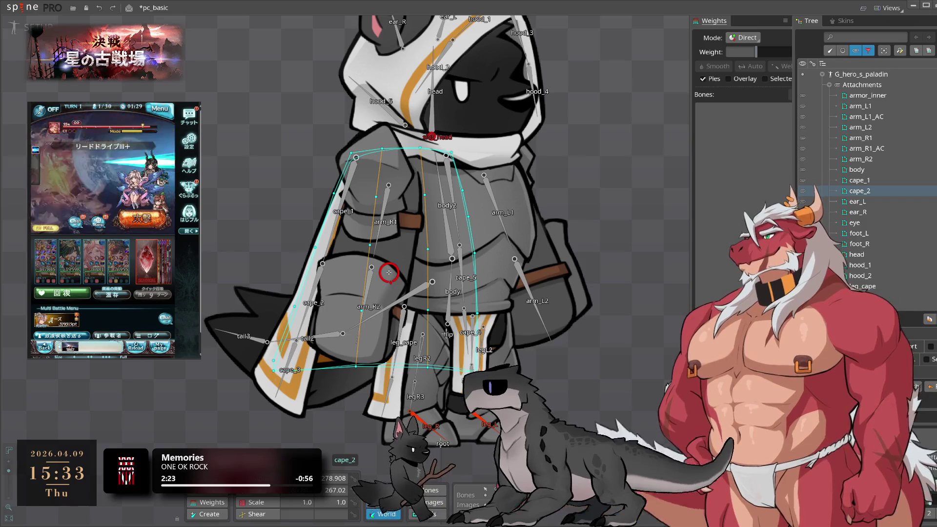
pyautogui.hotkey('ctrl', 'b')
pyautogui.click(342, 211)
pyautogui.click(311, 300)
pyautogui.click(293, 374)
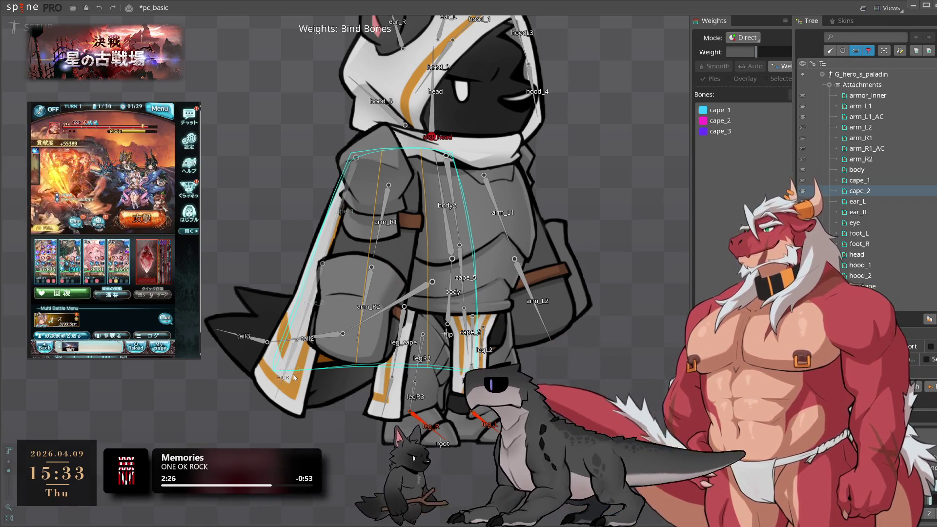
pyautogui.click(459, 209)
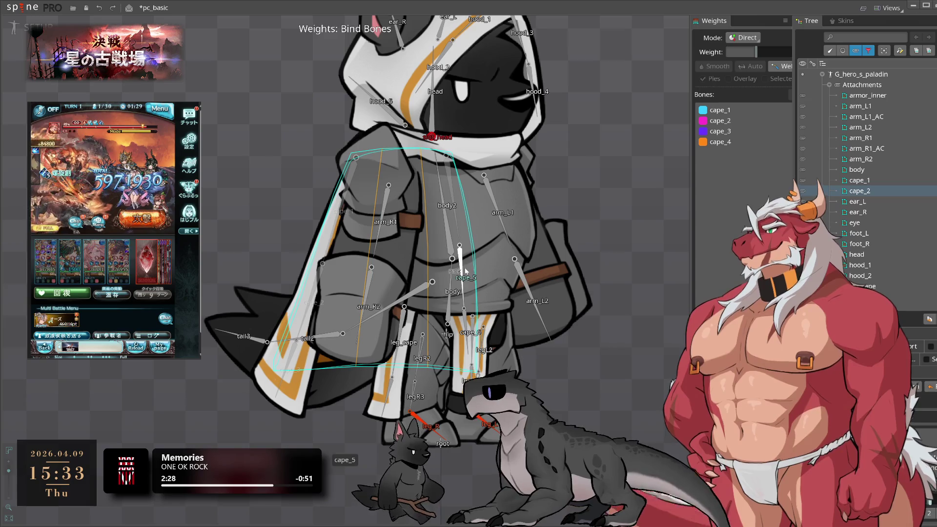
pyautogui.click(465, 271)
pyautogui.click(474, 336)
pyautogui.press('Return')
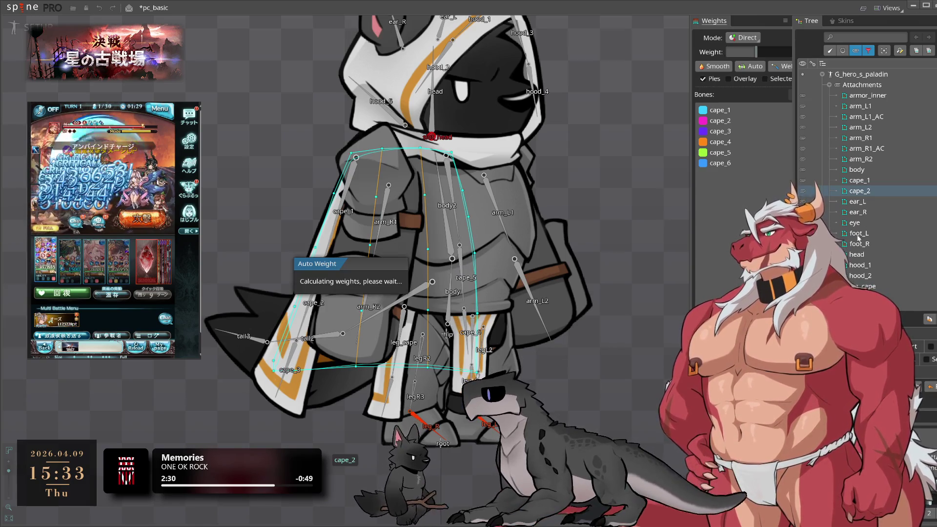
# Bind ear_L with ear_L2, ear_R with ear_R and ear_R2, and the eye mesh to head
pyautogui.click(859, 201)
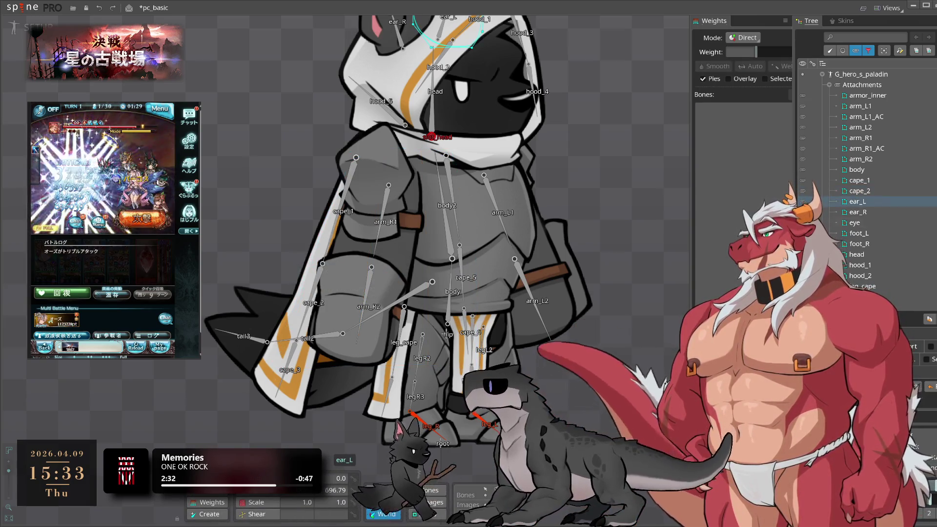
pyautogui.click(781, 66)
pyautogui.click(477, 125)
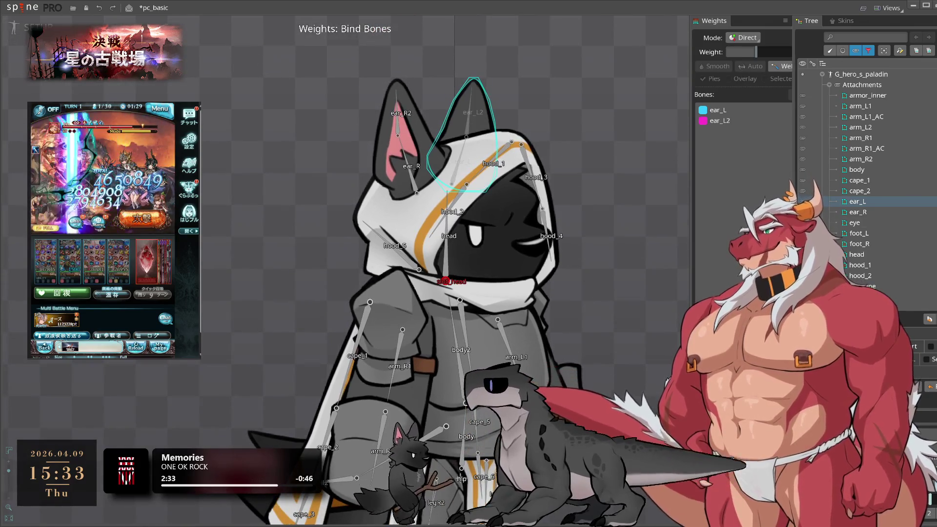
pyautogui.press('Return')
pyautogui.click(858, 212)
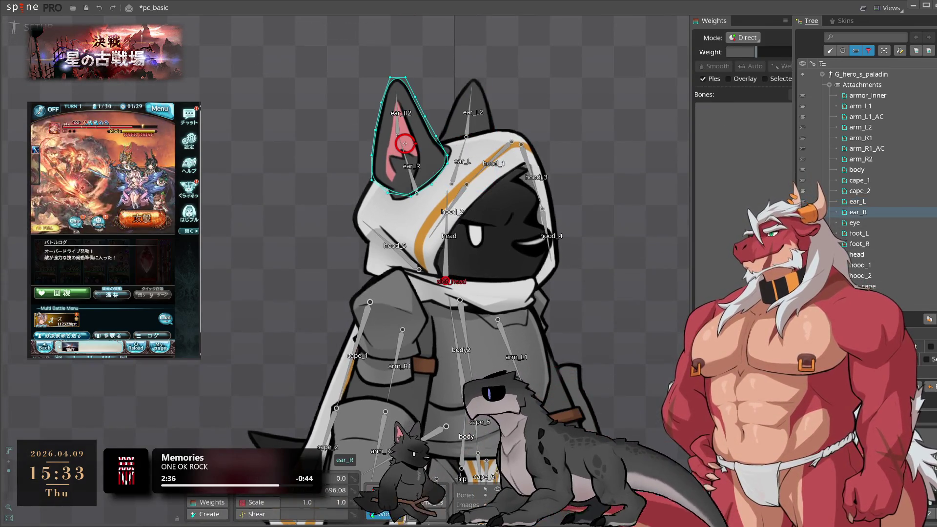
pyautogui.click(781, 66)
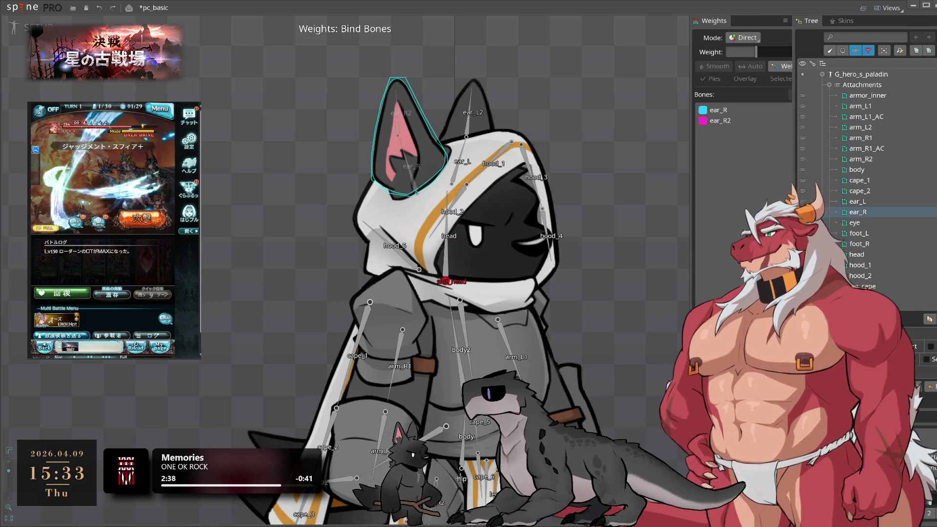
pyautogui.press('Return')
pyautogui.click(477, 229)
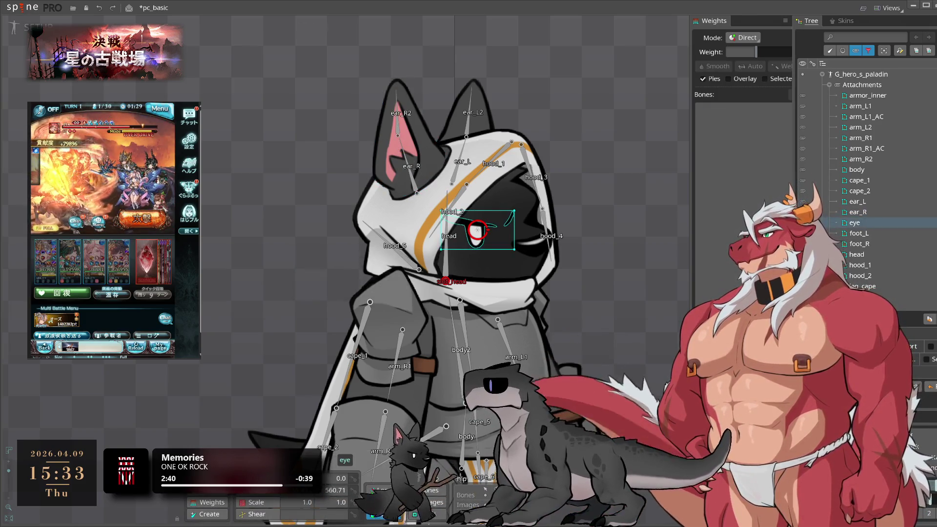
pyautogui.click(782, 66)
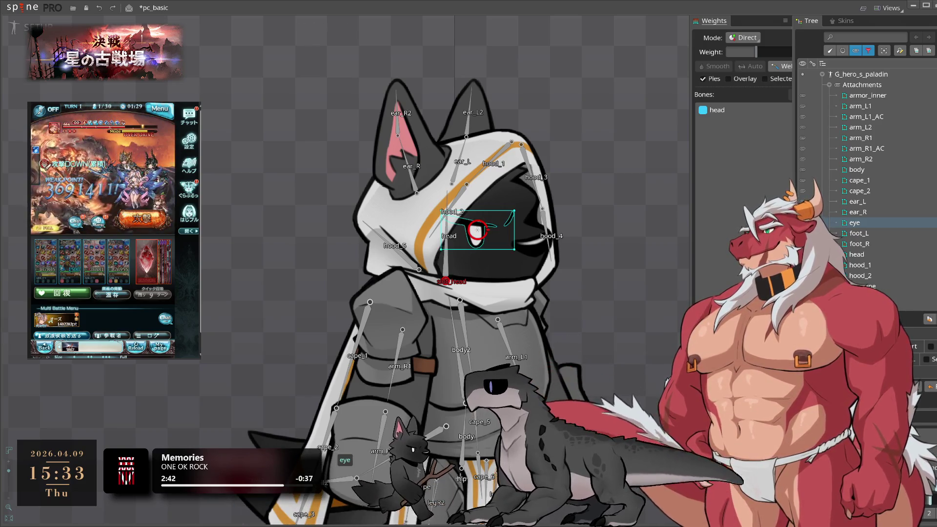
pyautogui.press('Return')
# Bind foot_L to leg_L, foot_R to leg_R, and the head mesh to the head bone
pyautogui.click(514, 352)
pyautogui.click(782, 66)
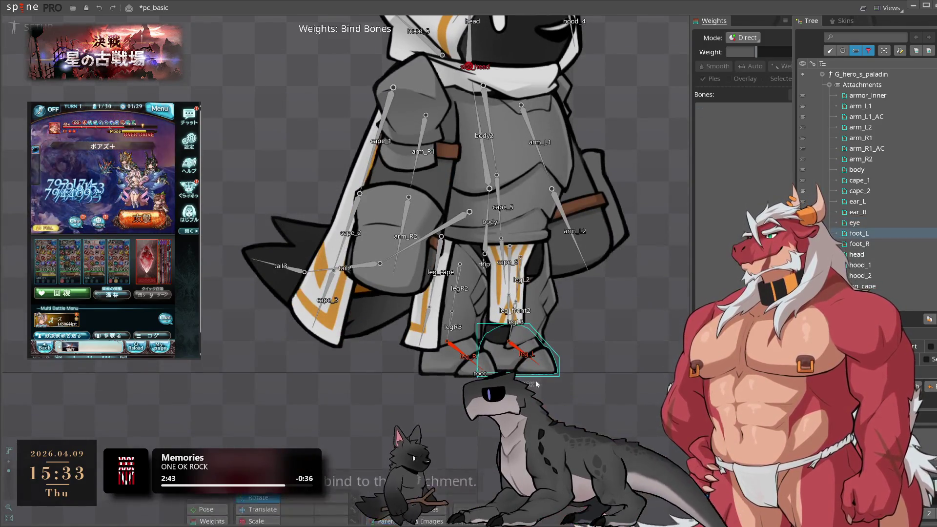
pyautogui.press('Return')
pyautogui.click(455, 355)
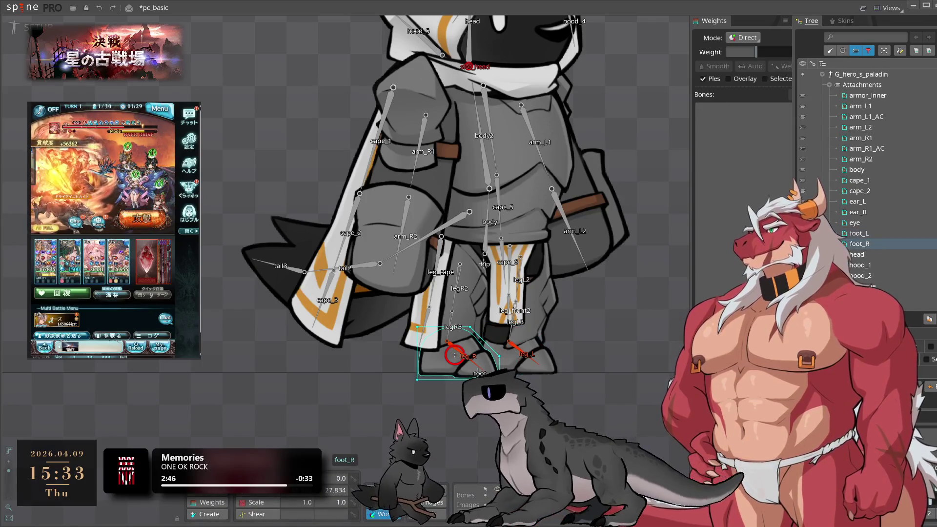
pyautogui.click(474, 361)
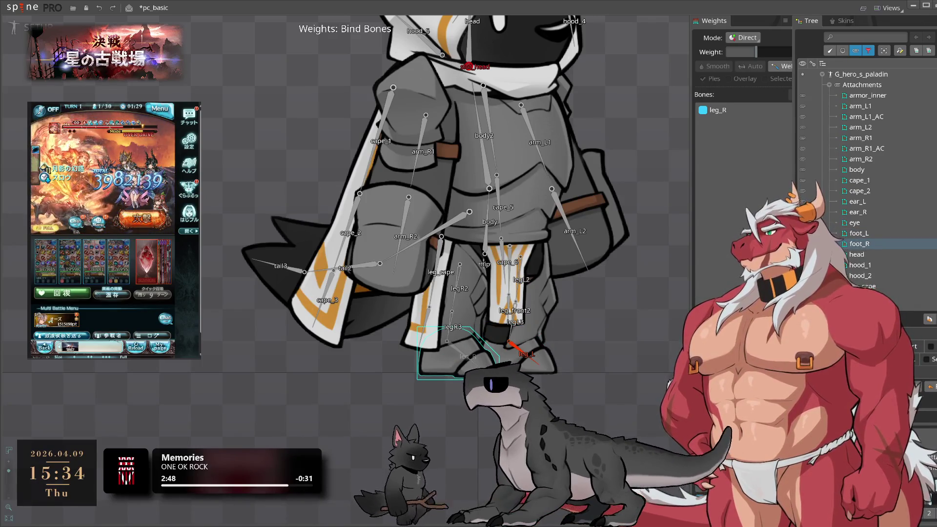
pyautogui.press('Return')
pyautogui.click(857, 254)
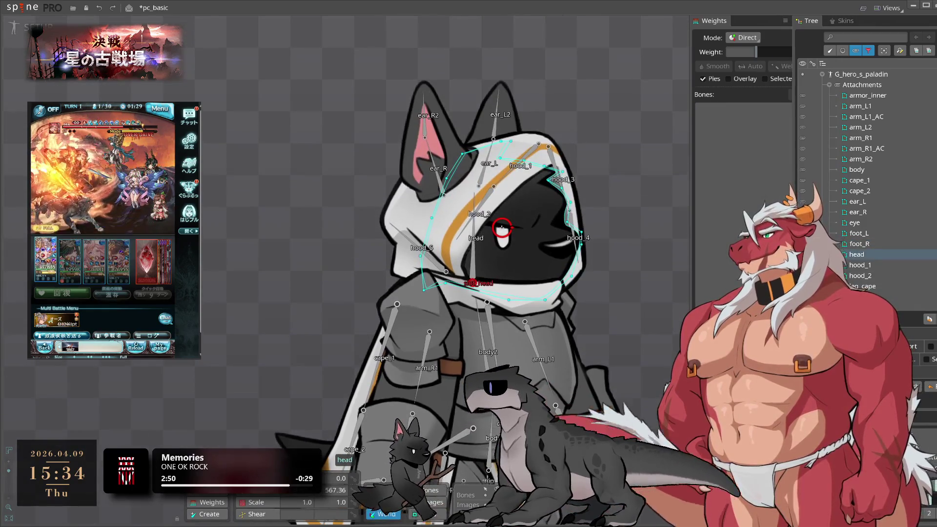
pyautogui.click(503, 228)
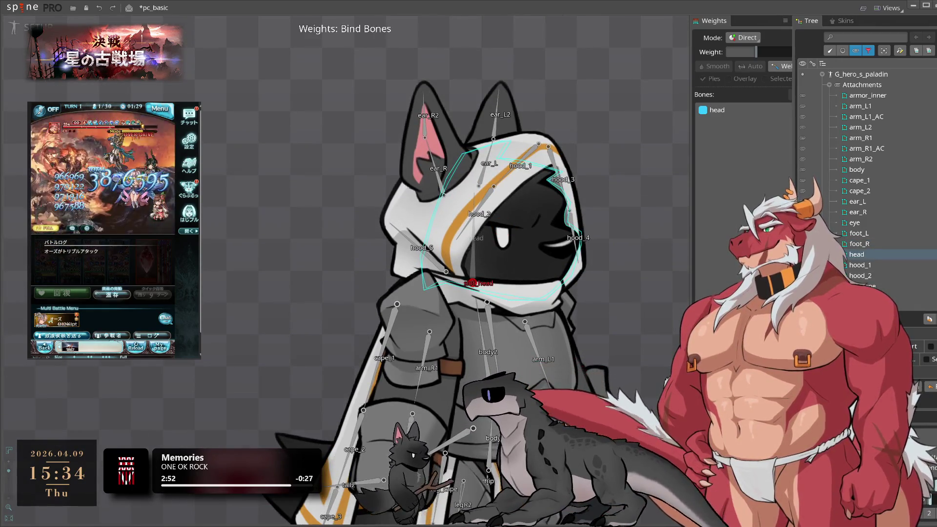
# Bind the hood_1 mesh to the head bone and the hood_1 through hood_5 bones
pyautogui.click(537, 227)
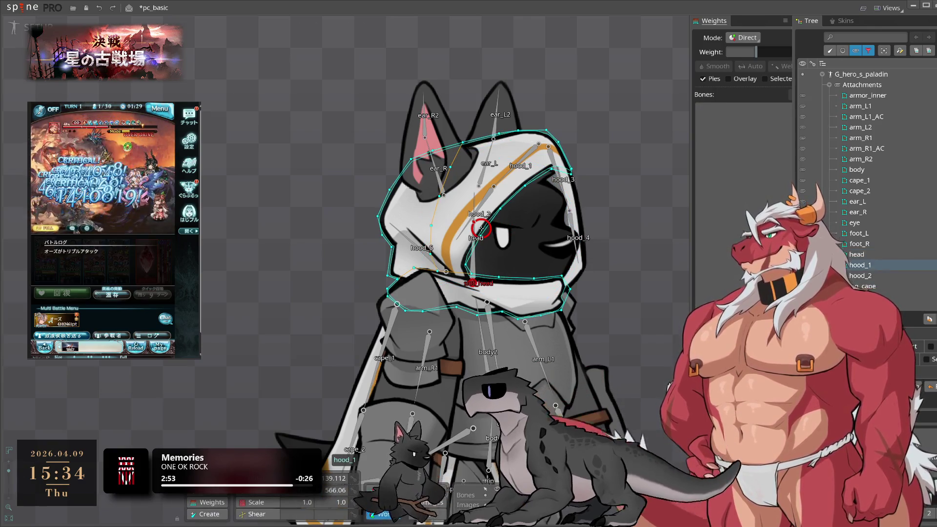
pyautogui.click(479, 256)
pyautogui.click(492, 209)
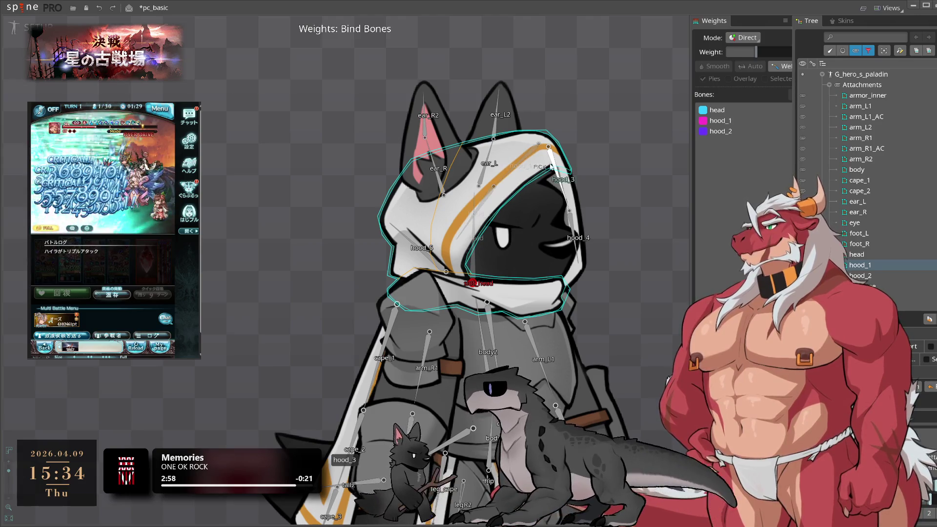
pyautogui.click(572, 234)
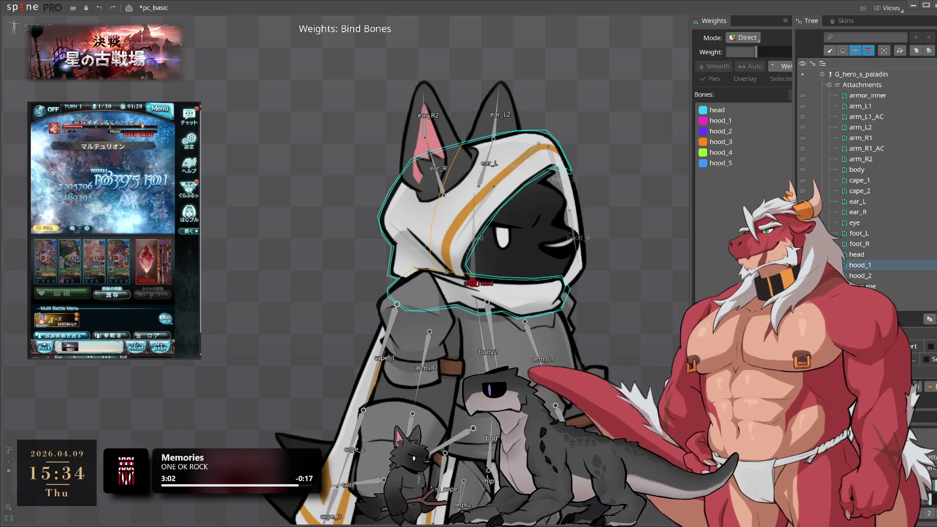
pyautogui.press('Return')
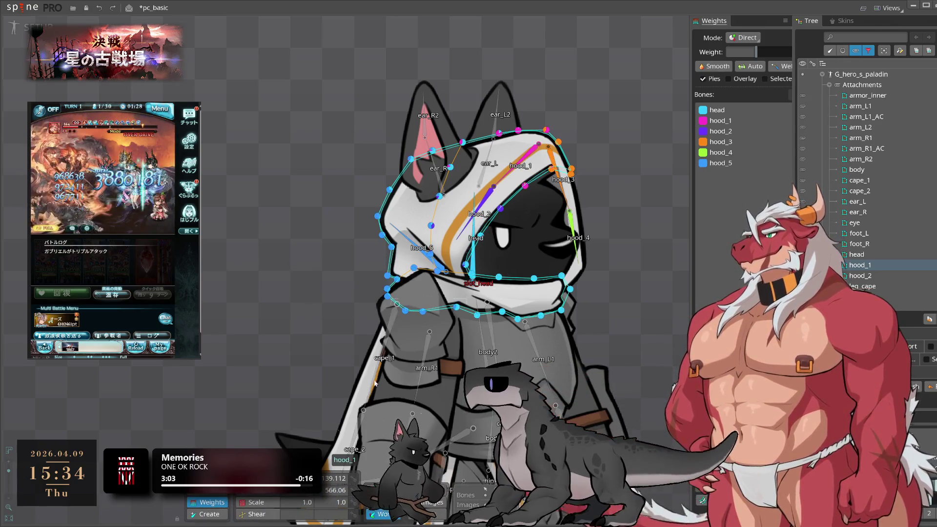
# Pick the head bone and set weight painting to Add mode with brush size 67.19
pyautogui.click(473, 258)
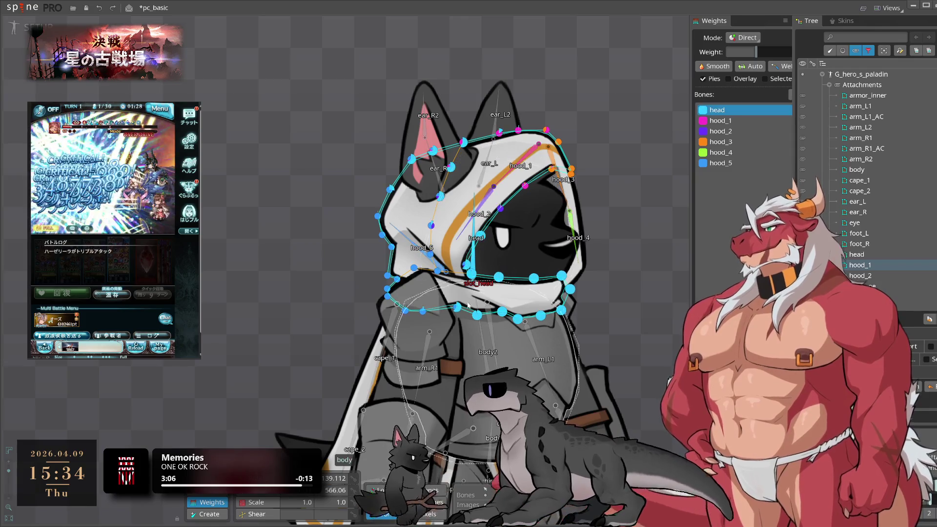
pyautogui.click(751, 38)
pyautogui.click(753, 62)
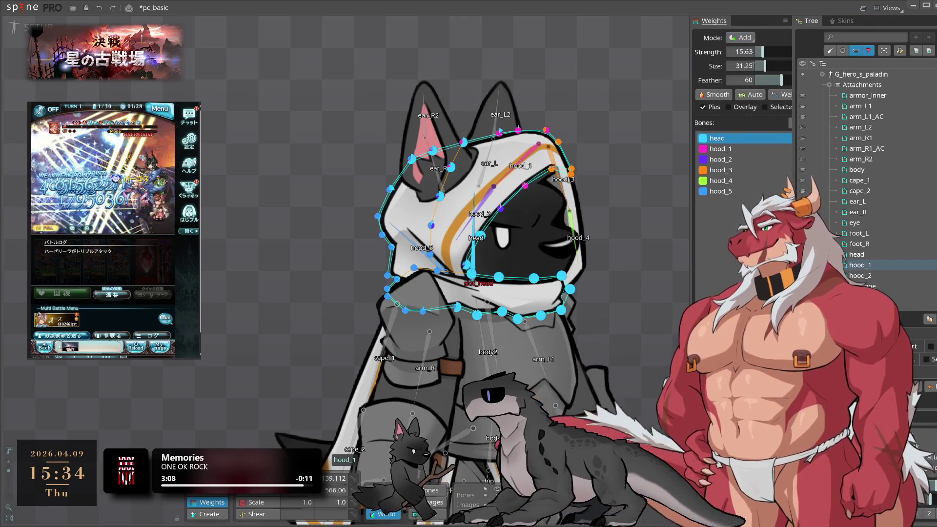
pyautogui.moveTo(768, 65); pyautogui.dragTo(777, 65)
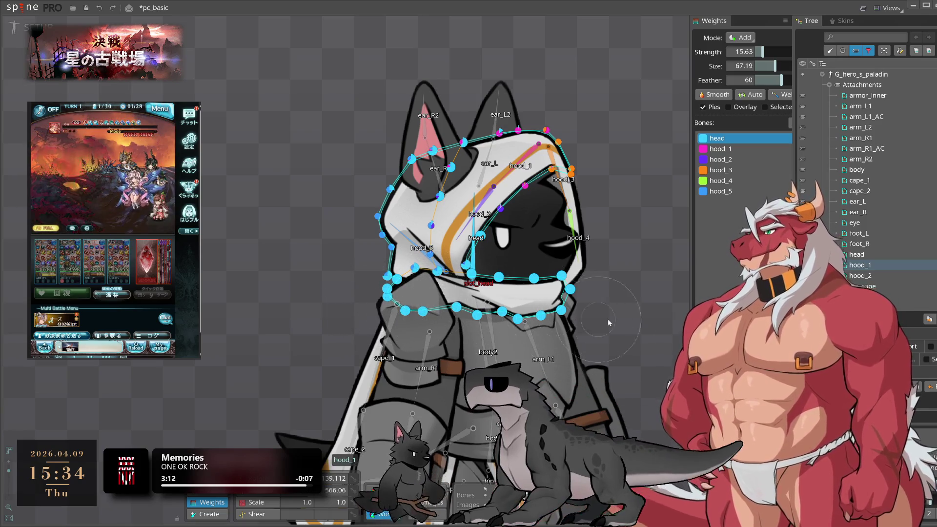
# Work through the hood_4, hood_2 and hood_5 weights, then stop editing the hood mesh
pyautogui.click(598, 241)
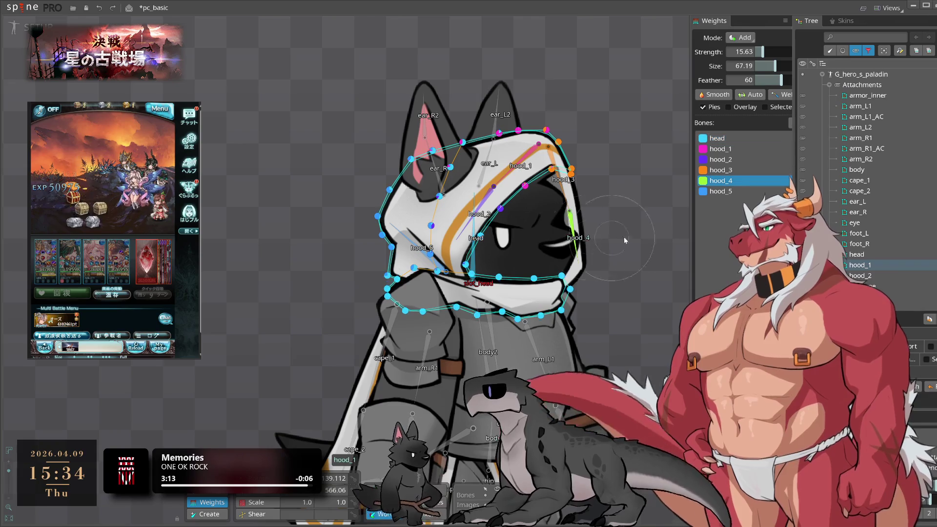
pyautogui.click(481, 217)
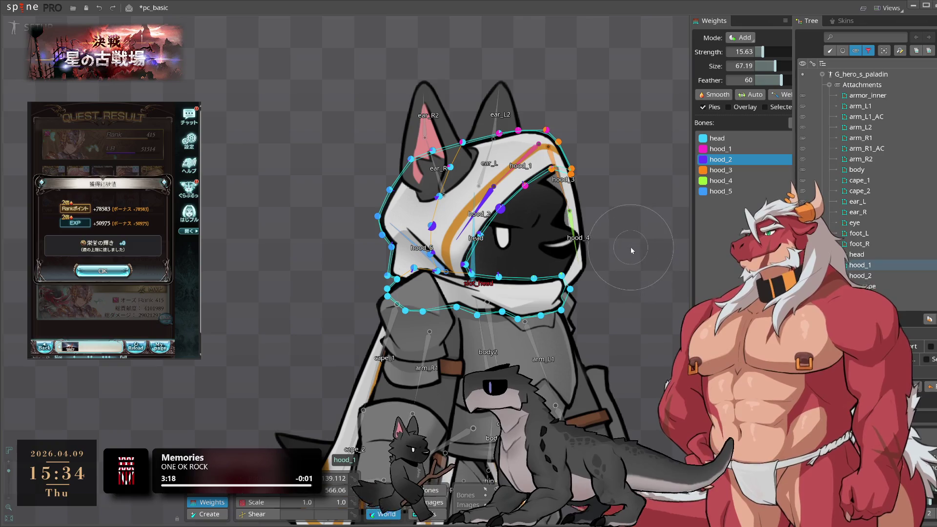
pyautogui.click(421, 248)
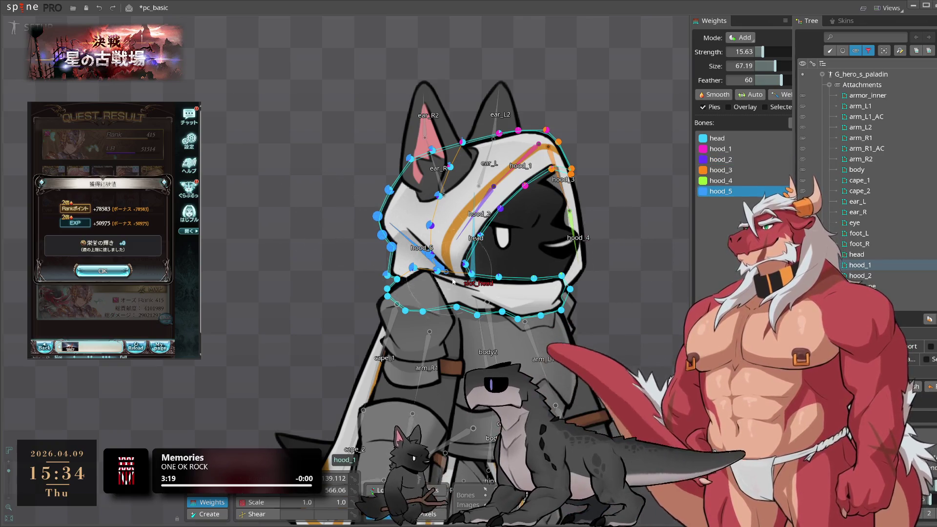
pyautogui.click(476, 256)
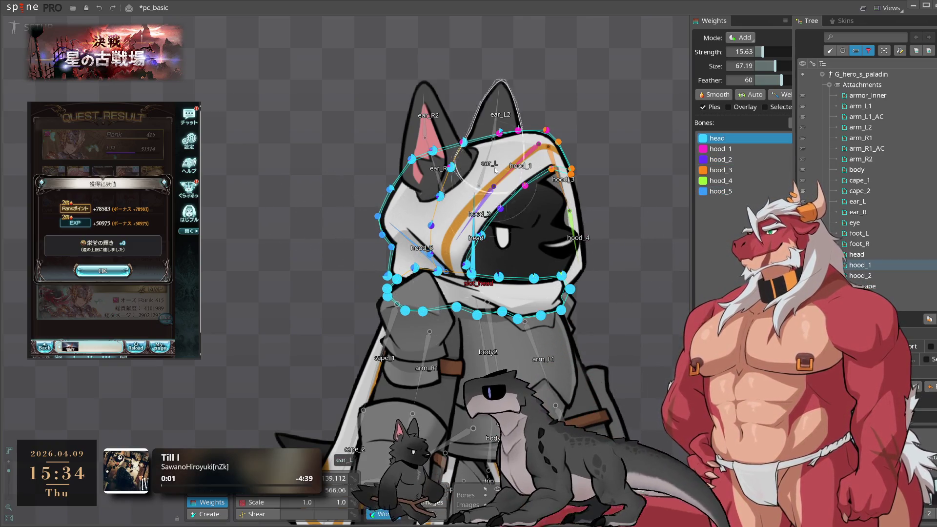
pyautogui.press('Escape')
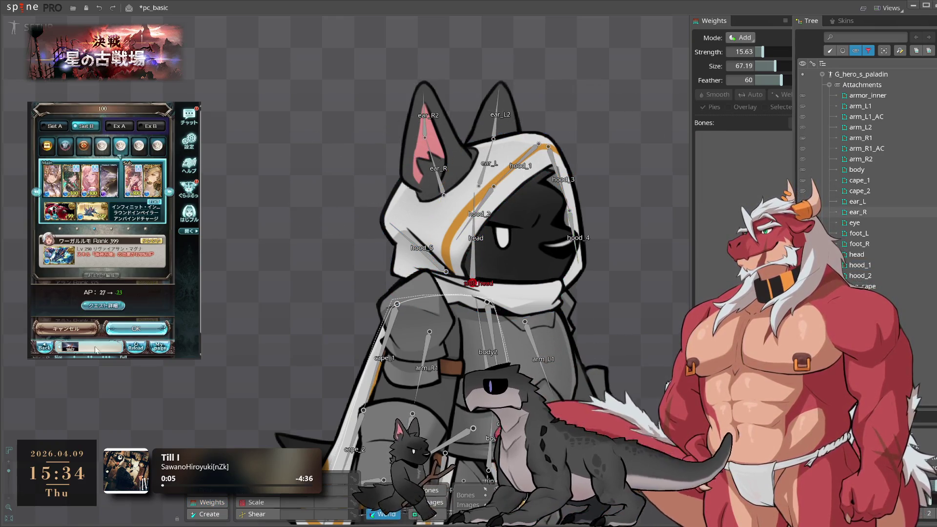
# Bind the hood_2 mesh to the head, hood_3 and hood_4 bones
pyautogui.click(131, 329)
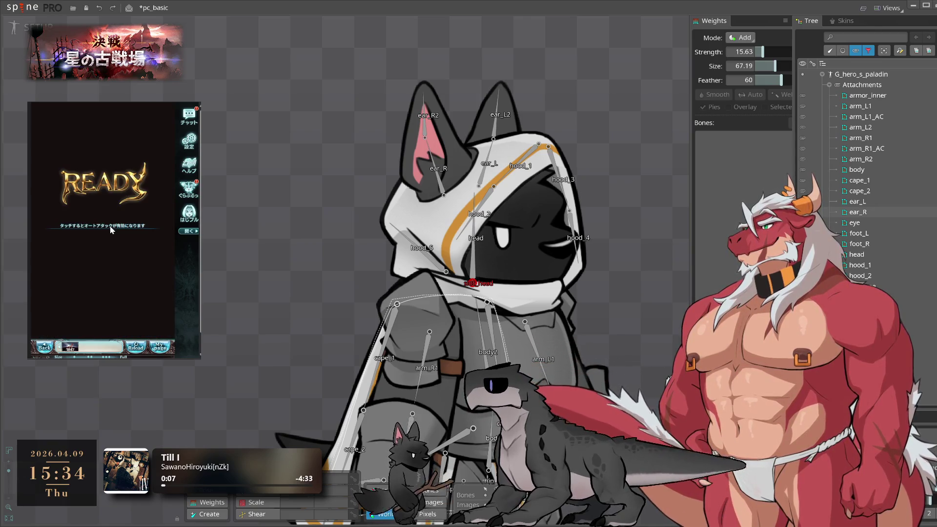
pyautogui.click(866, 203)
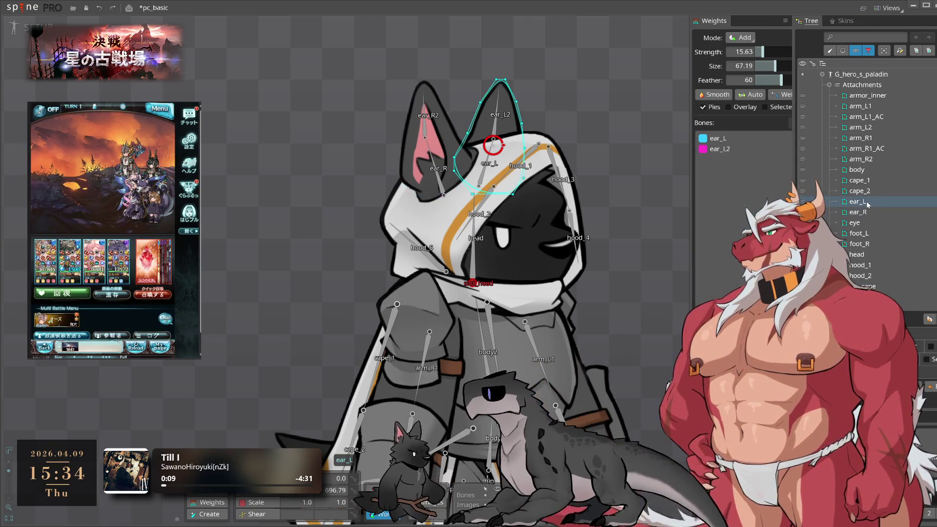
pyautogui.click(874, 266)
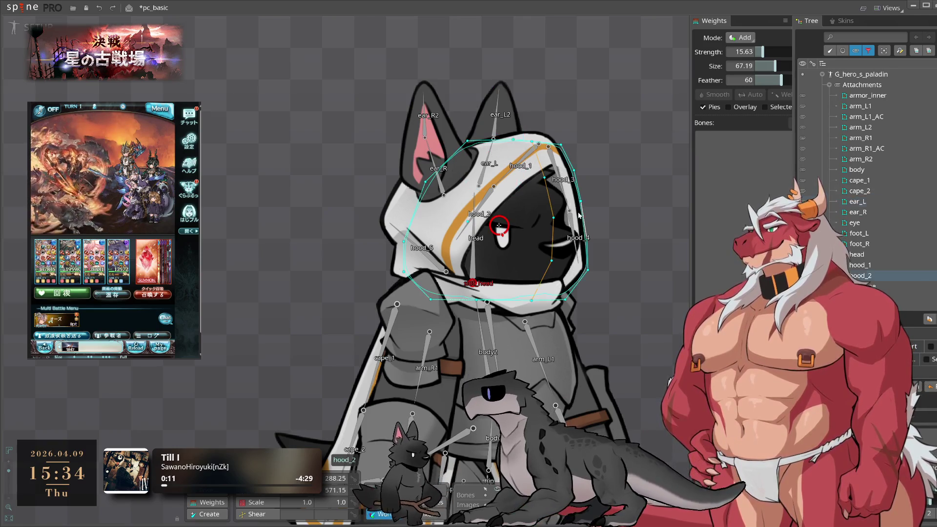
pyautogui.click(874, 276)
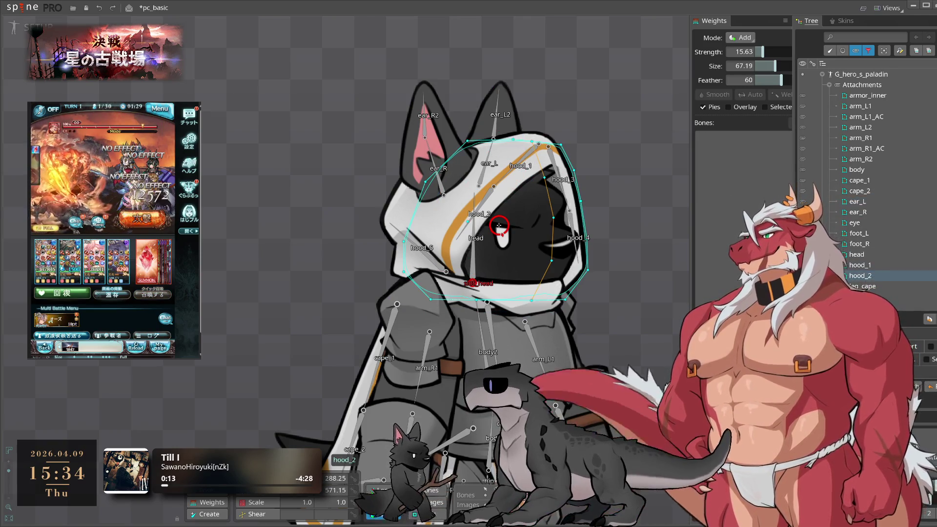
pyautogui.click(693, 317)
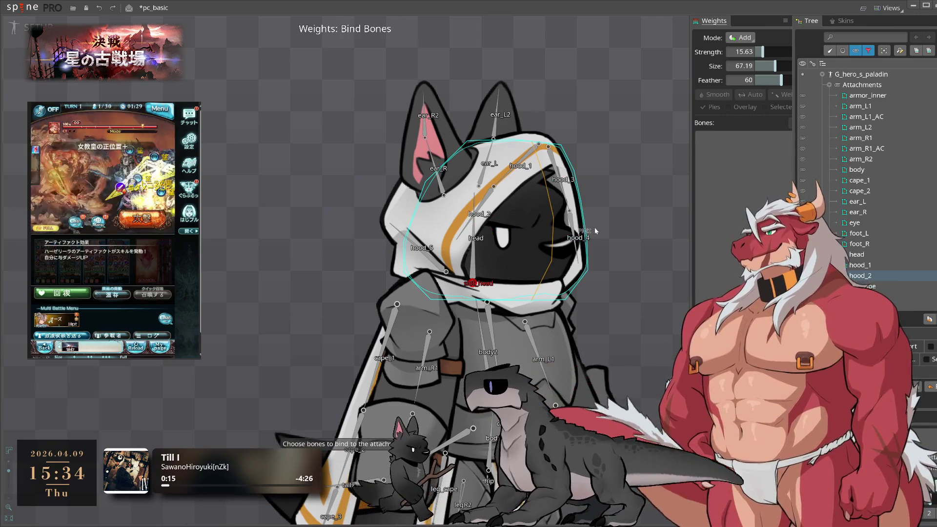
pyautogui.click(560, 182)
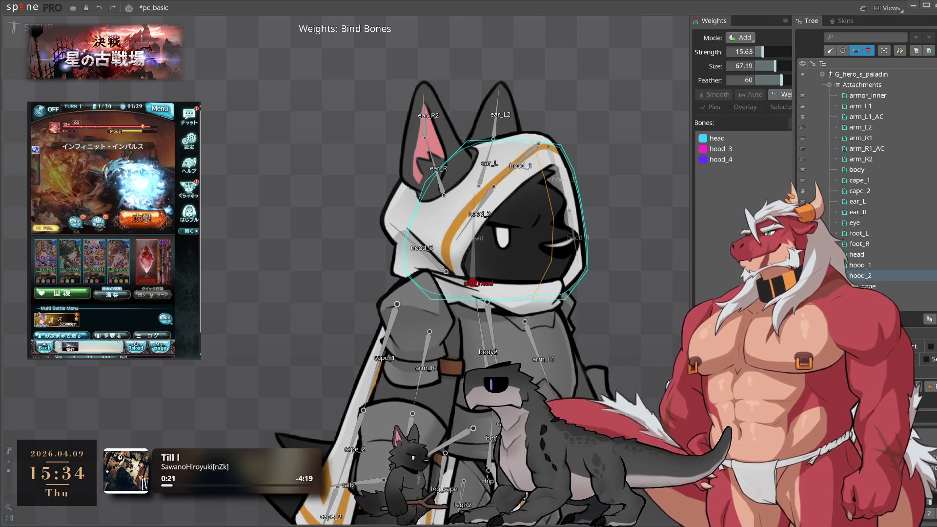
pyautogui.click(633, 283)
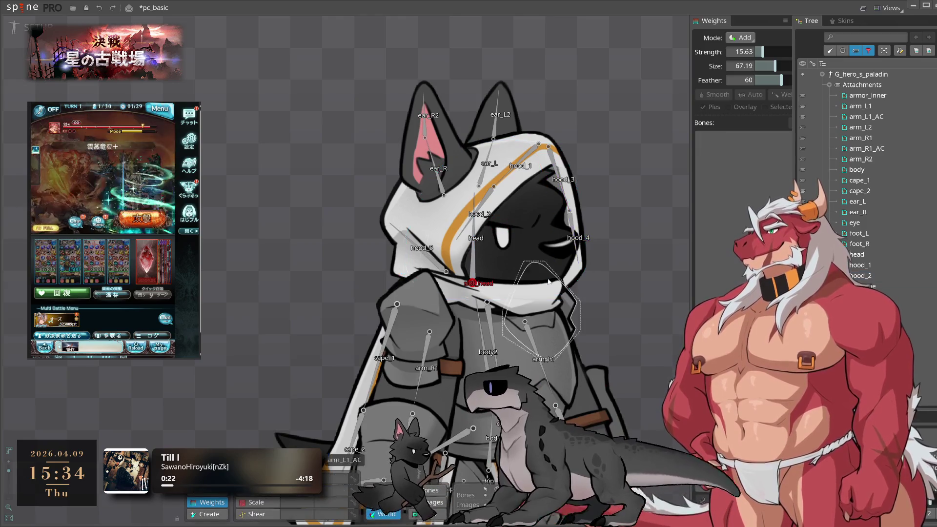
pyautogui.press('Escape')
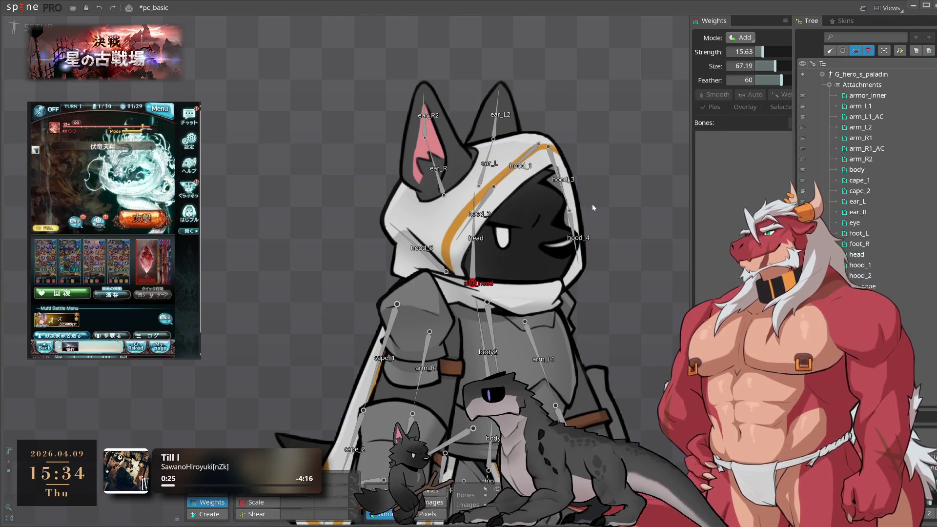
# Bind leg_cape to leg_cape, leg_cape2 and body, painting body weight on its top at strength 62.5
pyautogui.click(547, 204)
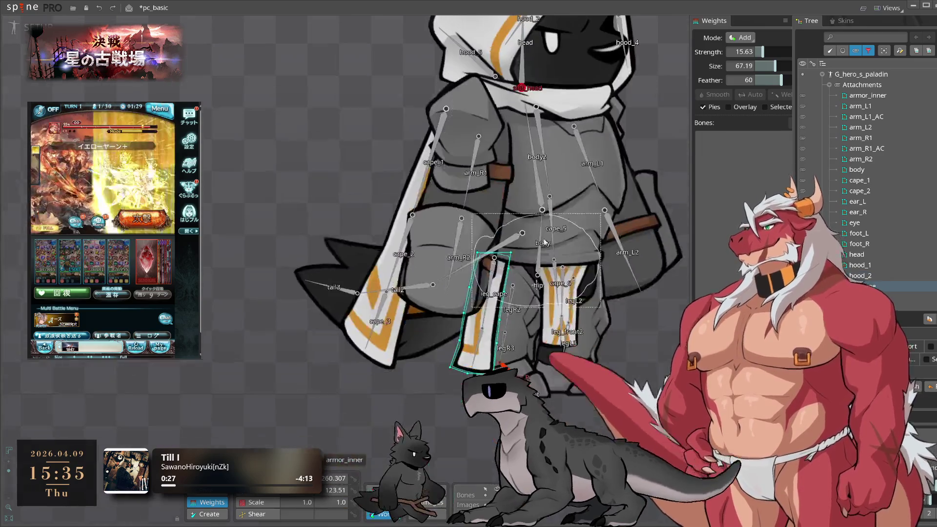
pyautogui.scroll(2, 486, 330)
pyautogui.press('b')
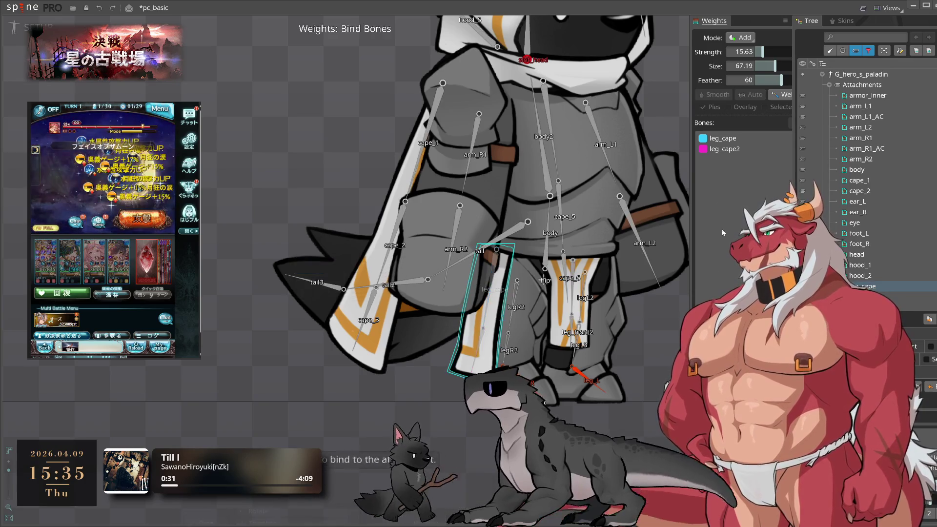
pyautogui.press('Return')
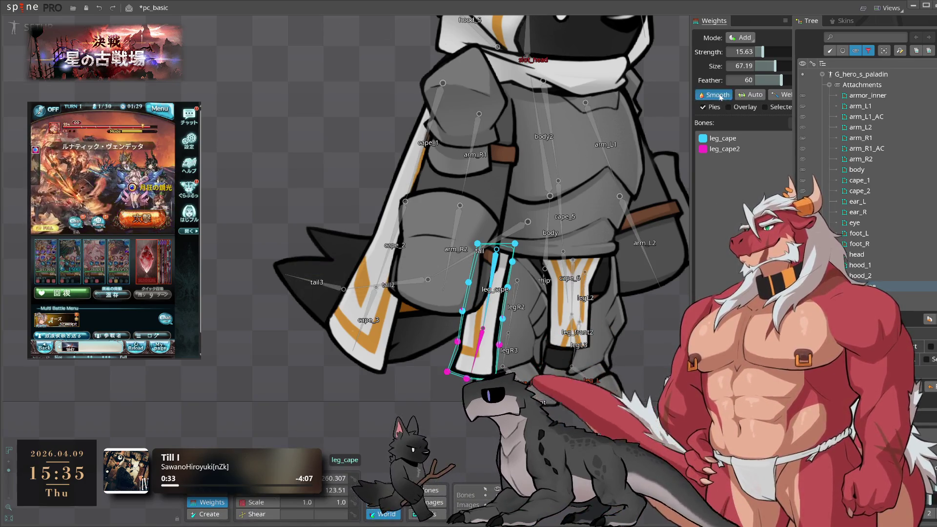
pyautogui.click(547, 234)
pyautogui.press('Return')
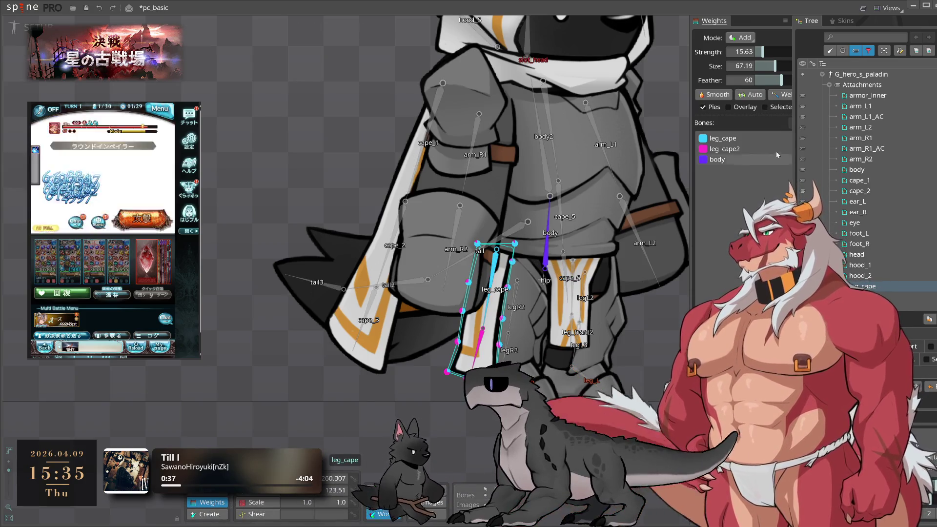
pyautogui.moveTo(780, 54); pyautogui.dragTo(783, 53)
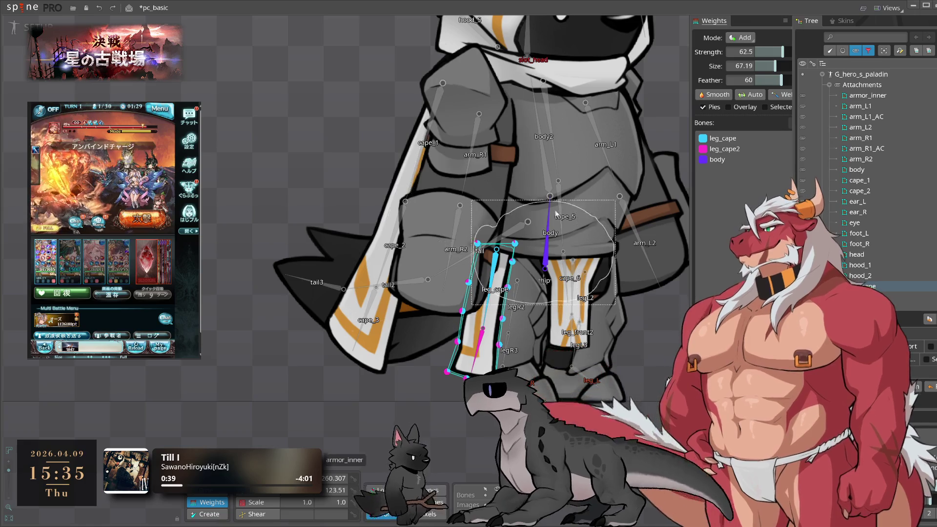
pyautogui.moveTo(452, 214); pyautogui.dragTo(542, 238)
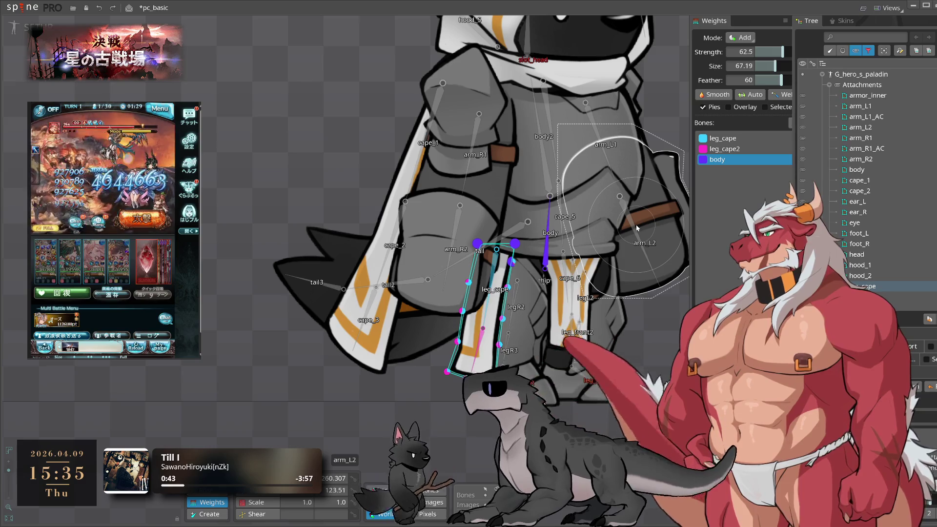
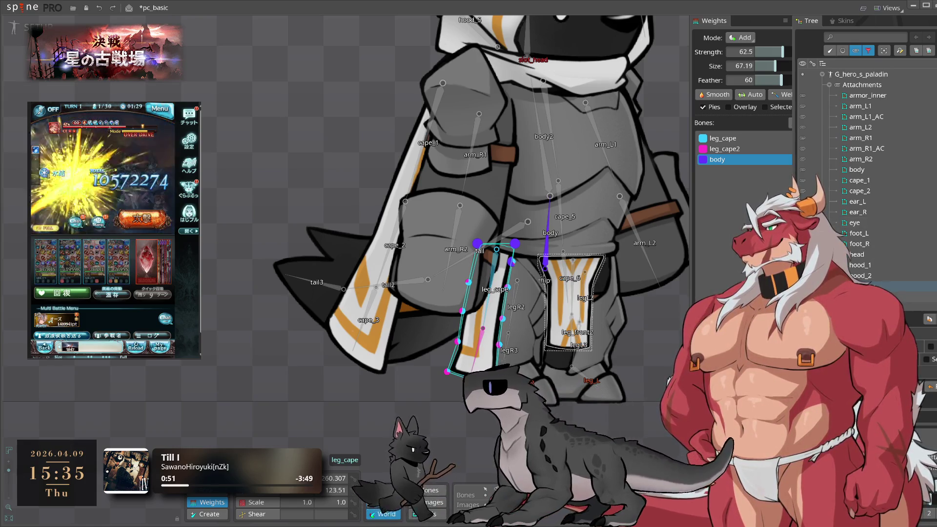
# Bind the leg_front mesh to its bones plus body, and paint body weight onto its top vertices
pyautogui.click(569, 303)
pyautogui.click(782, 94)
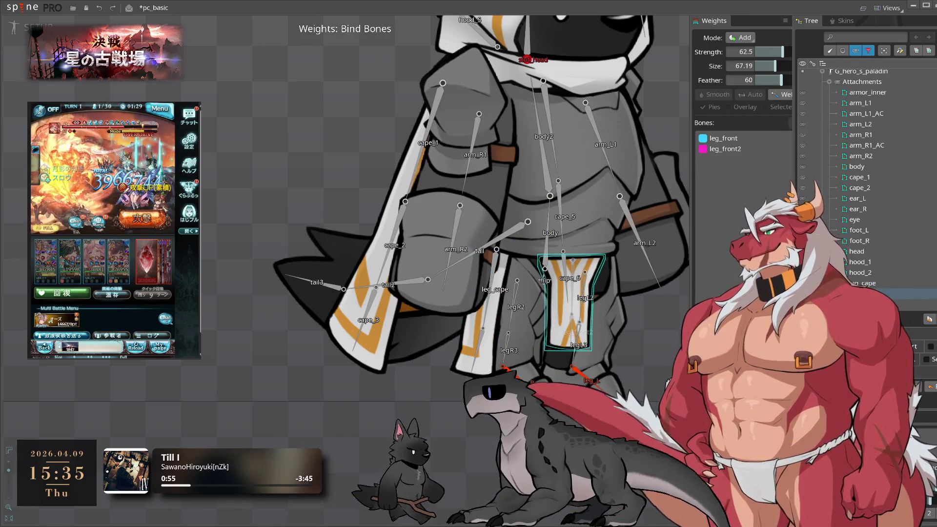
pyautogui.click(781, 95)
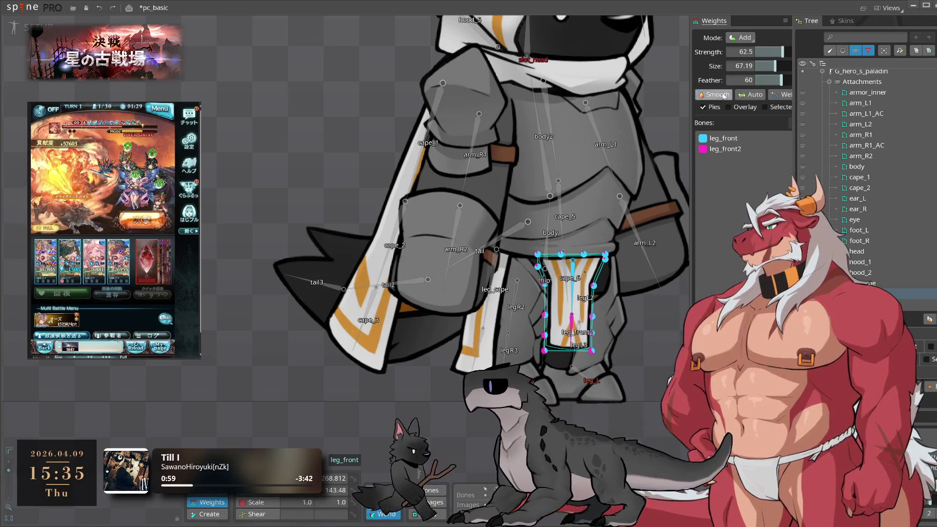
pyautogui.click(781, 94)
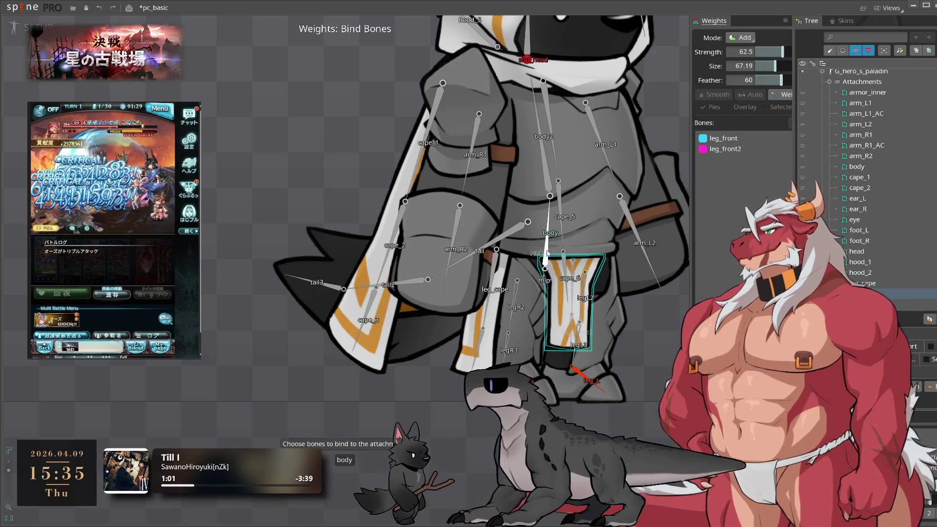
pyautogui.click(554, 219)
pyautogui.press('Return')
pyautogui.scroll(2, 605, 281)
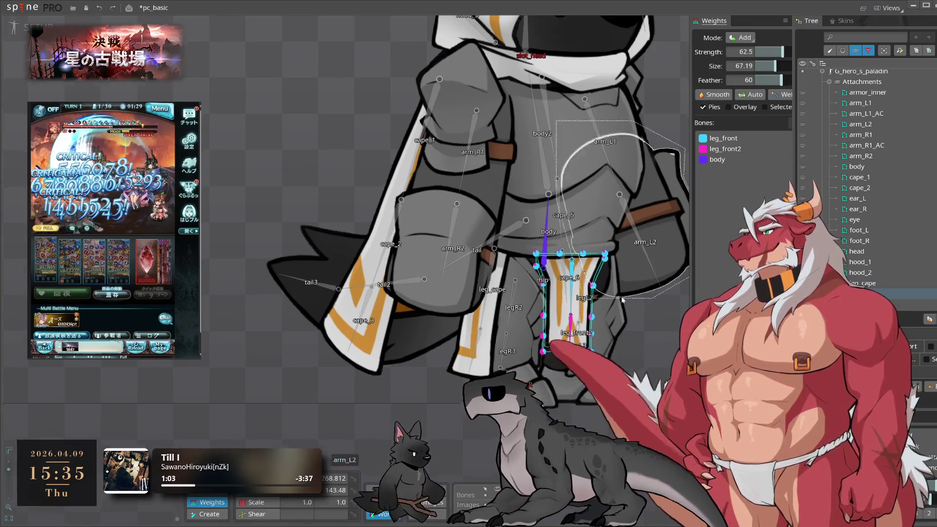
pyautogui.click(741, 161)
pyautogui.moveTo(525, 247); pyautogui.dragTo(605, 248)
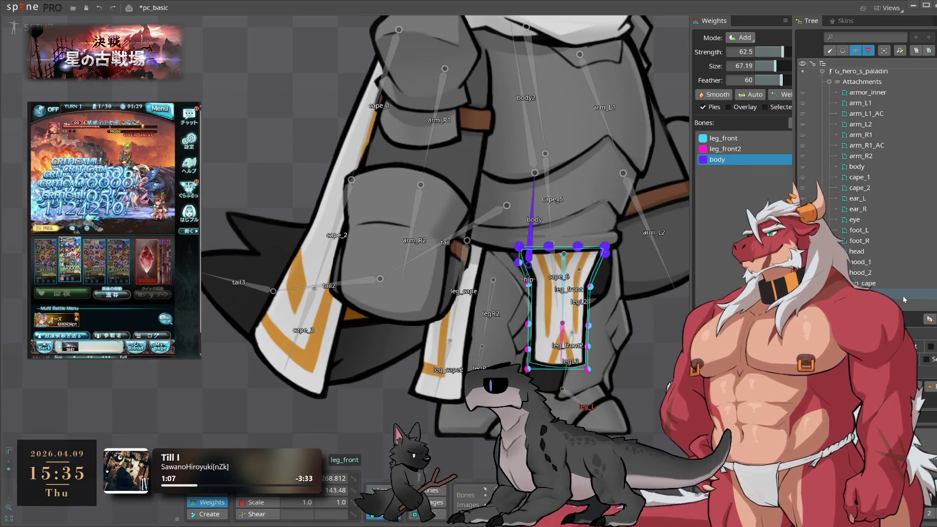
# Bind leg_L to legL2 and legL3, and leg_R to legR2 and legR3
pyautogui.click(586, 405)
pyautogui.click(782, 94)
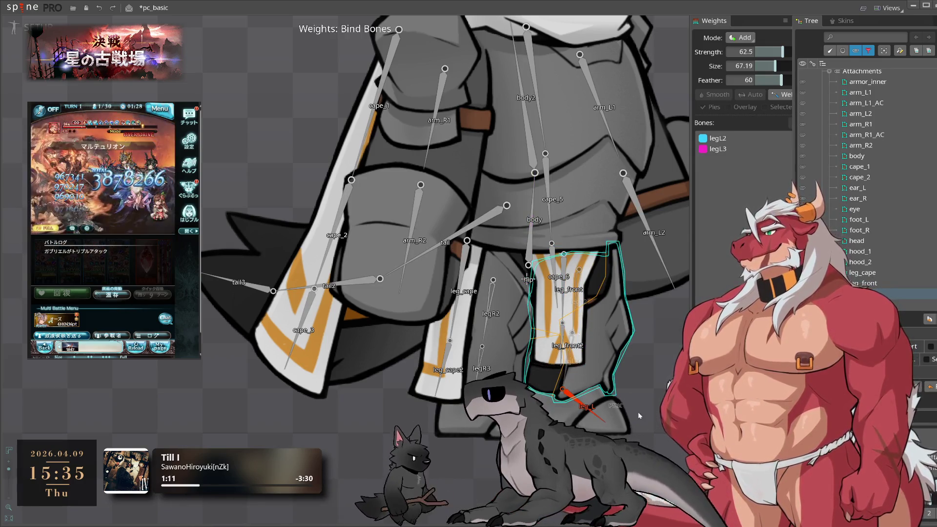
pyautogui.press('Return')
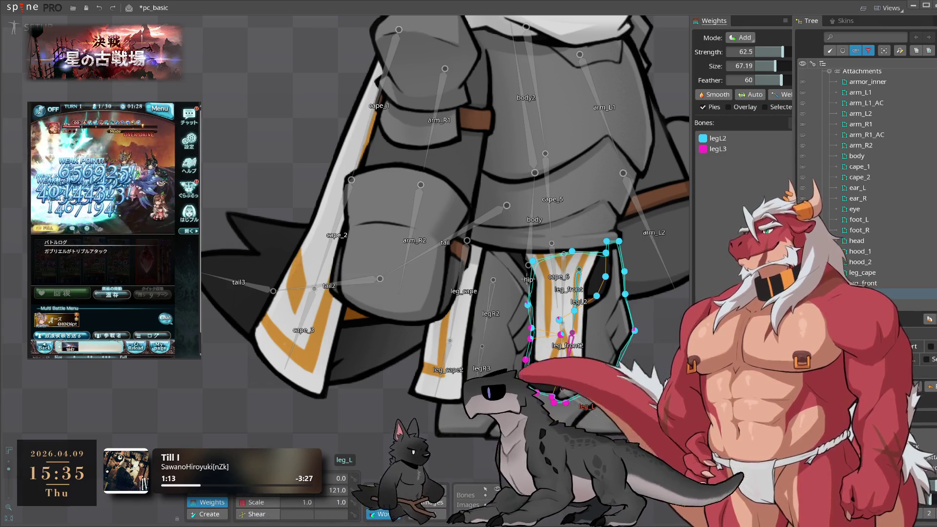
pyautogui.click(488, 318)
pyautogui.click(781, 94)
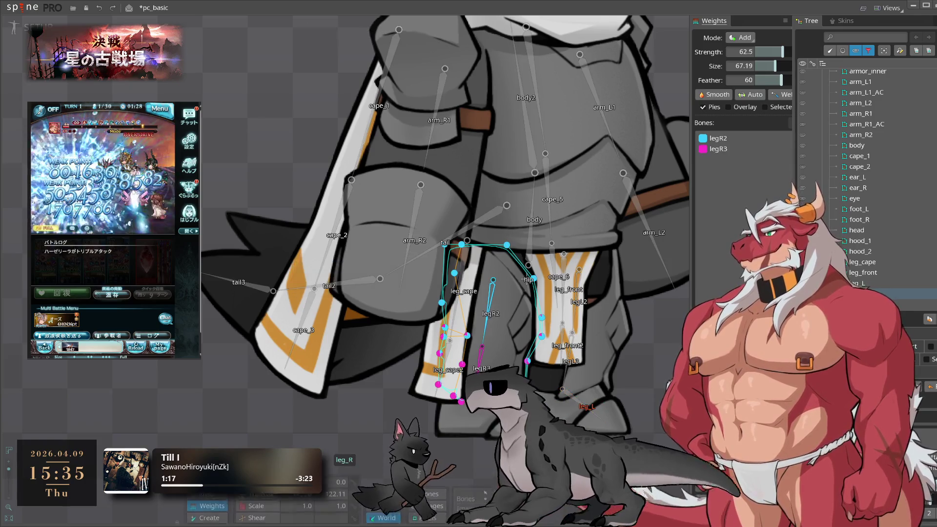
pyautogui.press('Escape')
pyautogui.scroll(-4, 864, 242)
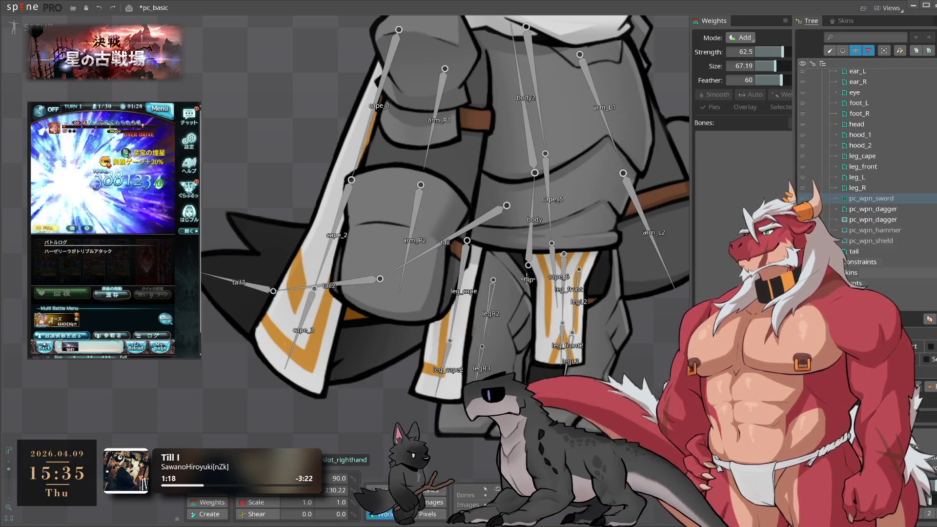
# Bind the tail mesh to tail, tail2 and tail3, then save the project
pyautogui.click(867, 255)
pyautogui.click(781, 94)
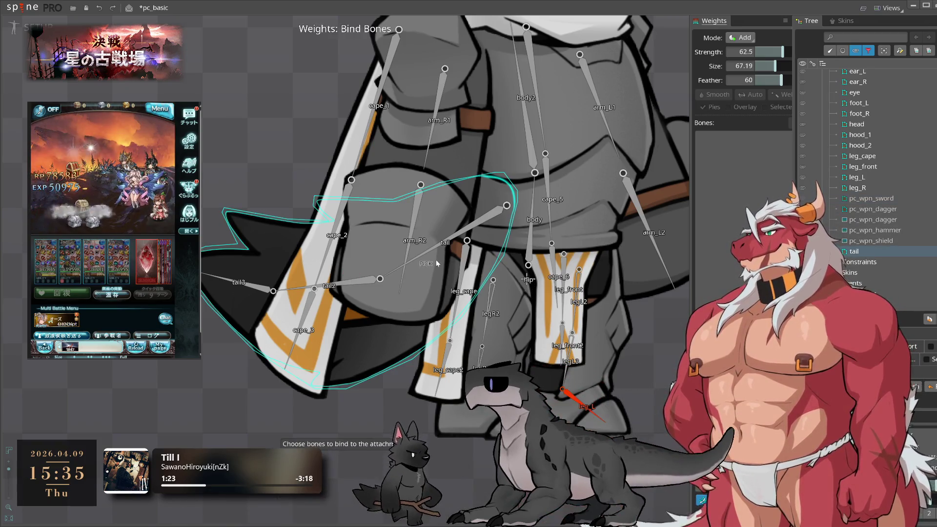
pyautogui.click(345, 285)
pyautogui.click(244, 284)
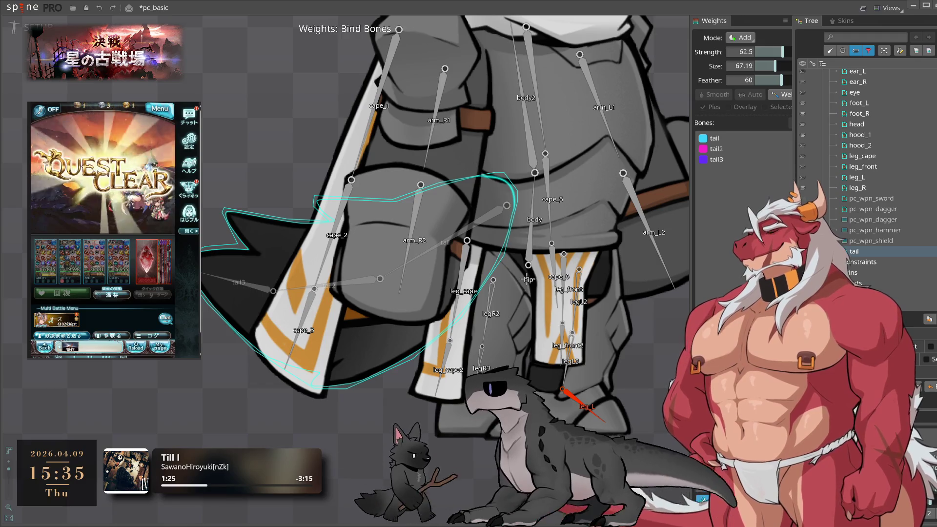
pyautogui.press('Return')
pyautogui.press('Escape')
pyautogui.hotkey('ctrl', 's')
pyautogui.scroll(-3, 523, 294)
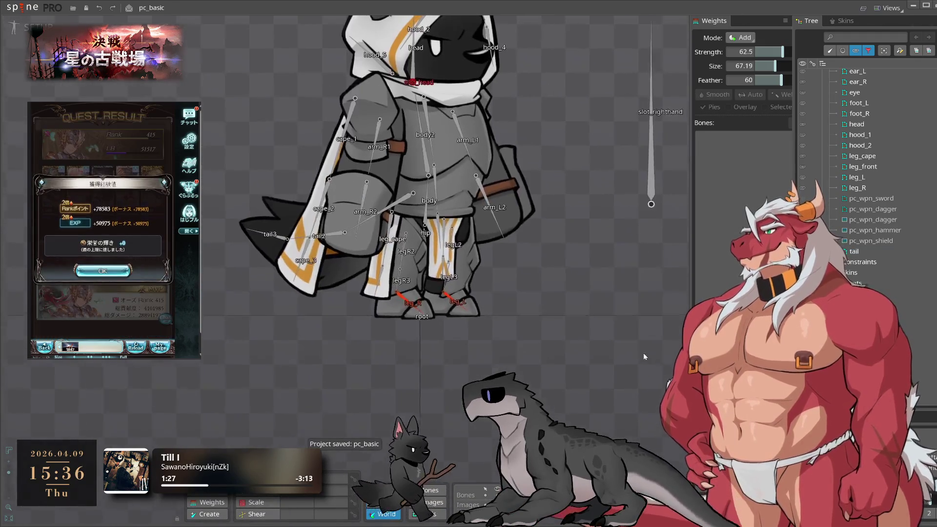
# In Animate mode, preview g_walk, g_idle and r_idle with the bone overlay hidden
pyautogui.hotkey('ctrl', 'Tab')
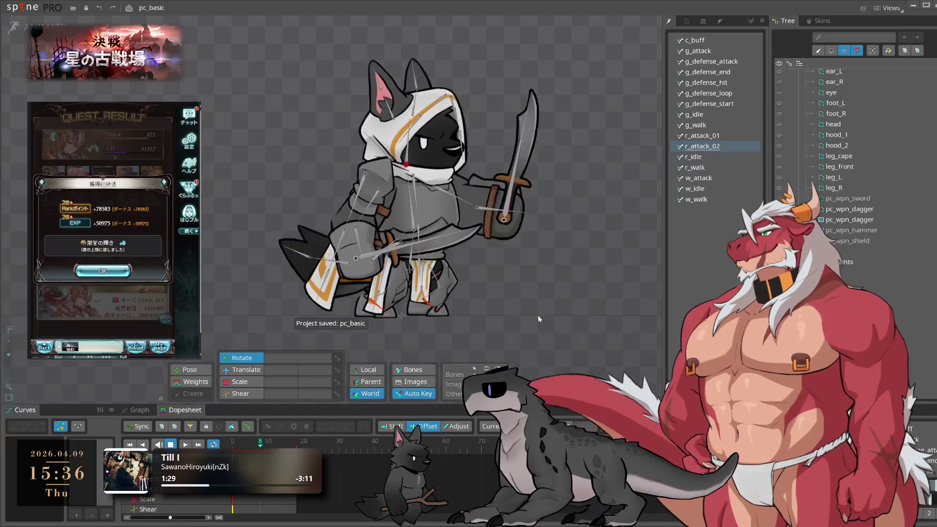
pyautogui.click(711, 123)
pyautogui.click(712, 114)
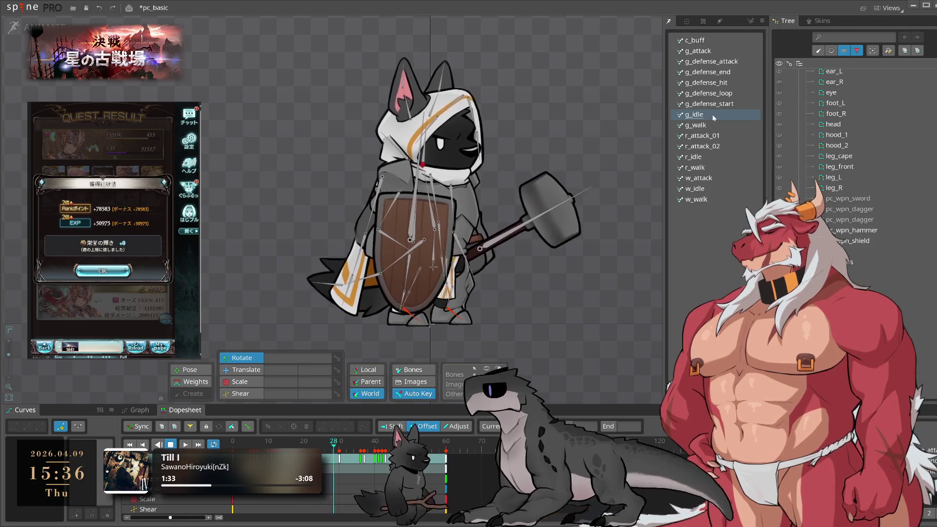
pyautogui.click(711, 157)
pyautogui.click(467, 376)
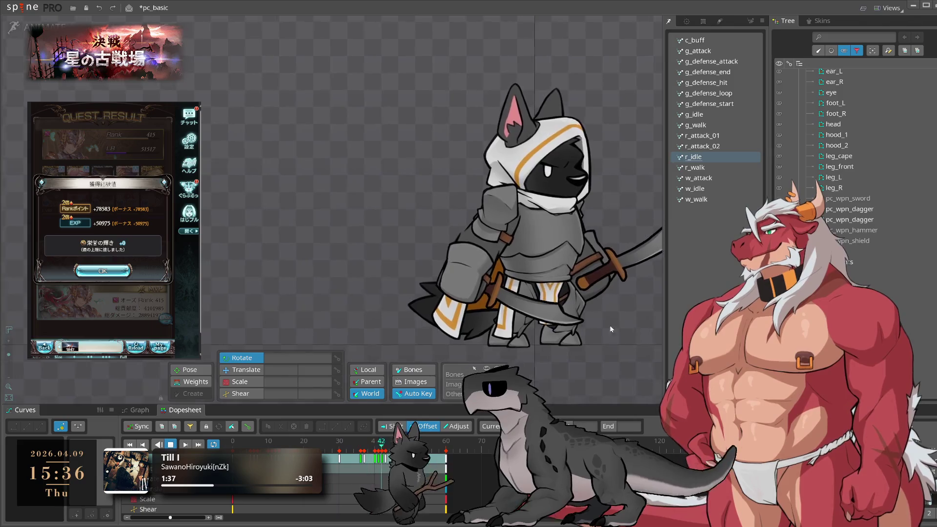
pyautogui.scroll(-2, 536, 316)
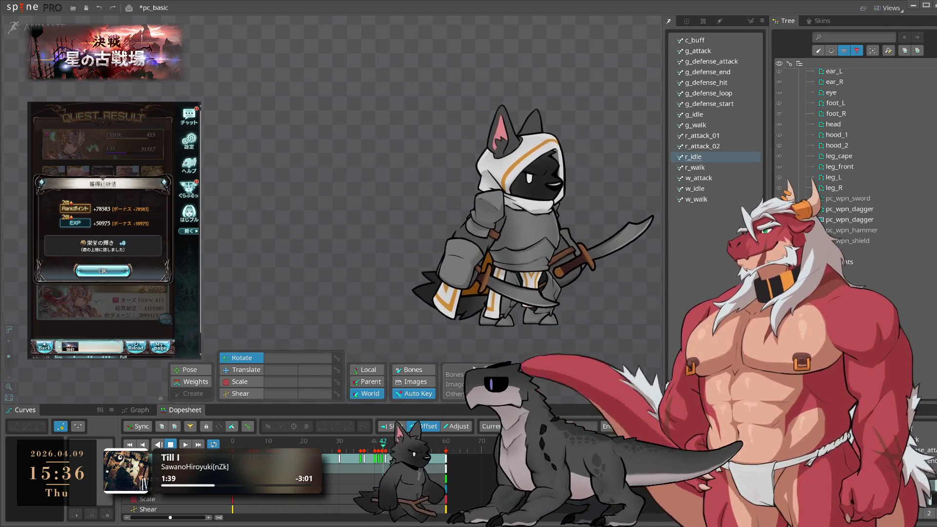
pyautogui.click(102, 271)
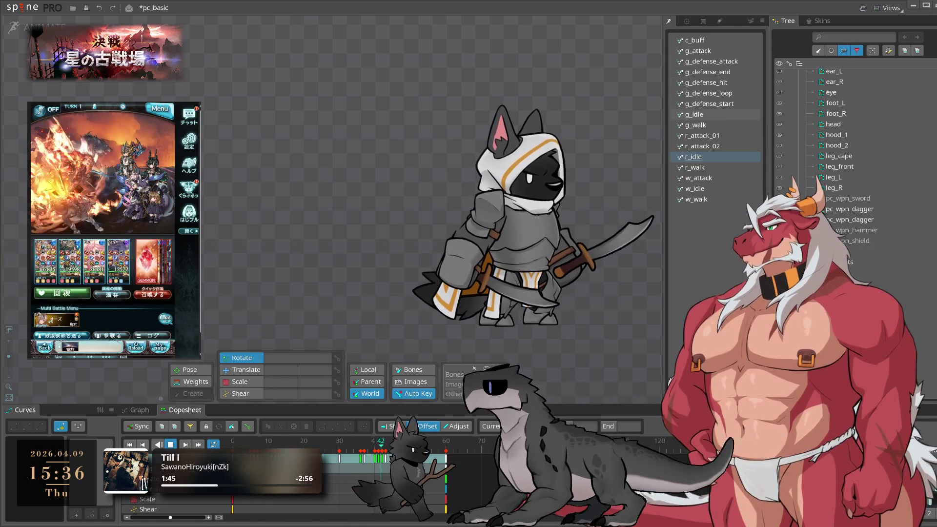
# Preview g_idle, r_walk and r_attack_02, then return to r_idle
pyautogui.click(694, 114)
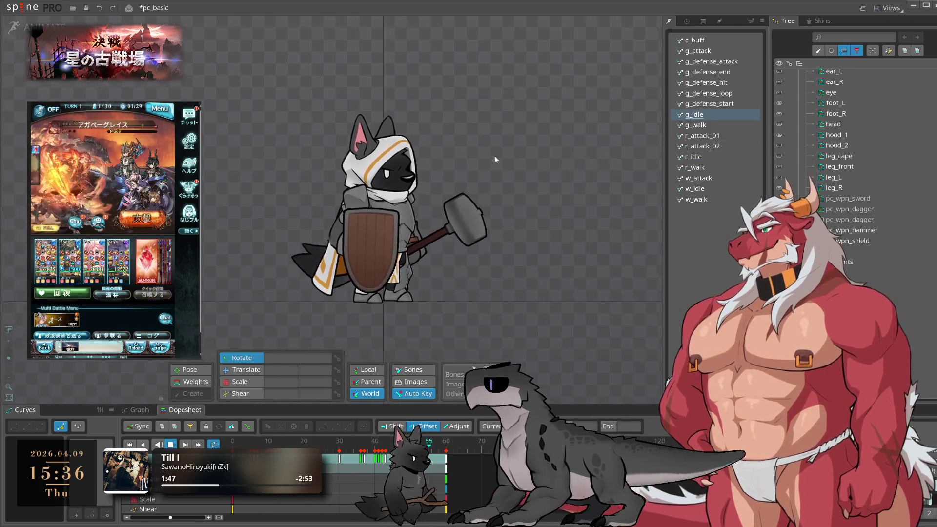
pyautogui.click(720, 169)
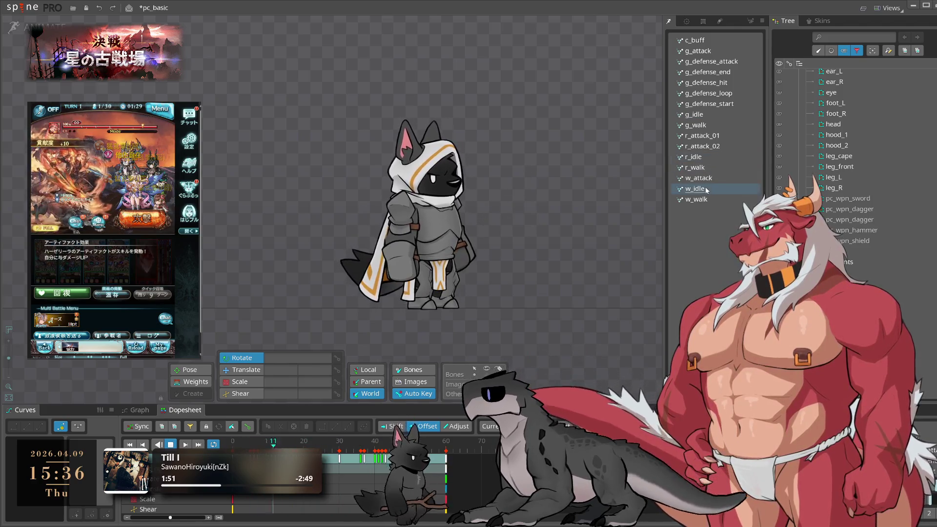
pyautogui.click(704, 146)
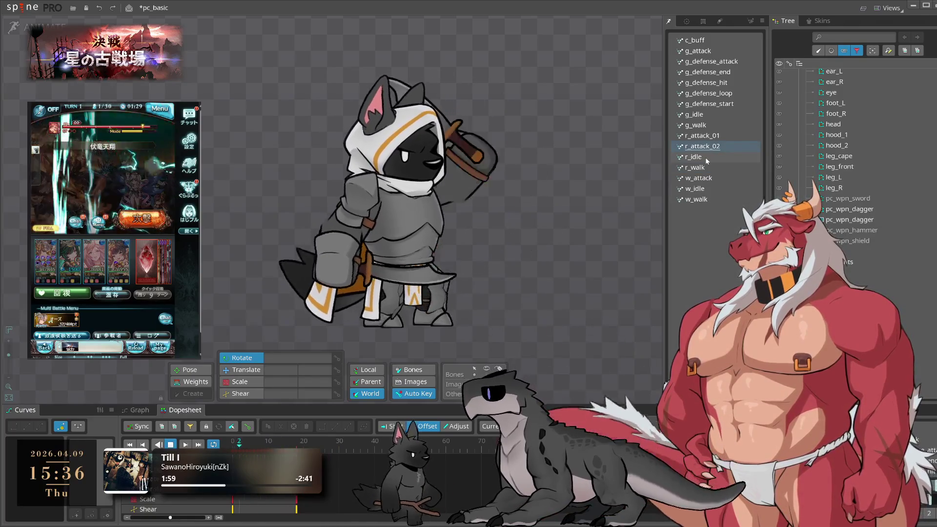
pyautogui.click(705, 156)
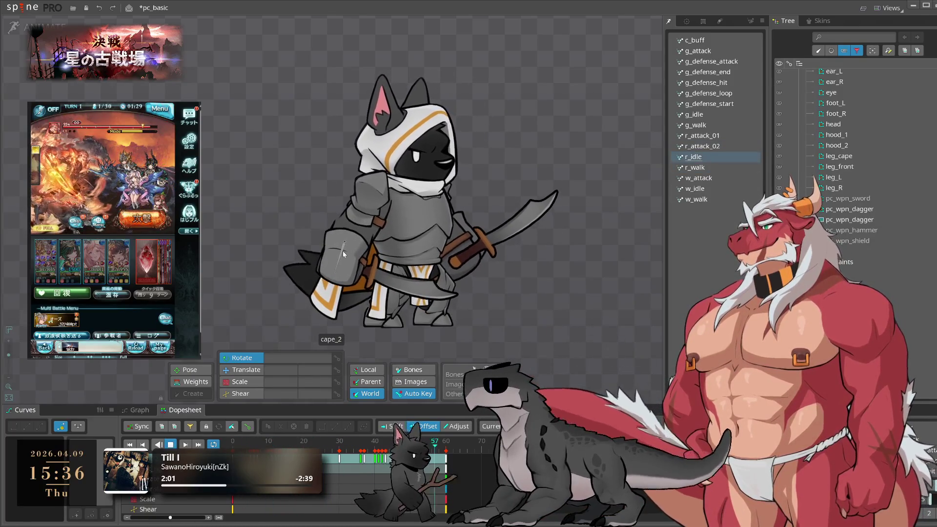
pyautogui.scroll(3, 343, 267)
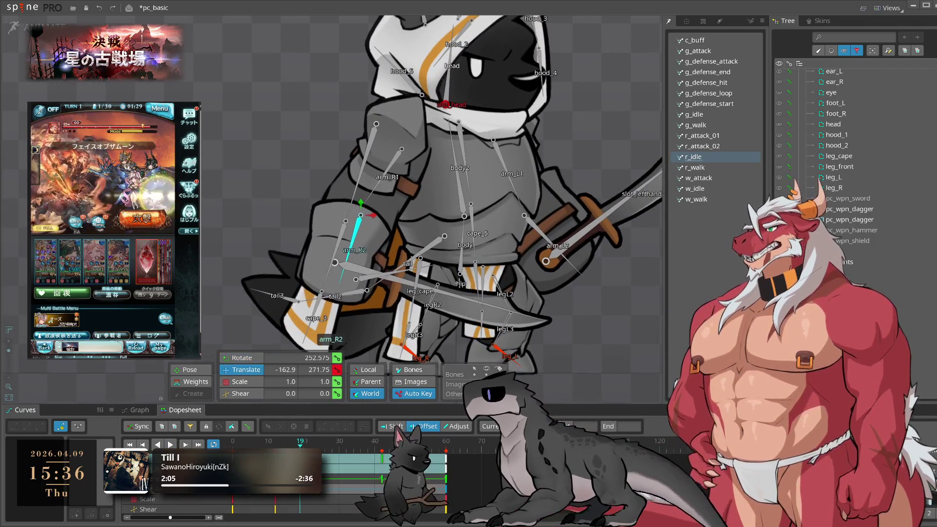
# Undo the arm_R2 move, then open r_attack_01 and stop it at the first frame
pyautogui.hotkey('ctrl', 'z')
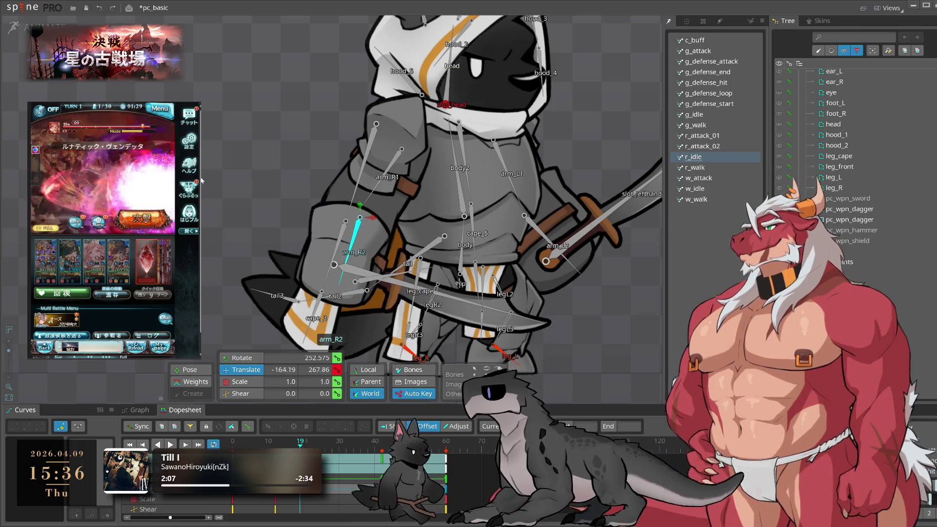
pyautogui.press('space')
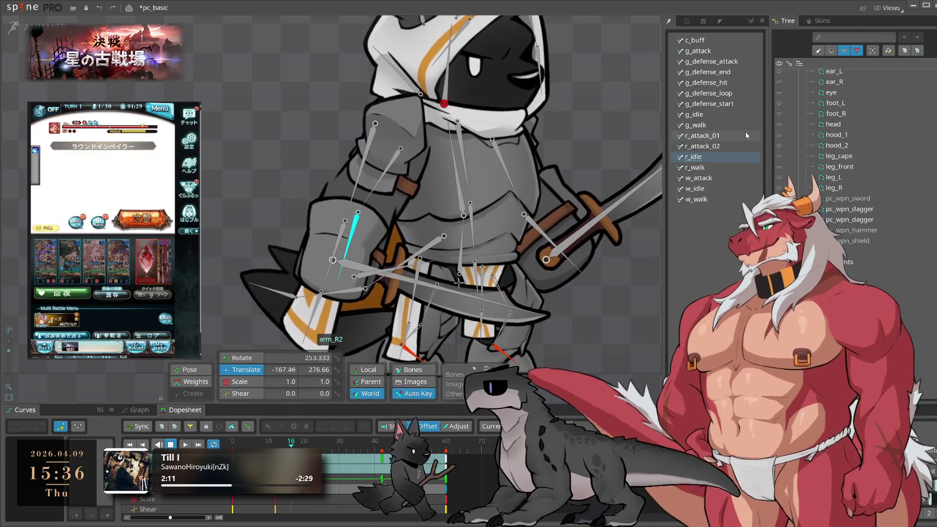
pyautogui.click(746, 135)
pyautogui.press('space')
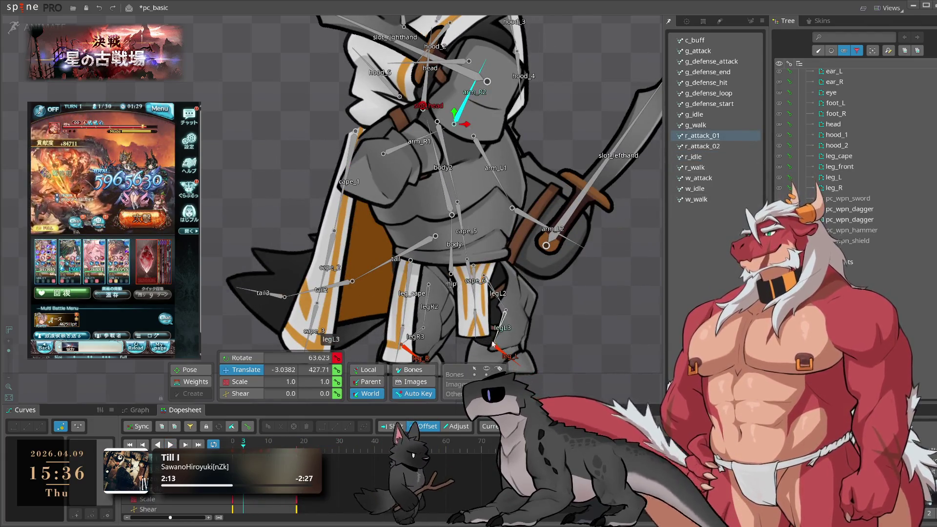
pyautogui.press('Home')
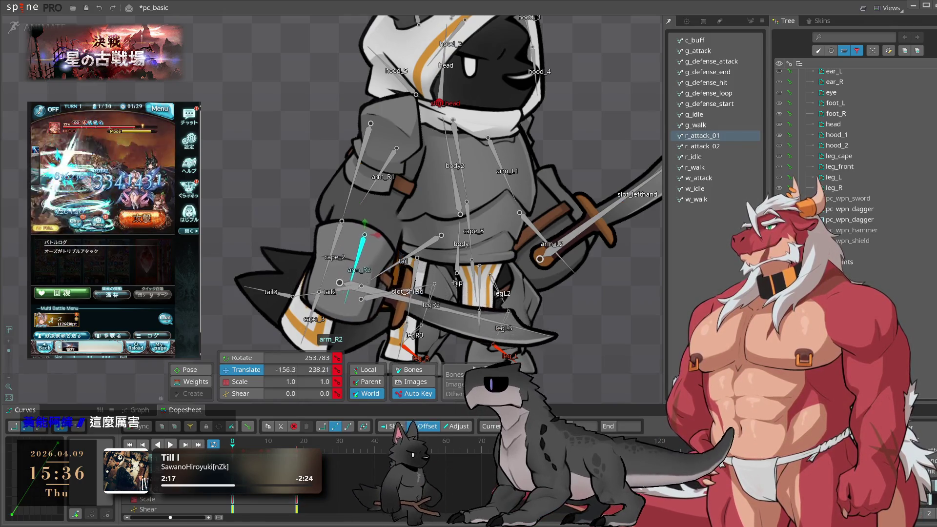
# Preview r_attack_02 with pause and resume, then switch the rig to Setup mode
pyautogui.click(32, 26)
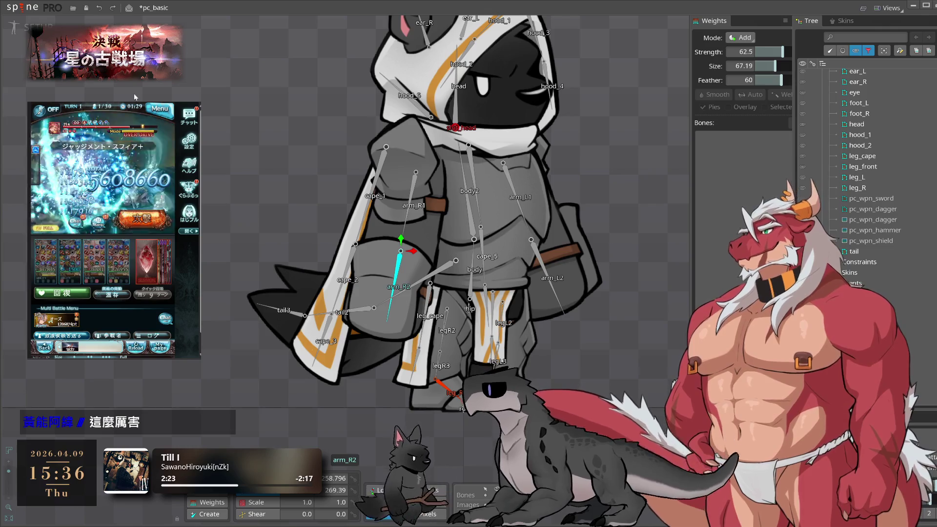
pyautogui.click(33, 26)
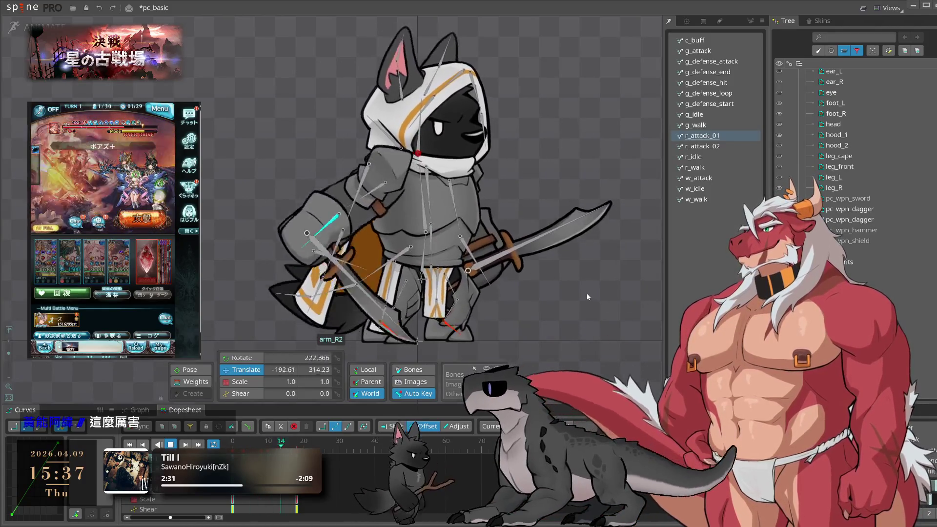
pyautogui.click(714, 146)
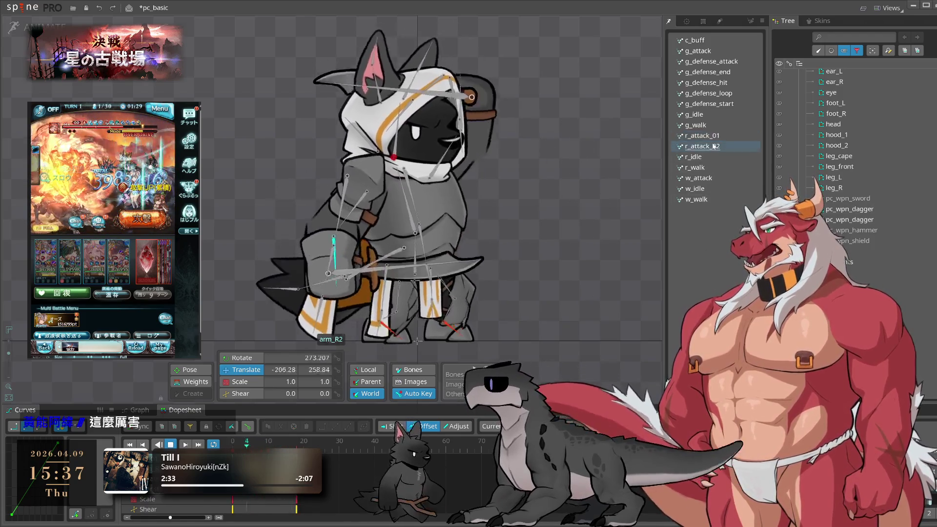
pyautogui.press('space')
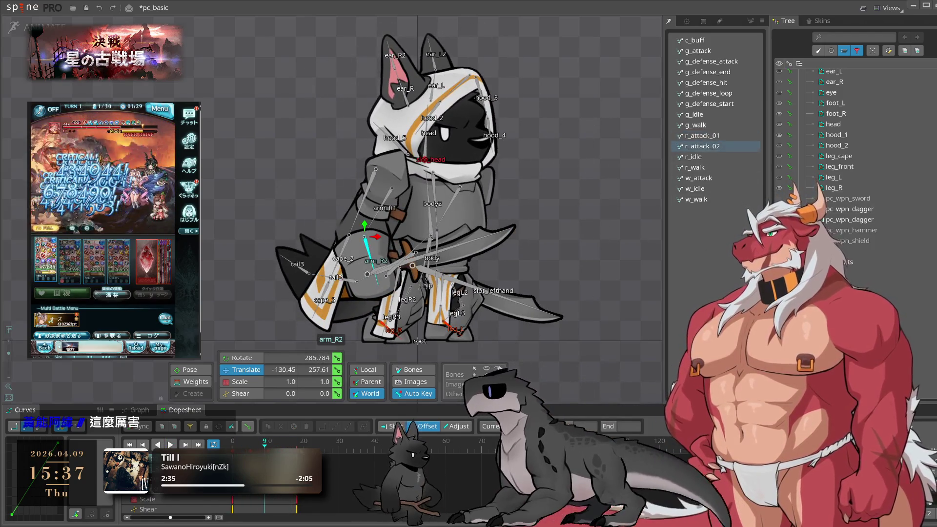
pyautogui.press('space')
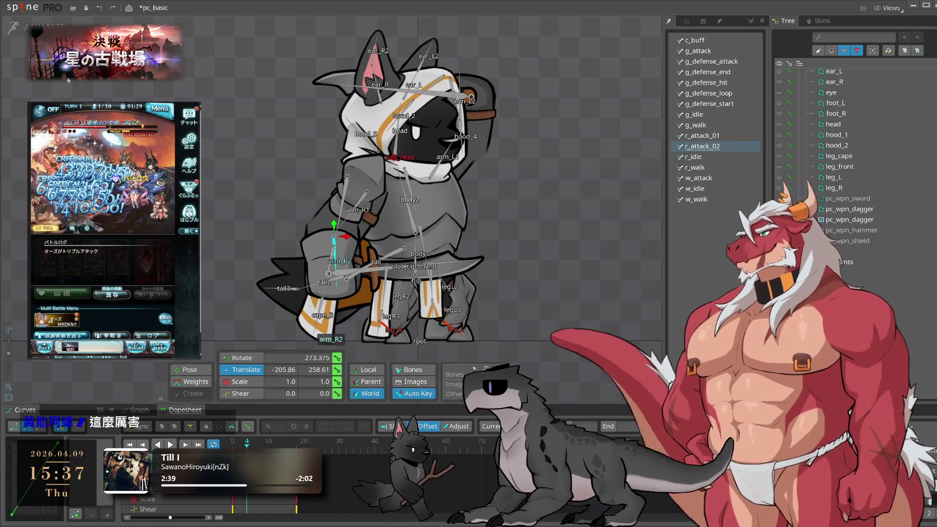
pyautogui.press('Tab')
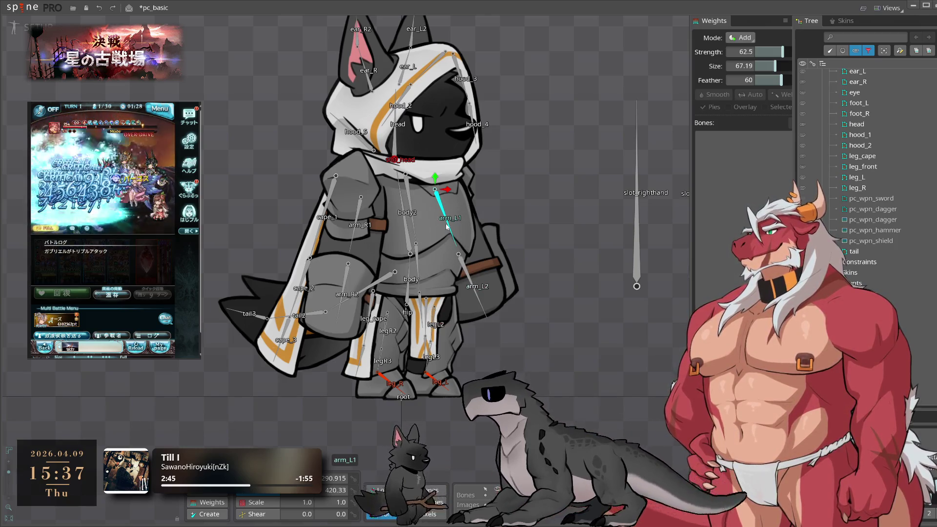
# Clear the selection, return to Animate mode, select arm_L2 and play r_attack_02
pyautogui.click(555, 250)
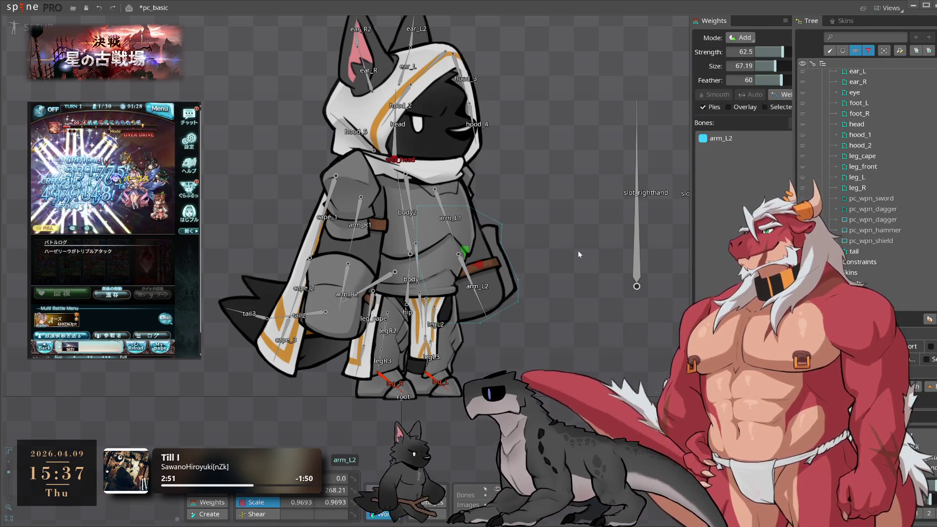
pyautogui.press('Escape')
pyautogui.press('Tab')
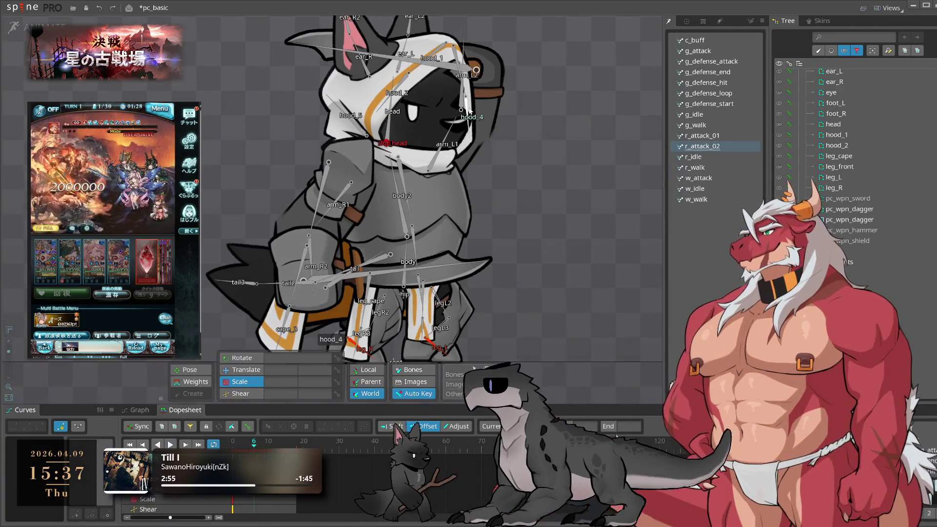
pyautogui.click(462, 101)
pyautogui.scroll(3, 554, 168)
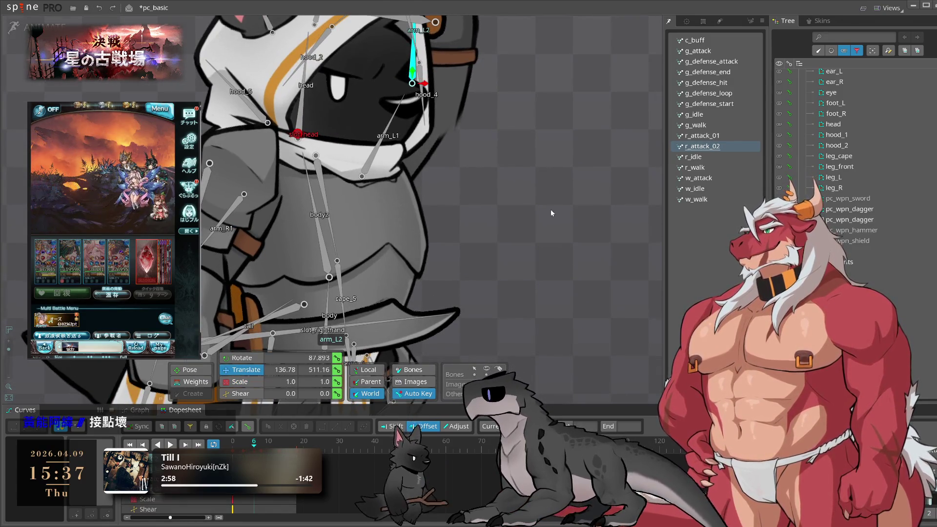
pyautogui.scroll(-5, 542, 229)
pyautogui.press('space')
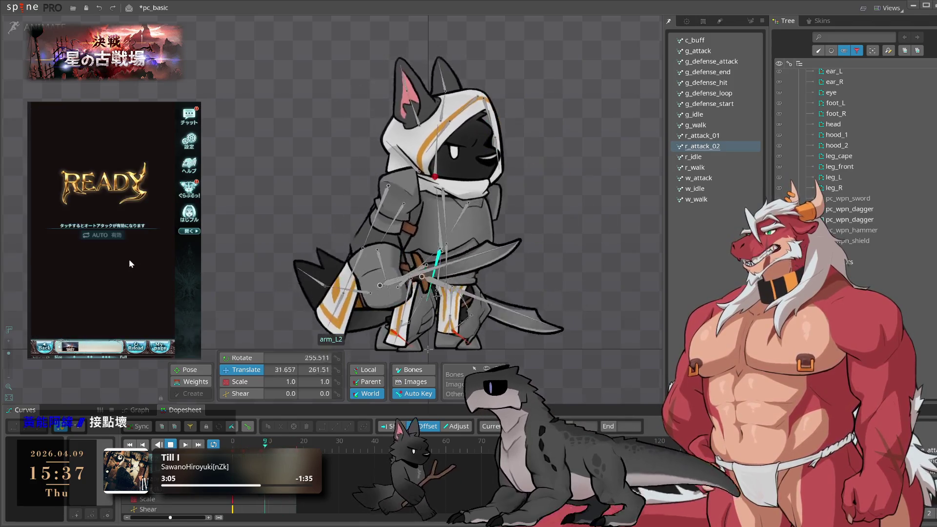
# Preview the defense, buff, attack, idle and walk animations in turn, then save the project
pyautogui.click(717, 72)
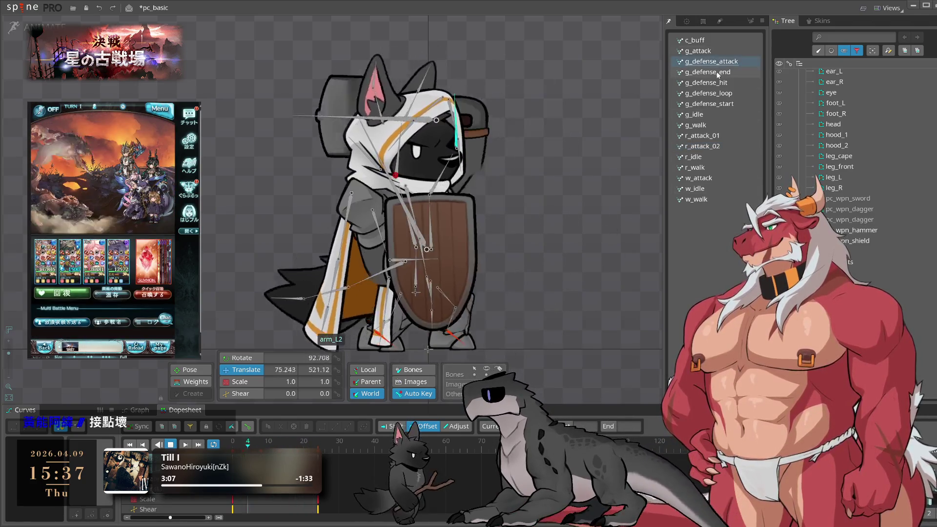
pyautogui.click(722, 93)
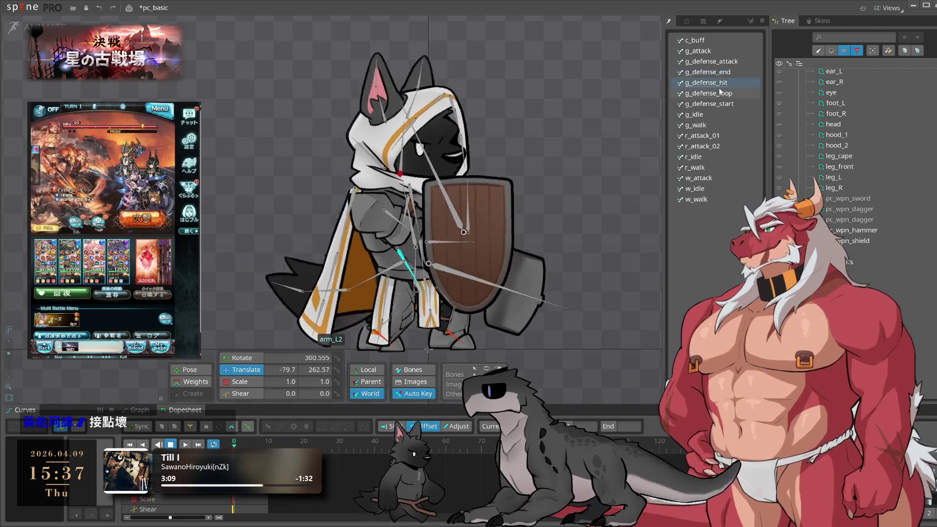
pyautogui.click(726, 104)
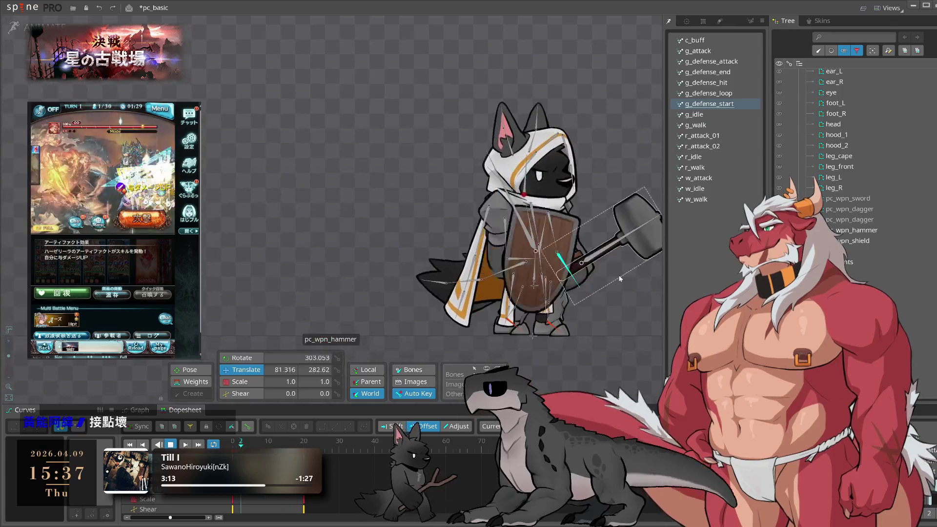
pyautogui.click(716, 39)
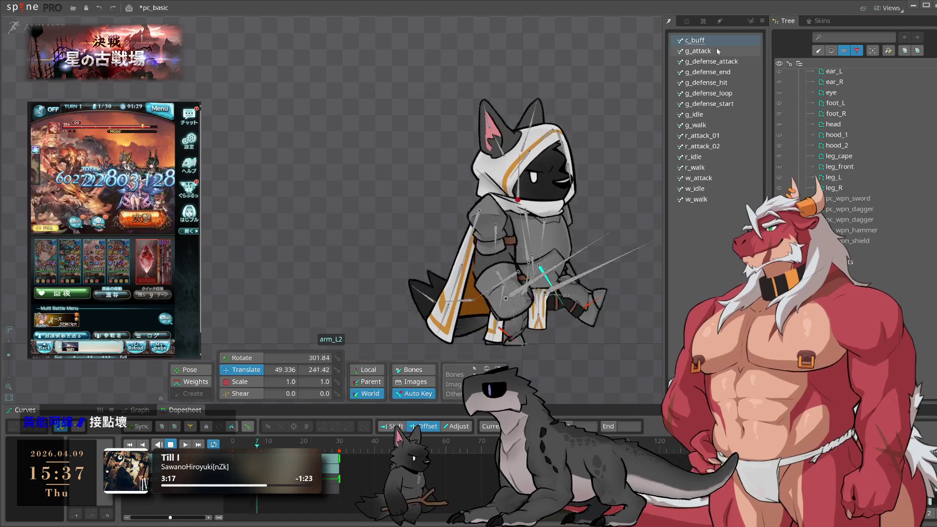
pyautogui.click(717, 49)
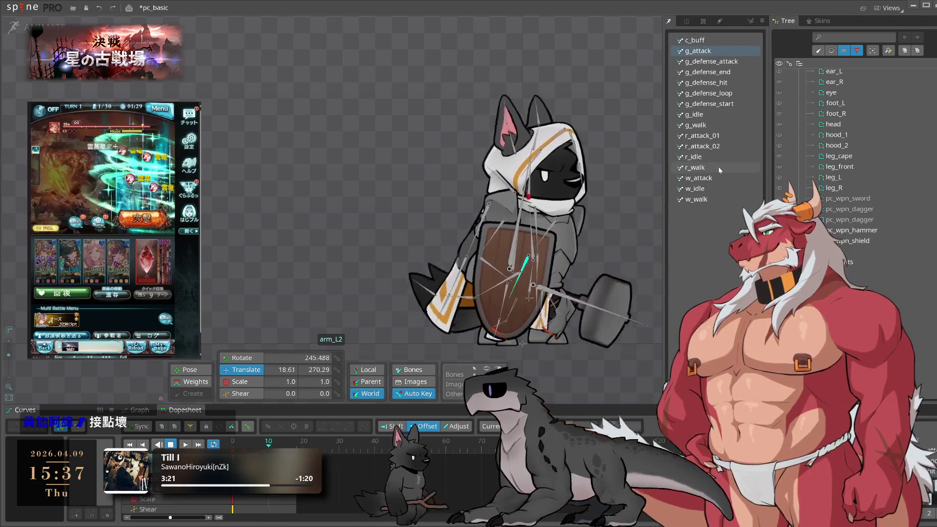
pyautogui.click(715, 115)
pyautogui.click(716, 125)
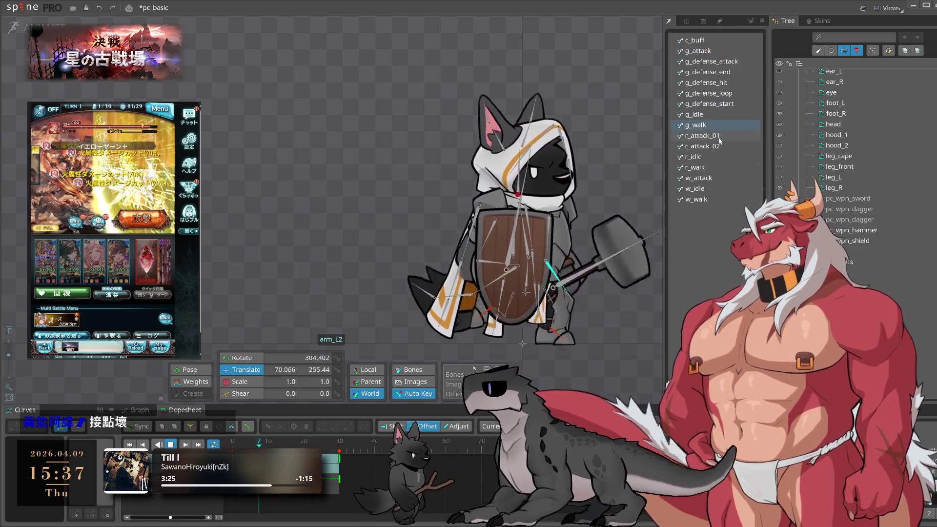
pyautogui.click(719, 136)
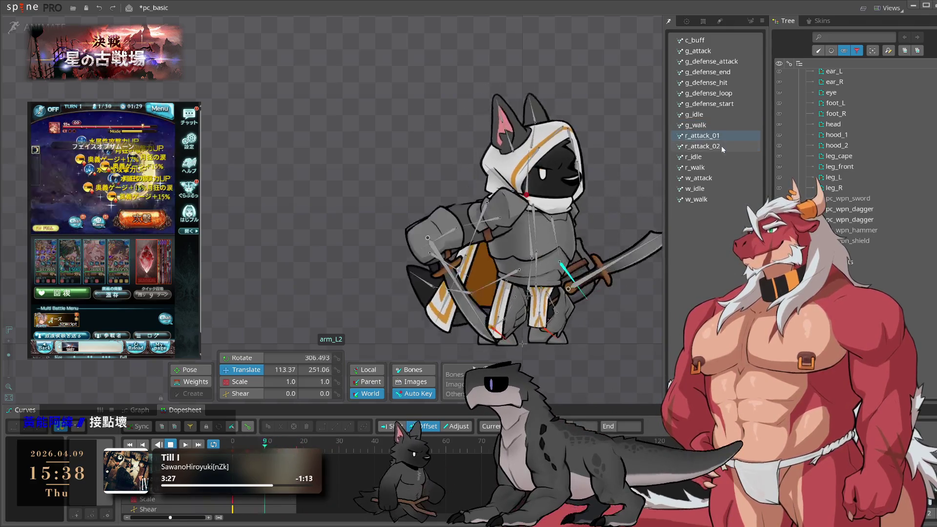
pyautogui.click(721, 145)
pyautogui.click(718, 156)
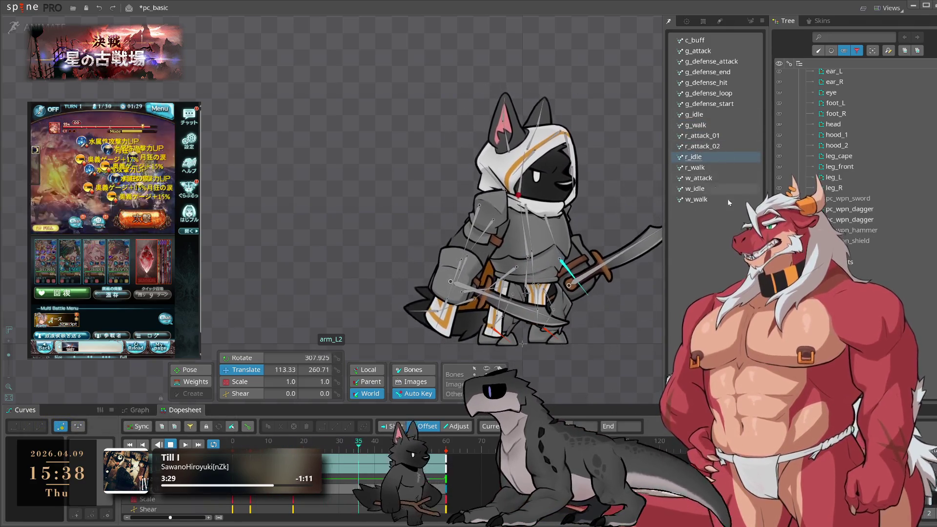
pyautogui.click(723, 114)
pyautogui.hotkey('ctrl', 's')
# Load w_idle, compare it with c_buff, then pick cape_4 and the arm_R1_AC attachment
pyautogui.click(711, 189)
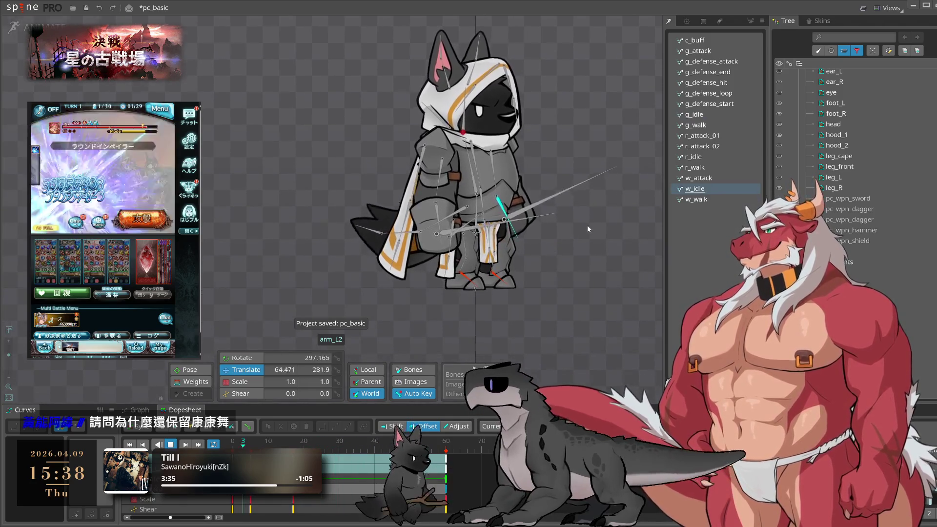
pyautogui.moveTo(587, 229); pyautogui.dragTo(566, 256)
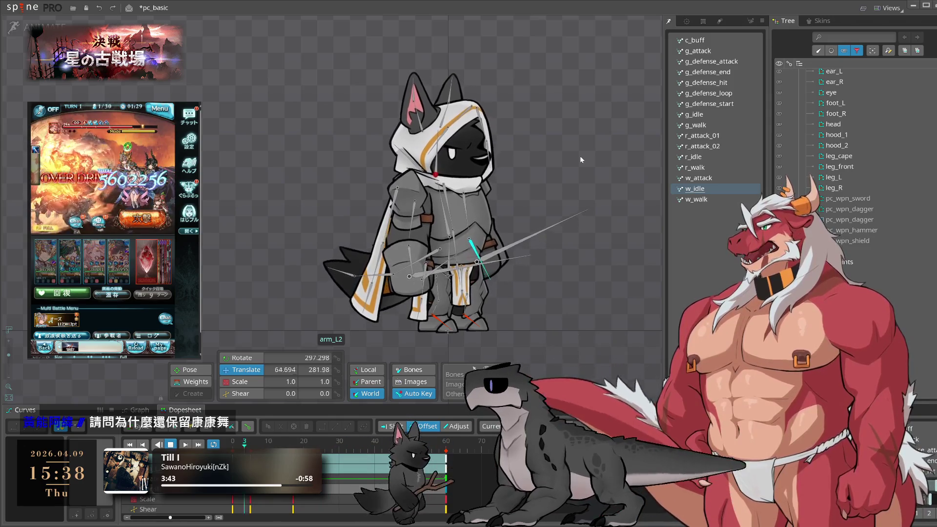
pyautogui.click(723, 40)
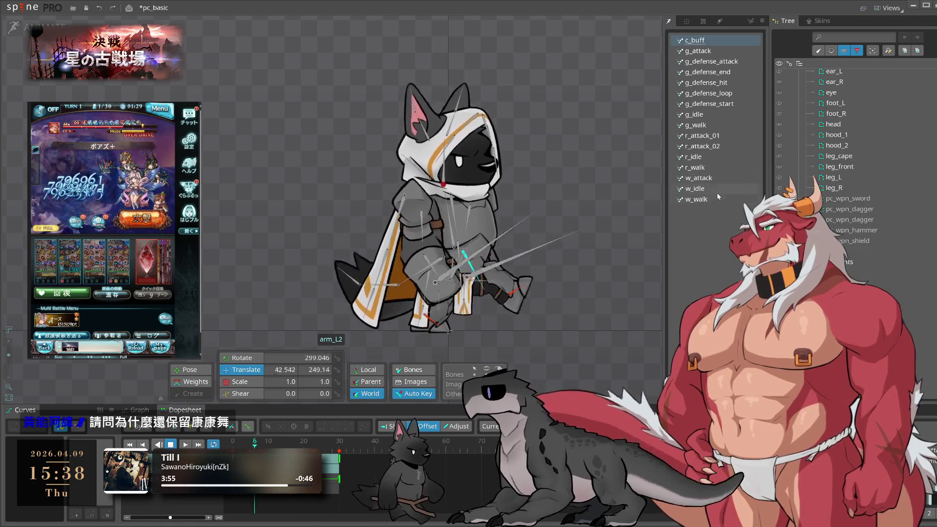
pyautogui.click(717, 190)
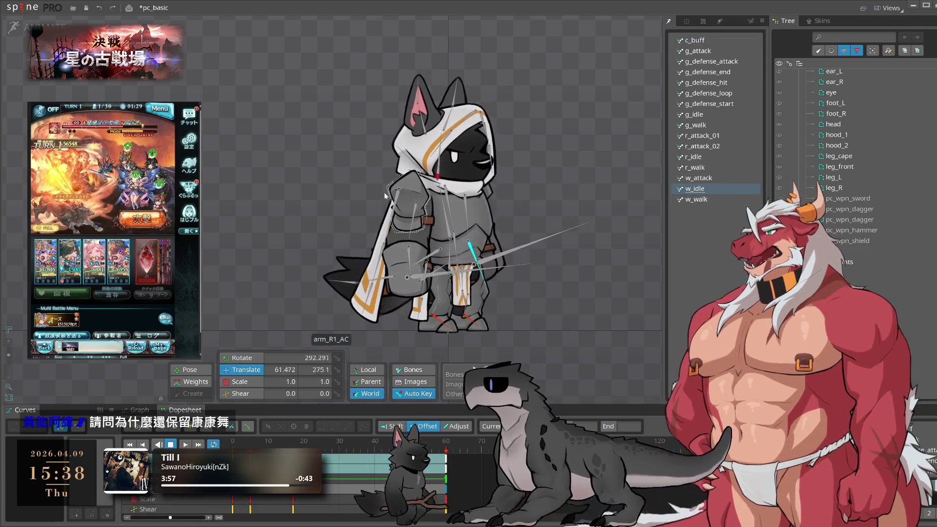
pyautogui.scroll(2, 453, 174)
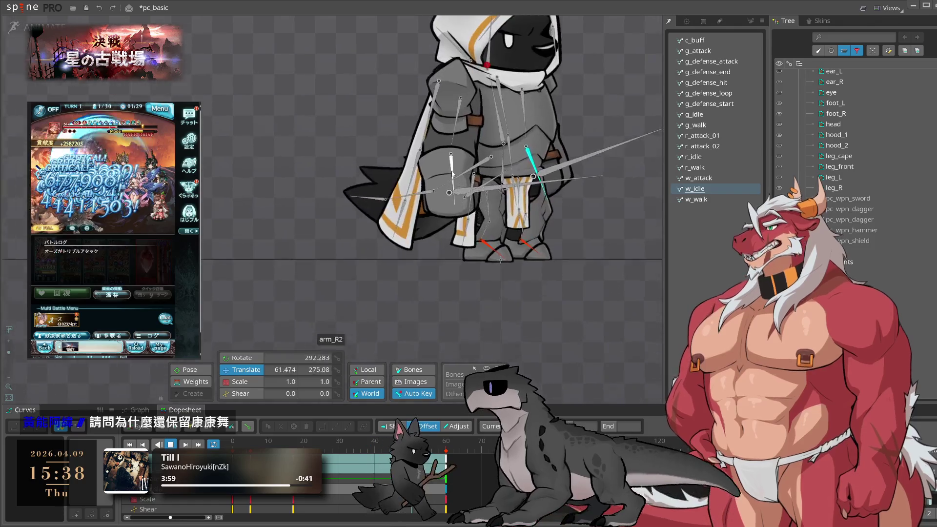
pyautogui.scroll(1, 453, 174)
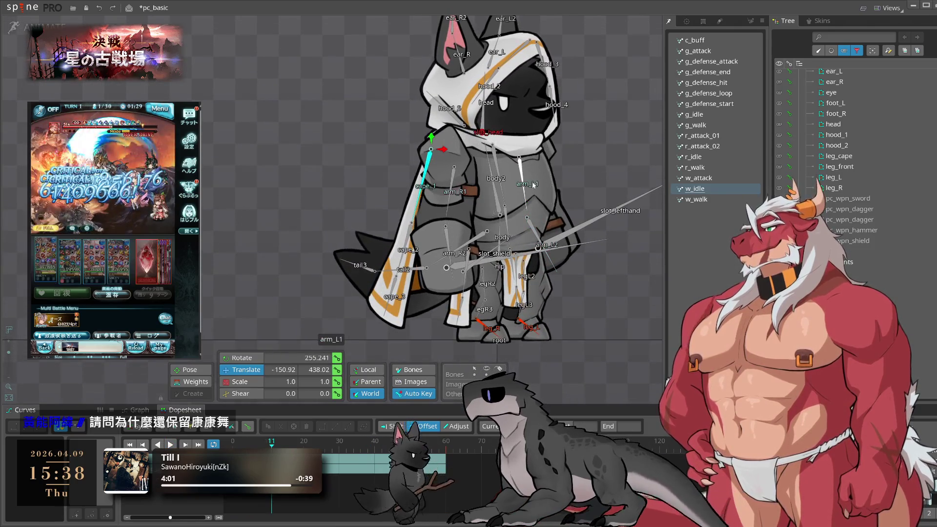
pyautogui.click(498, 166)
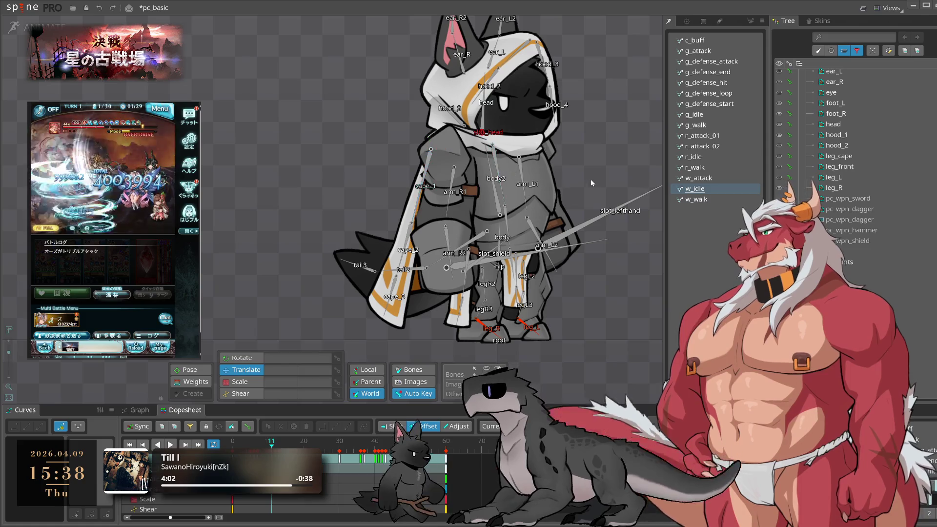
pyautogui.click(430, 169)
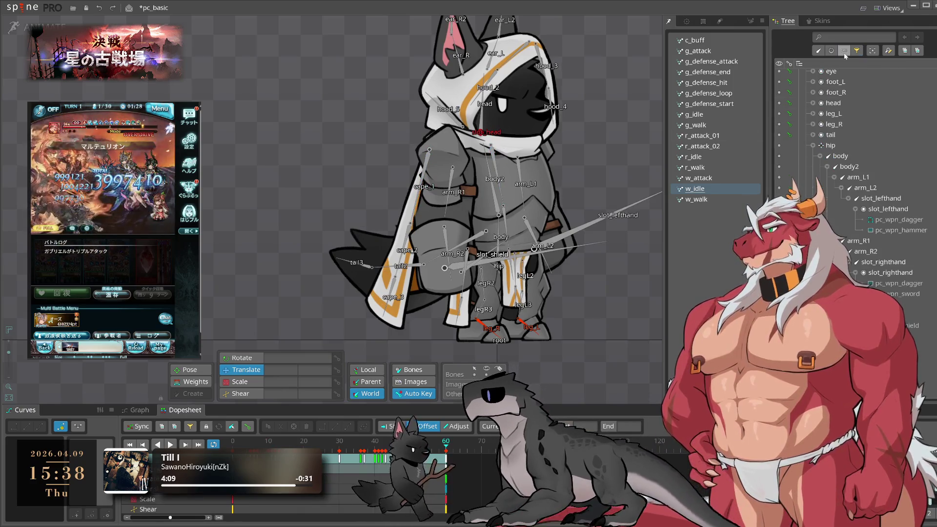
pyautogui.click(444, 171)
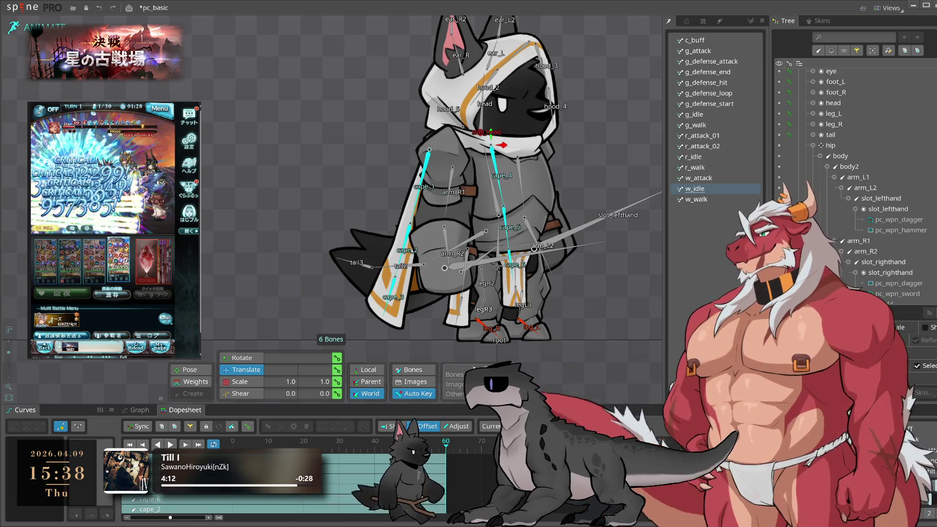
# With the rotate tool active, check frame 30 of w_idle and play the animation back
pyautogui.scroll(-2, 480, 169)
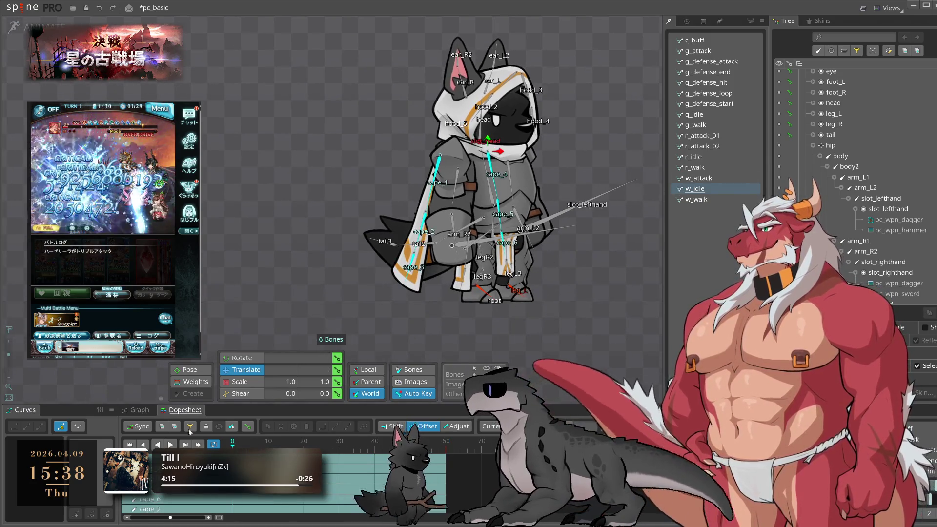
pyautogui.moveTo(503, 329); pyautogui.dragTo(501, 295)
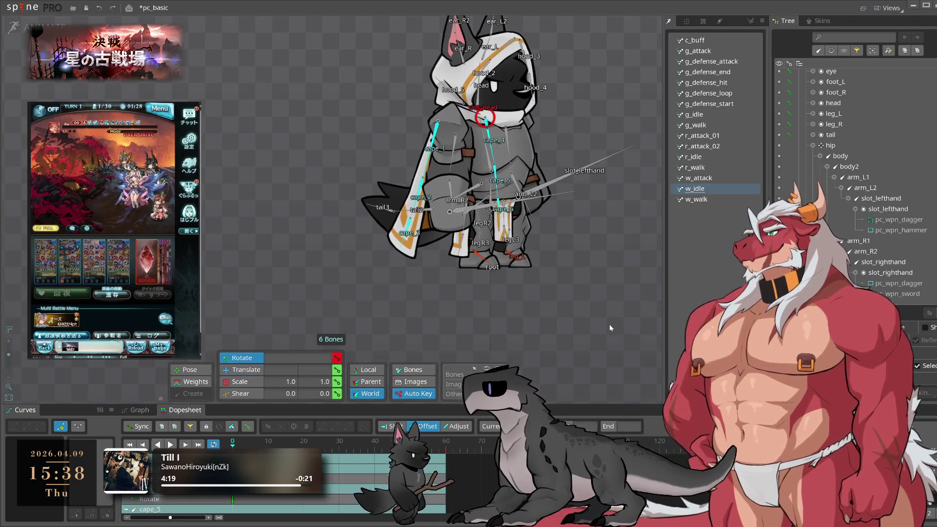
pyautogui.press('v')
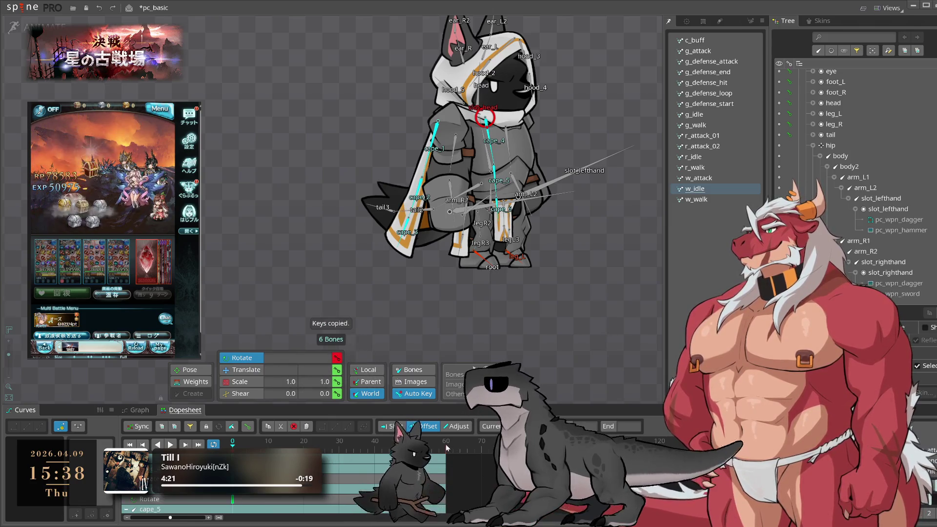
pyautogui.click(342, 445)
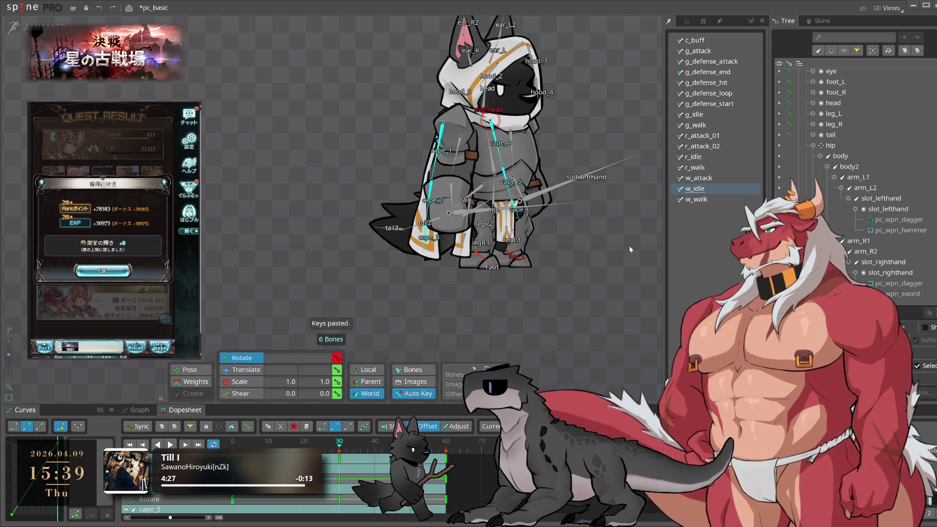
pyautogui.press('l')
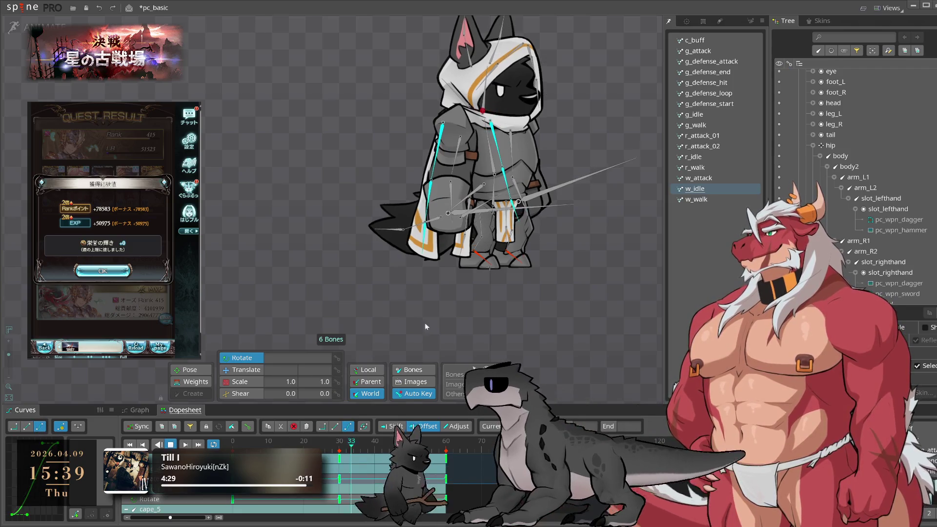
pyautogui.moveTo(589, 275); pyautogui.dragTo(610, 297)
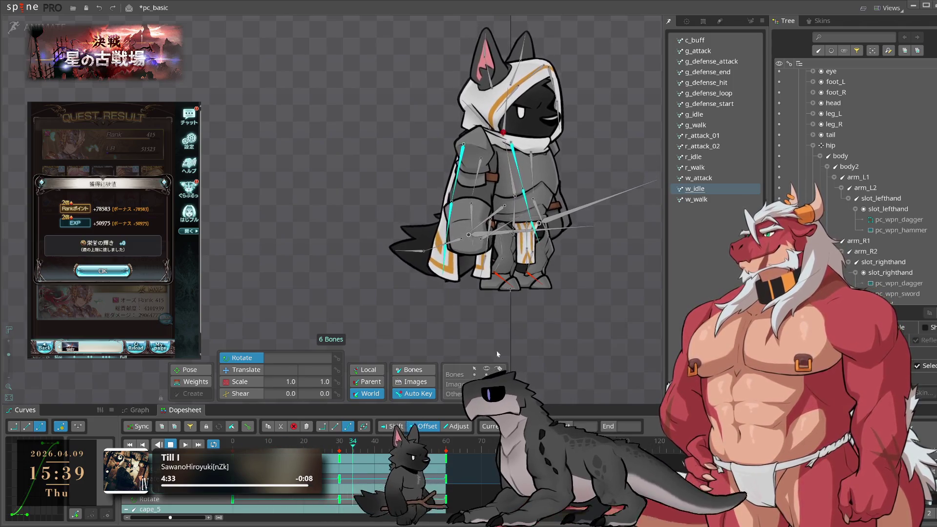
pyautogui.press('k')
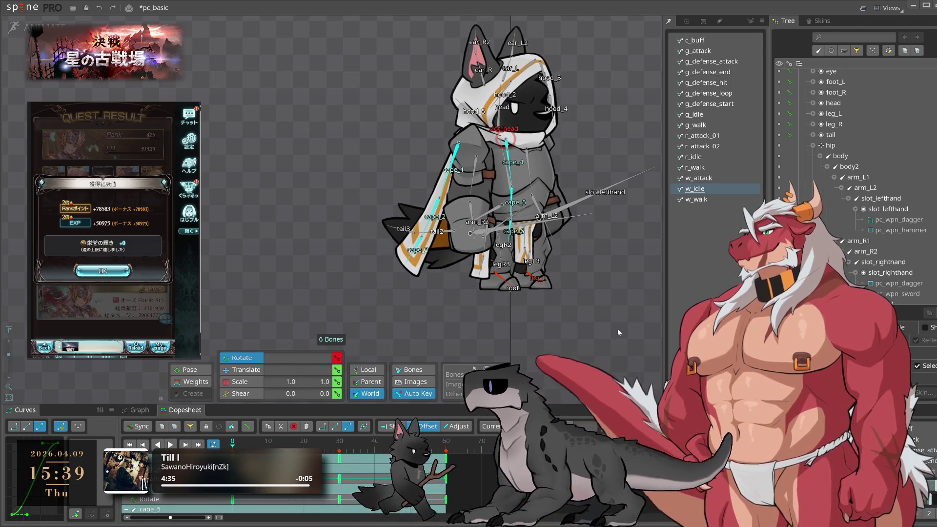
# Paste the copied cape rotate keys at frame 60
pyautogui.press('Right')
pyautogui.press('Right')
pyautogui.press('Right')
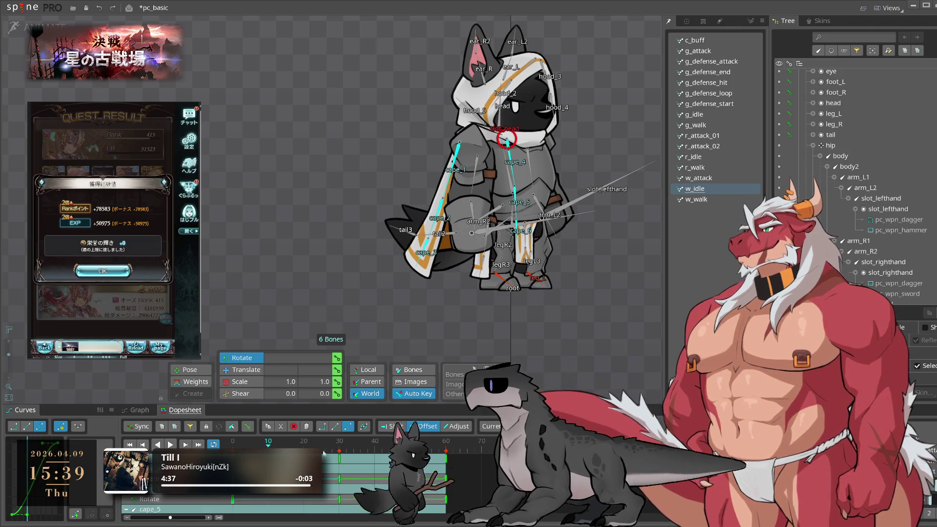
pyautogui.click(447, 444)
pyautogui.hotkey('ctrl', 'v')
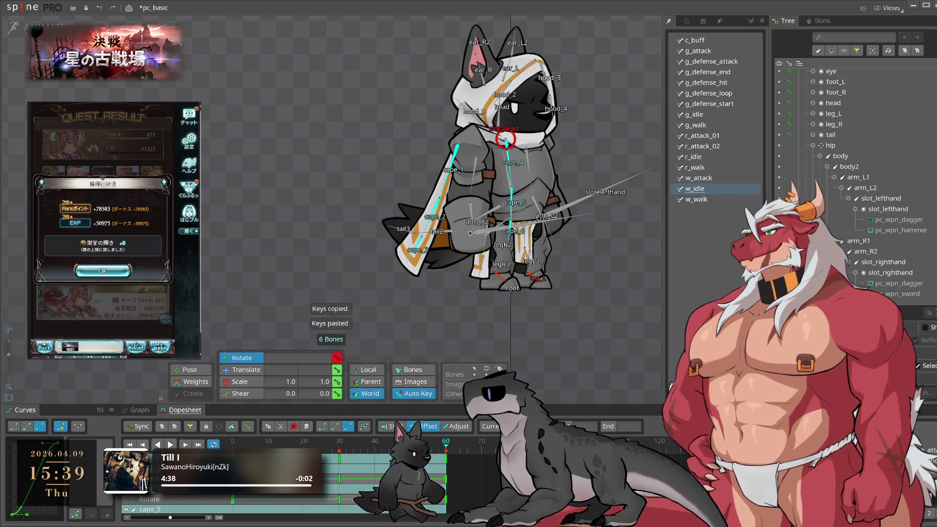
pyautogui.click(105, 271)
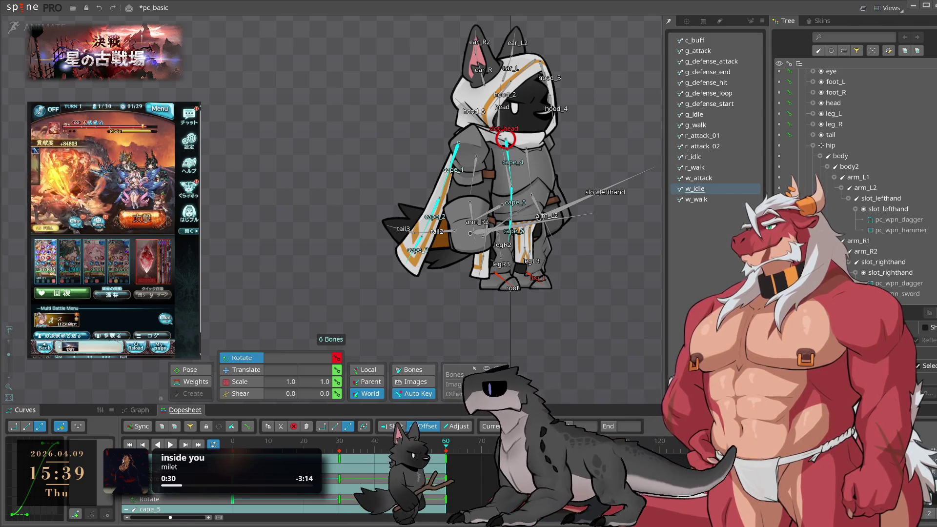
# Shift the frame-30 keys of cape_2, cape_3 and cape_6 later to around frames 36–37
pyautogui.press('space')
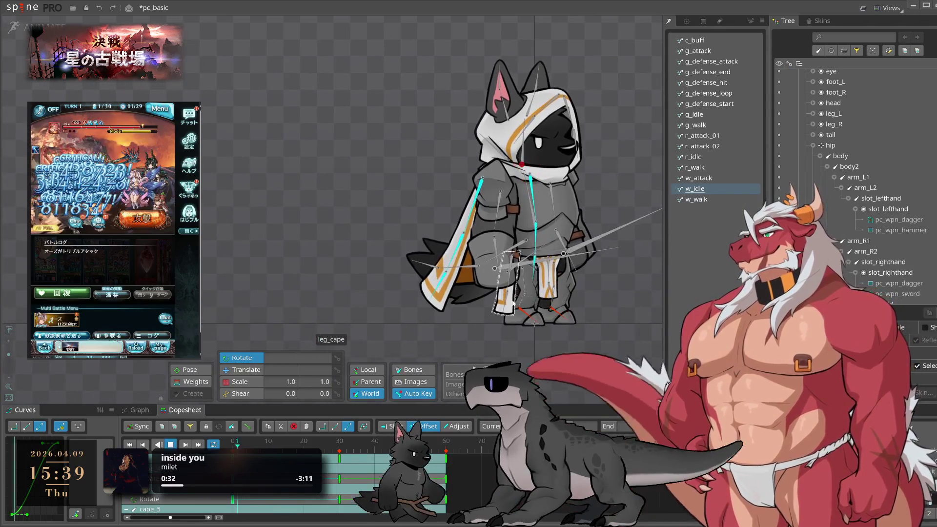
pyautogui.click(547, 255)
pyautogui.press('space')
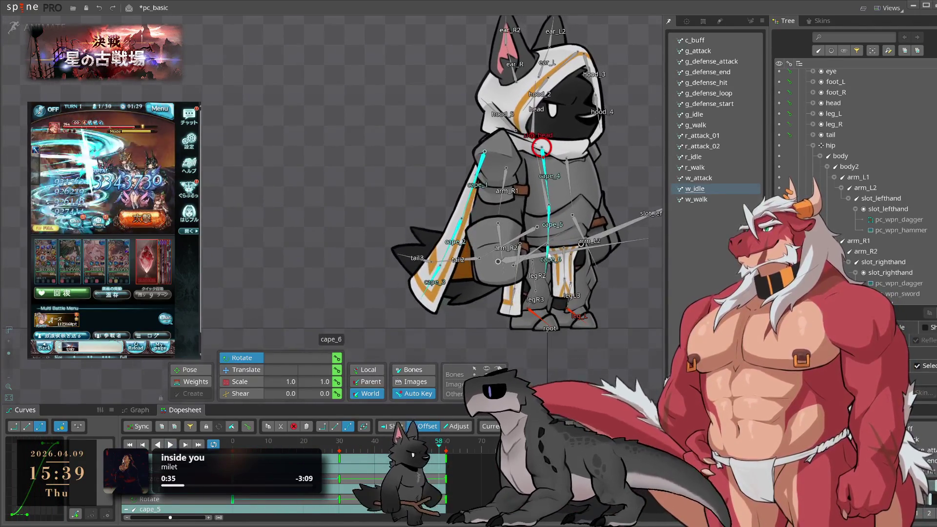
pyautogui.click(454, 243)
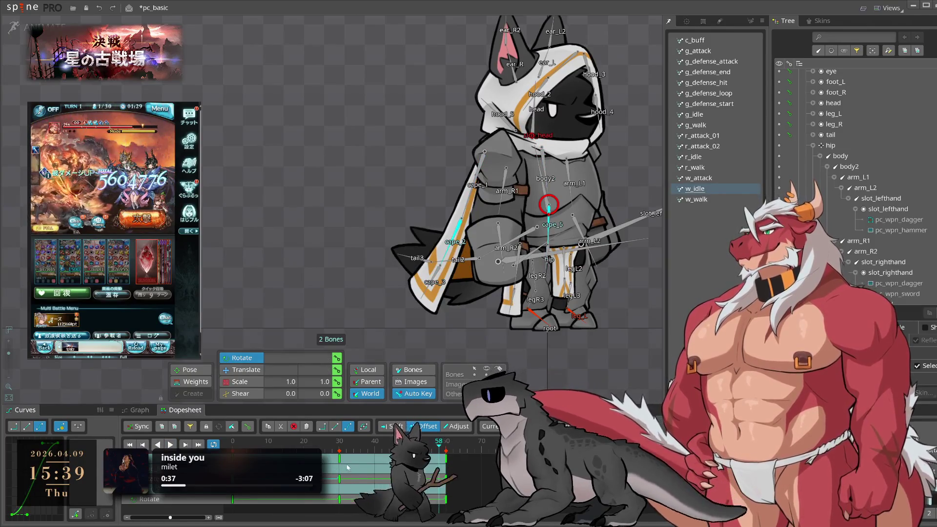
pyautogui.moveTo(343, 464); pyautogui.dragTo(363, 464)
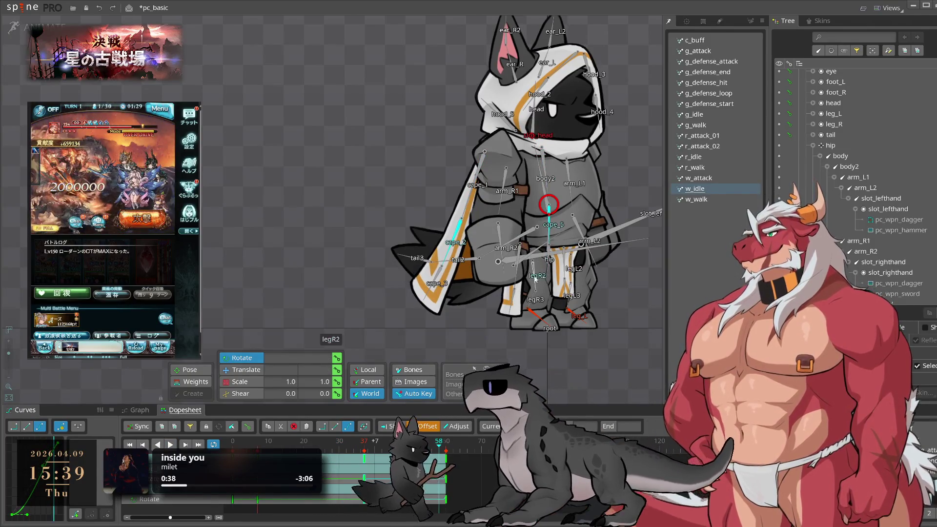
pyautogui.click(439, 269)
pyautogui.scroll(5, 547, 264)
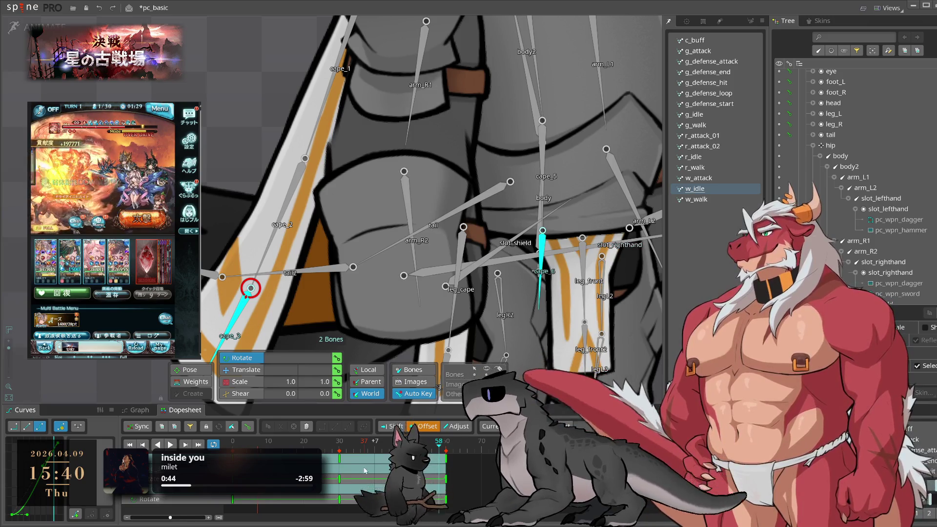
pyautogui.moveTo(286, 499); pyautogui.dragTo(393, 499)
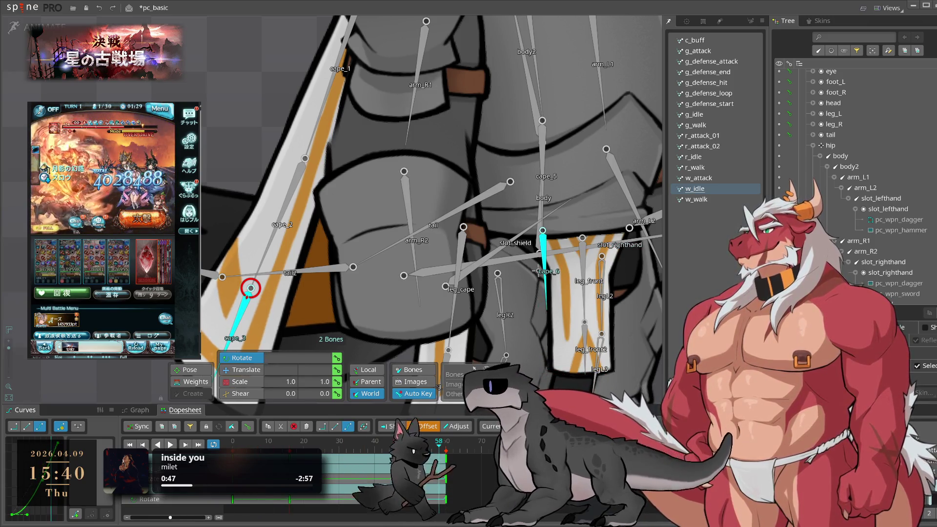
pyautogui.scroll(-4, 541, 296)
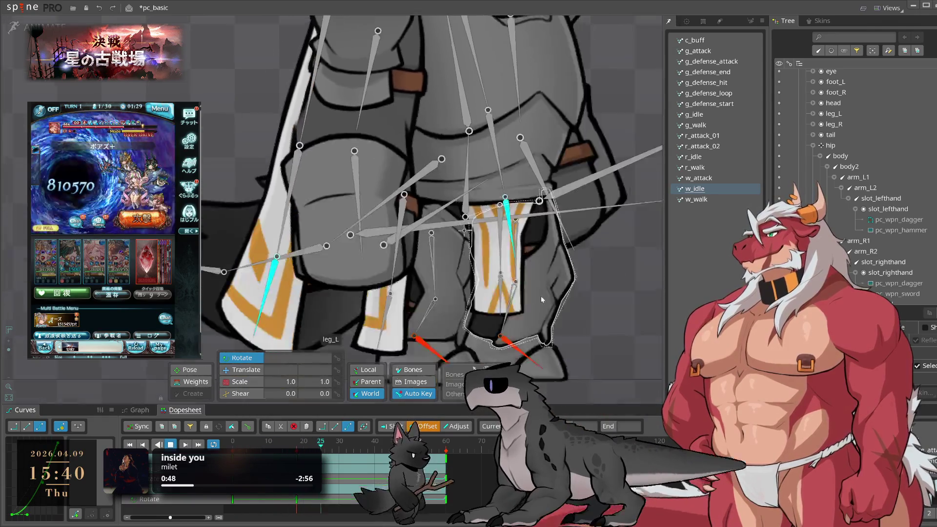
pyautogui.press('space')
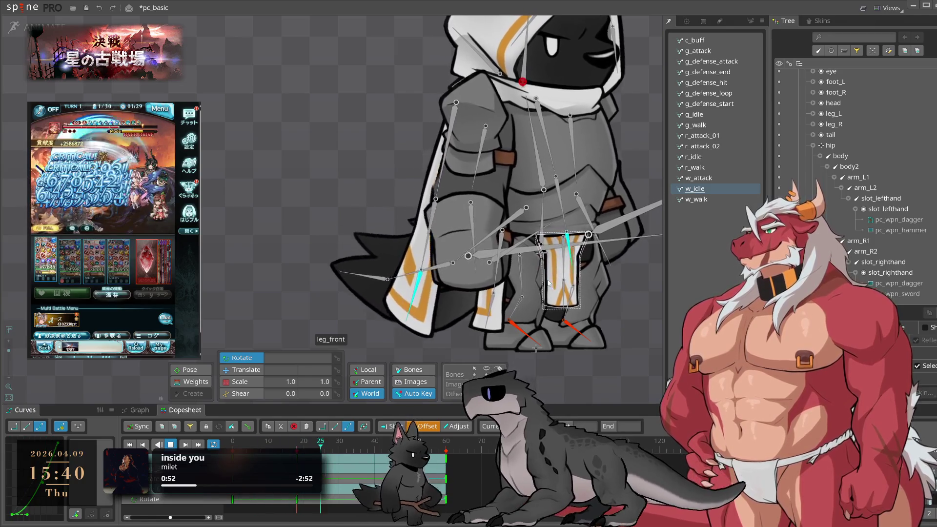
pyautogui.press('space')
# Select body2 and the cape_4–cape_6 chain, then replay w_idle to review the offset cape motion
pyautogui.click(536, 146)
pyautogui.doubleClick(531, 97)
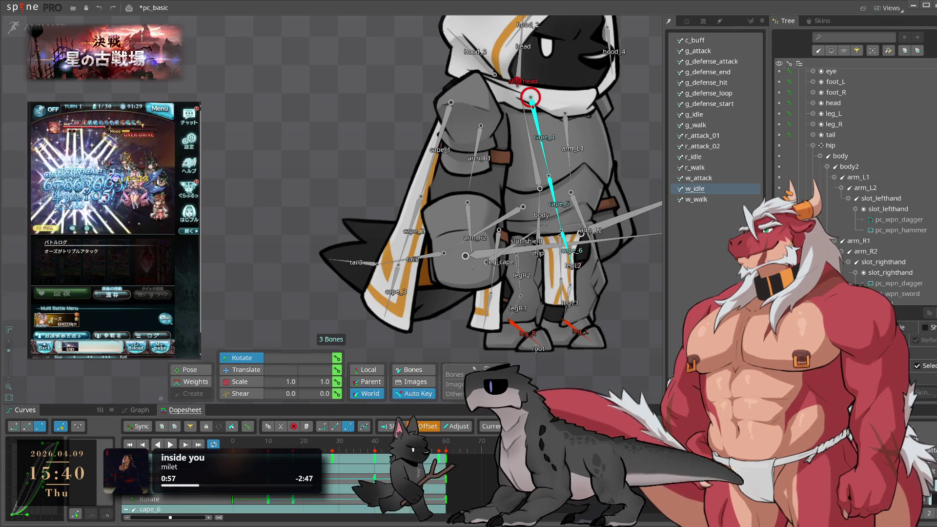
pyautogui.press('space')
pyautogui.scroll(-2, 537, 381)
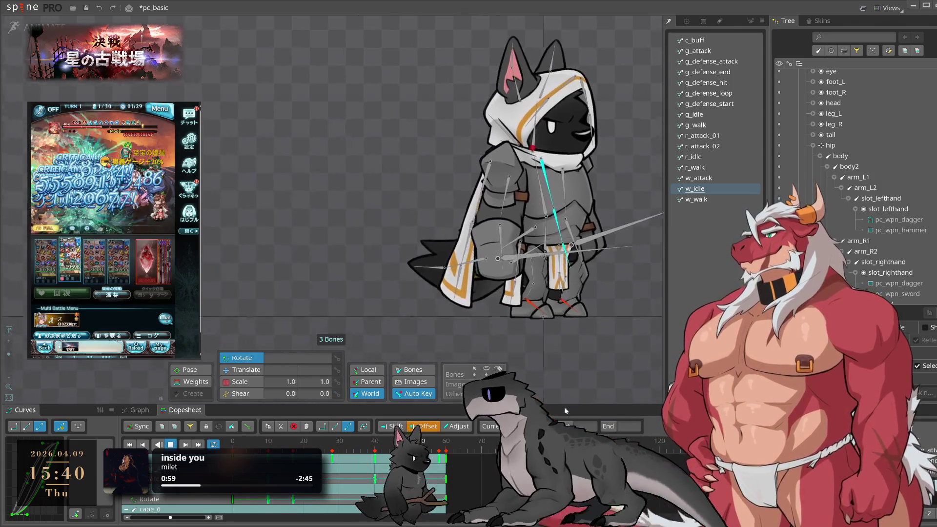
pyautogui.click(566, 401)
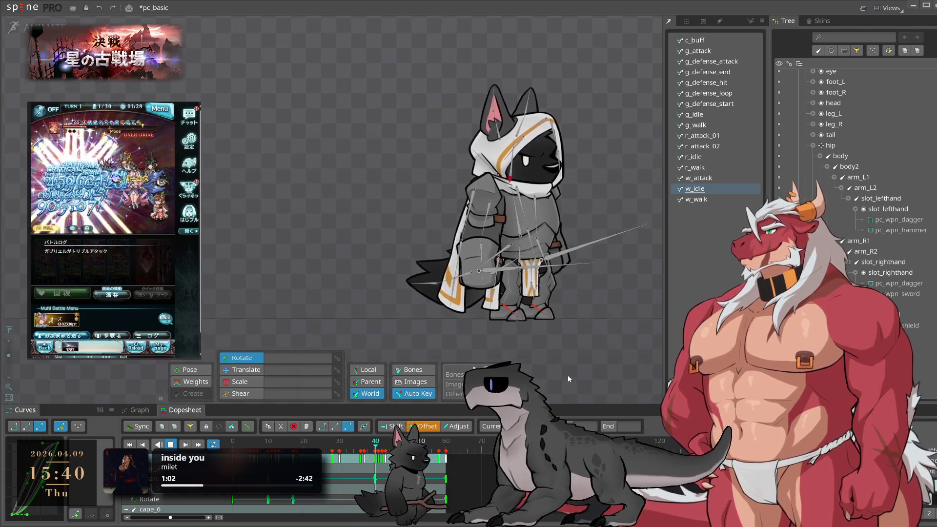
pyautogui.hotkey('ctrl', 'z')
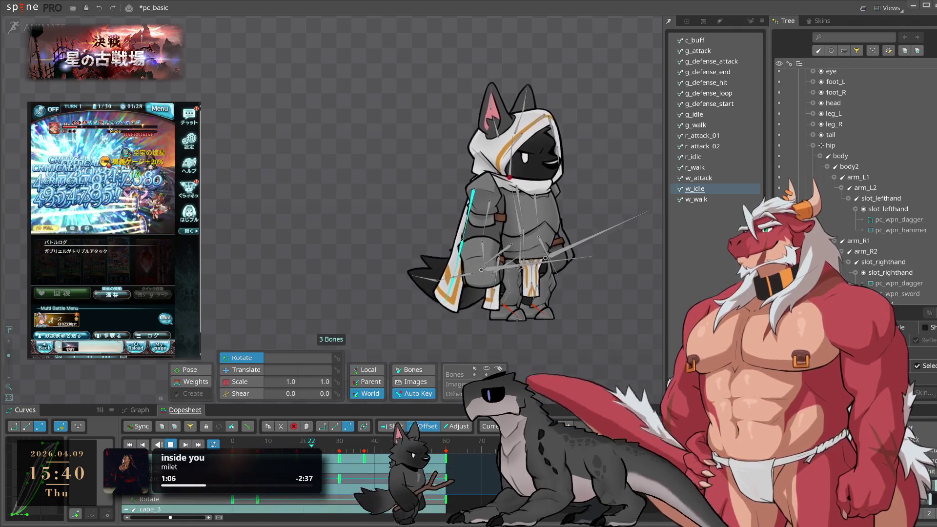
pyautogui.click(474, 190)
pyautogui.press('space')
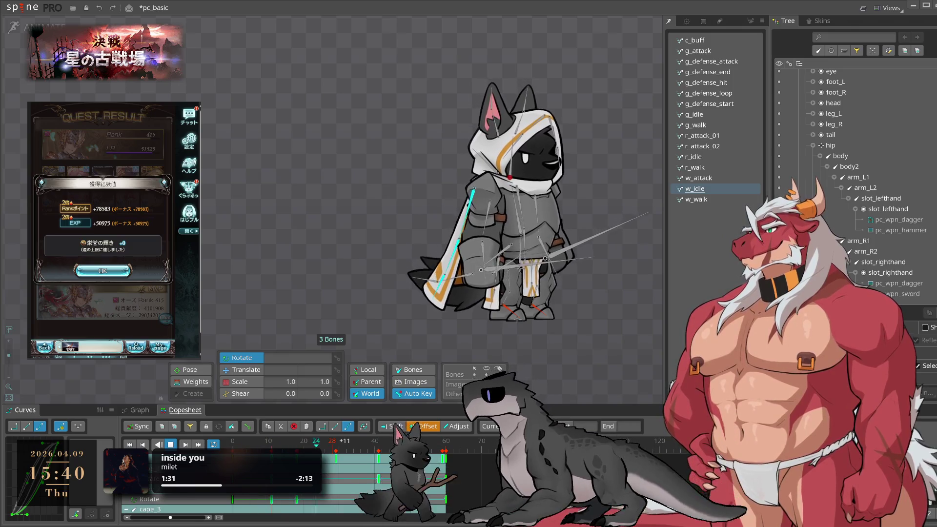
# Rotate the leg cape bones slightly at frame 0 and paste their keys at frame 59
pyautogui.scroll(2, 489, 317)
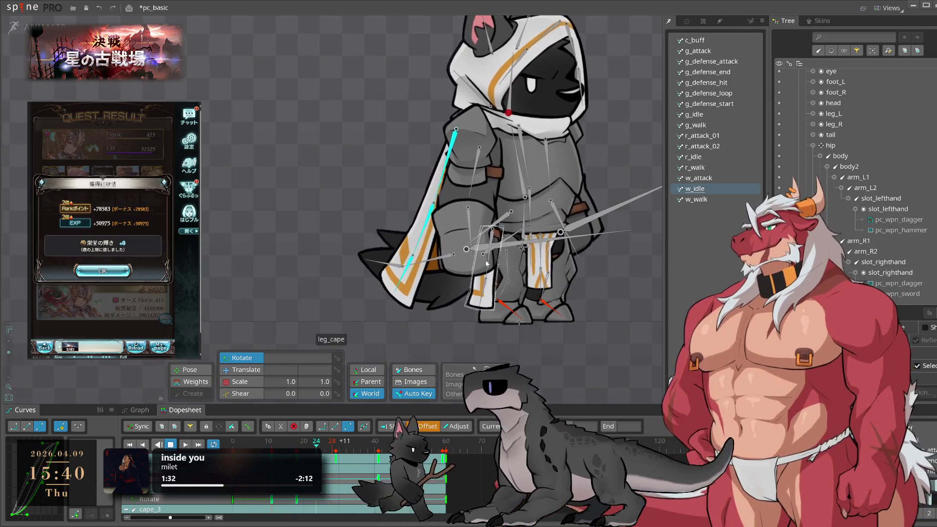
pyautogui.click(485, 324)
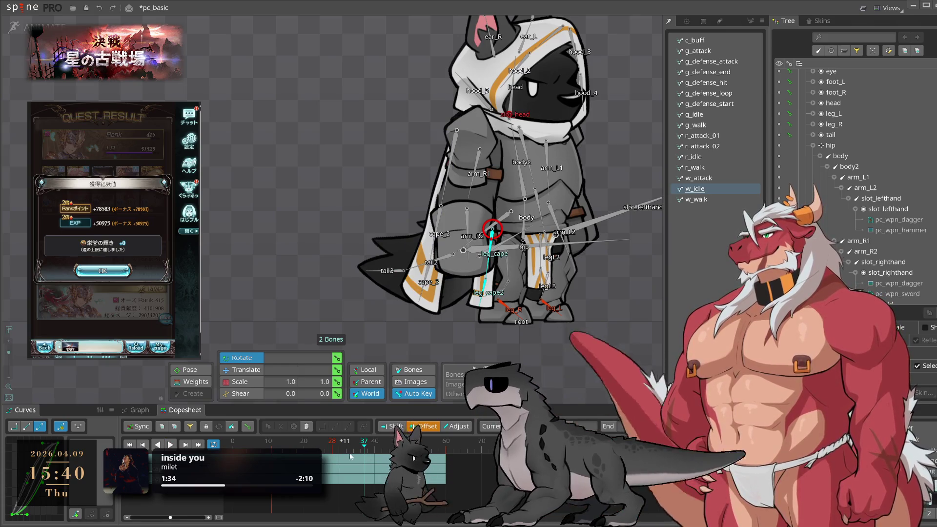
pyautogui.press('Home')
pyautogui.moveTo(584, 364); pyautogui.dragTo(591, 358)
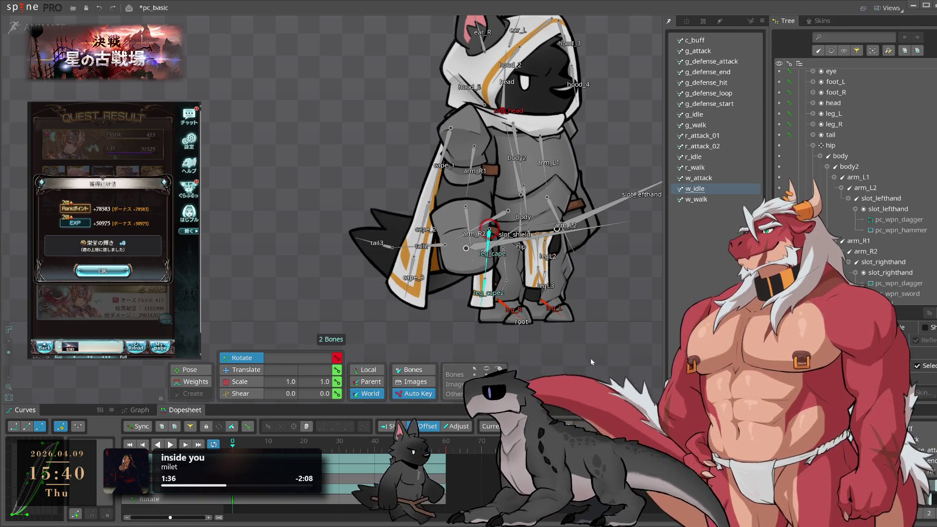
pyautogui.click(443, 451)
pyautogui.hotkey('ctrl', 'v')
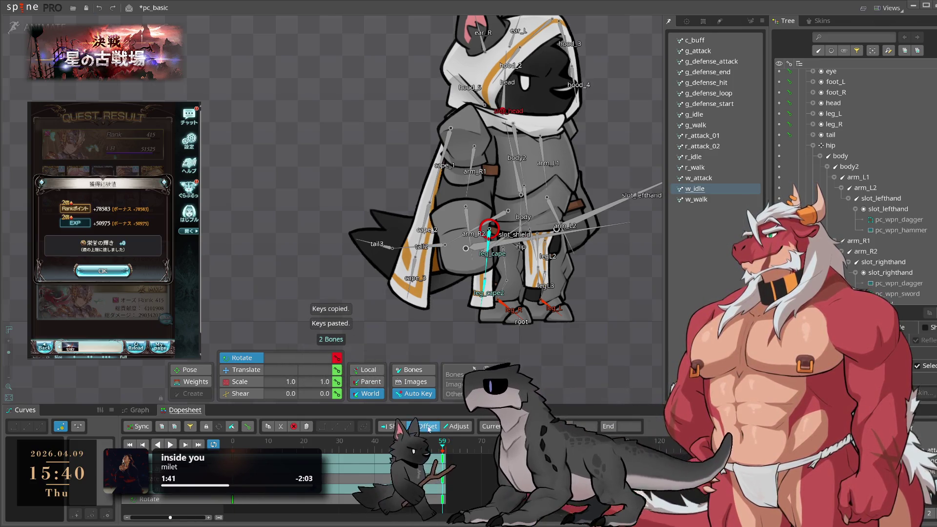
pyautogui.press('space')
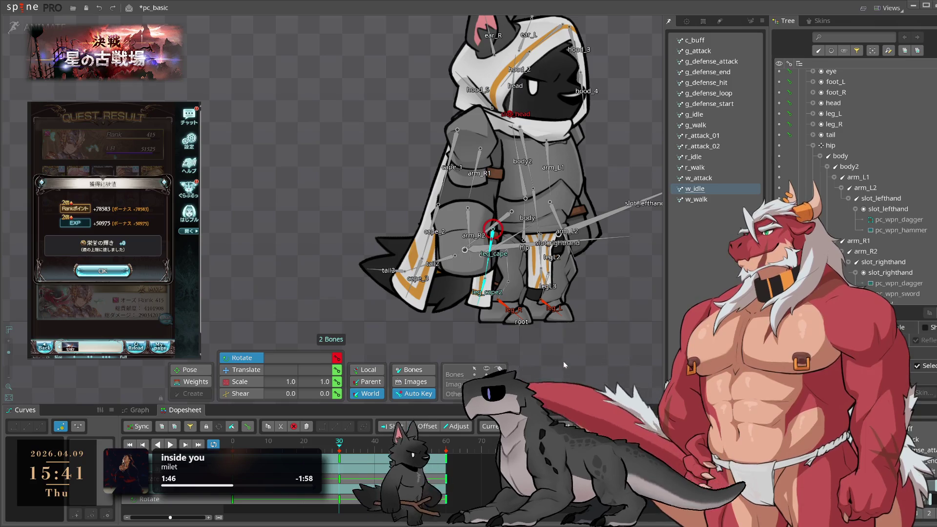
# Swing leg_cape2 to 240.102 rotation and select leg_cape's frame-30 rotate key
pyautogui.click(484, 282)
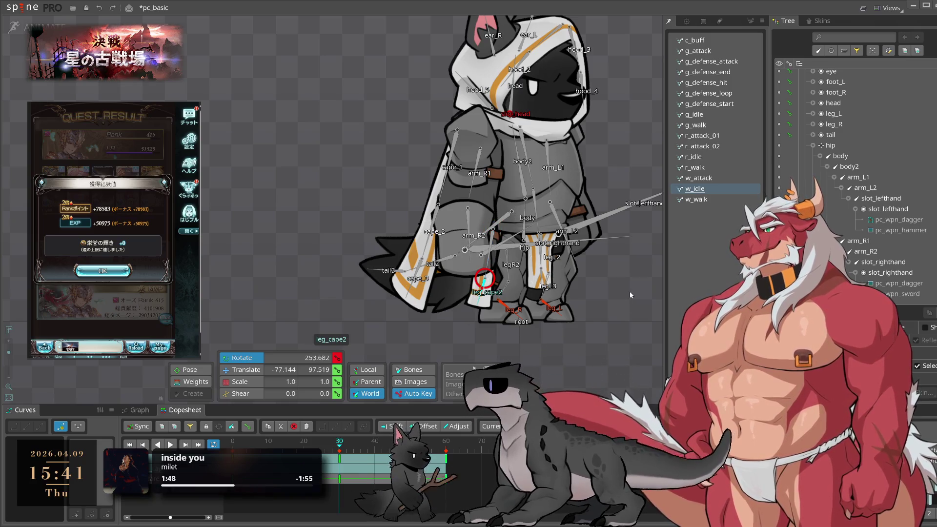
pyautogui.moveTo(547, 338); pyautogui.dragTo(631, 308)
pyautogui.click(488, 263)
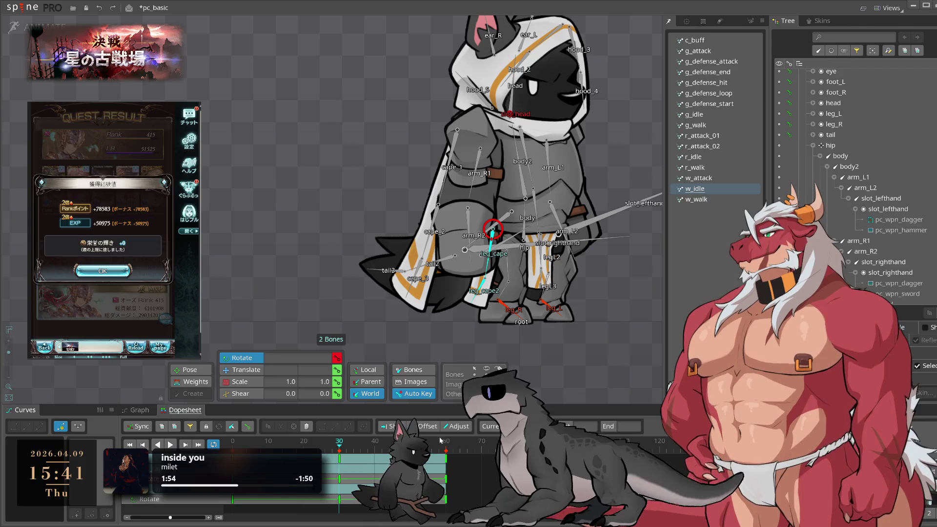
pyautogui.click(340, 500)
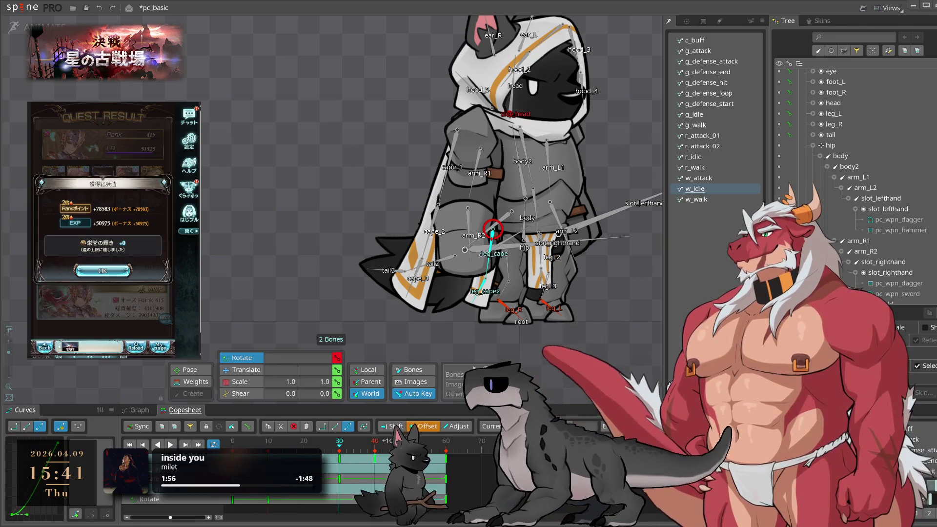
# Play w_idle in a loop, stopping around frames 34 and 39 to review the leg capes
pyautogui.press('space')
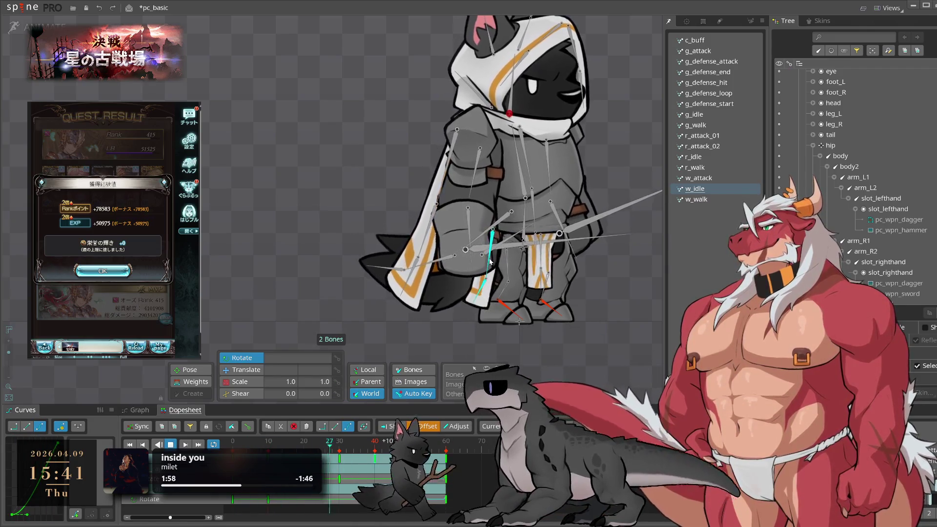
pyautogui.click(605, 315)
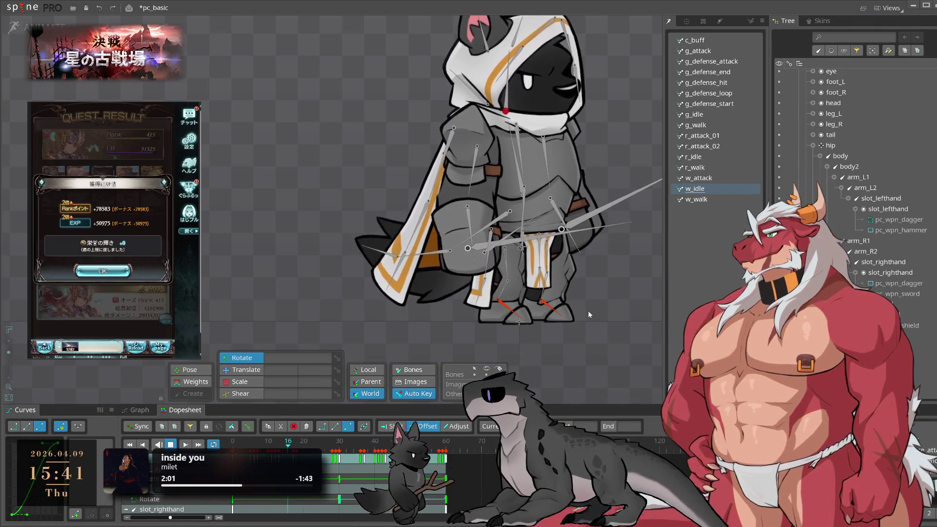
pyautogui.press('space')
pyautogui.click(361, 458)
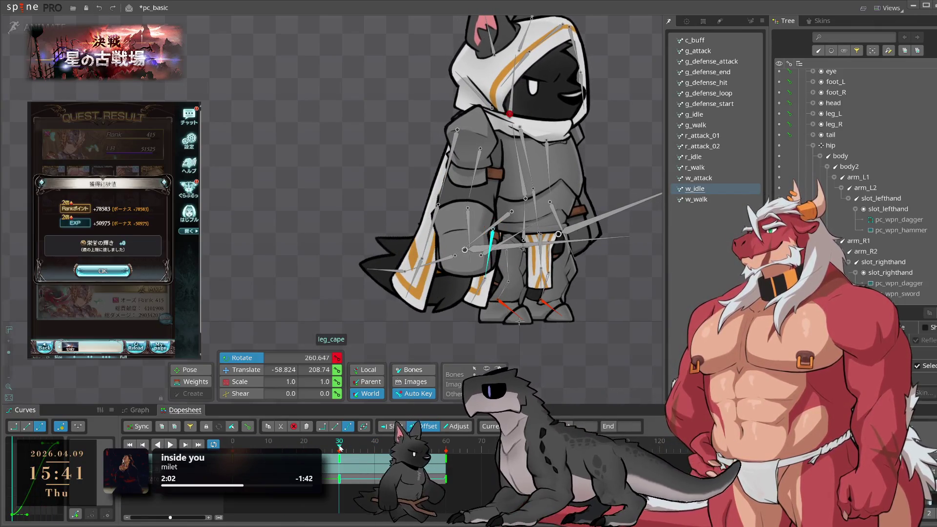
pyautogui.press('space')
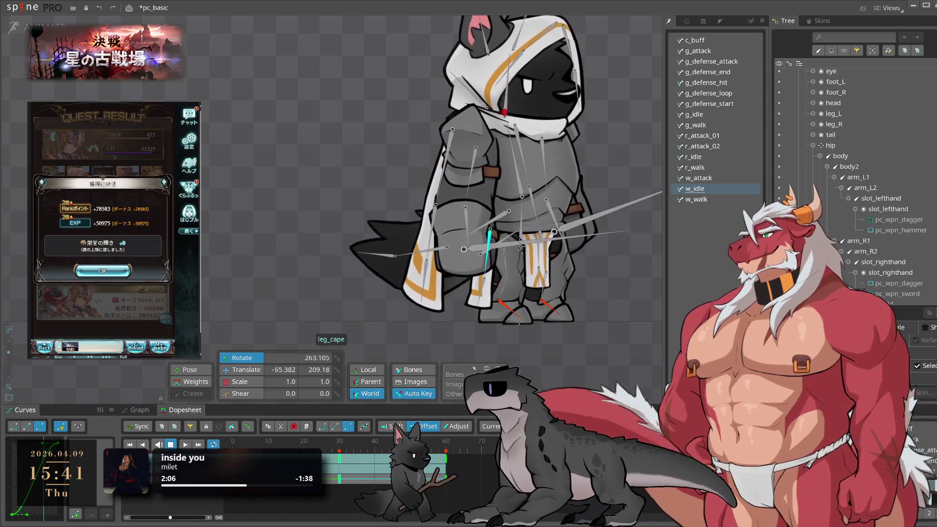
pyautogui.press('space')
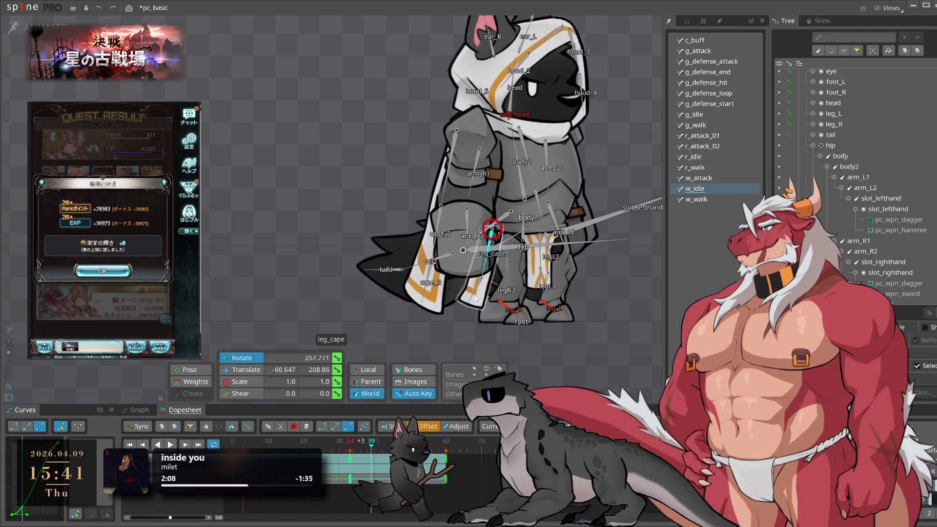
pyautogui.press('space')
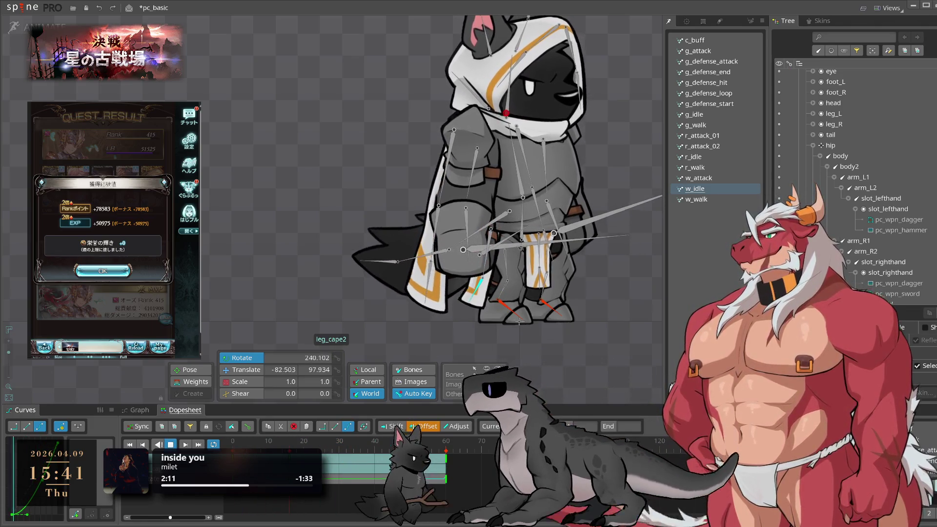
pyautogui.click(600, 346)
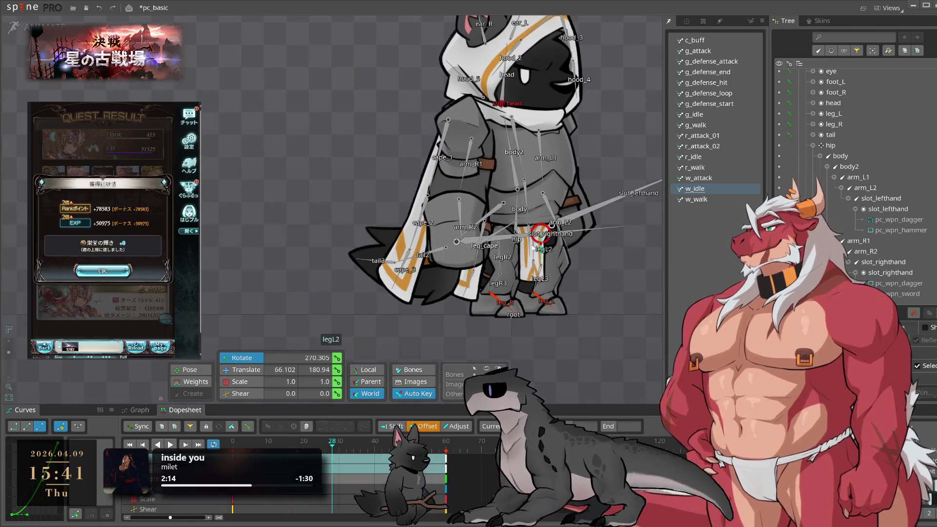
# Play w_idle to watch the leg motion, then return the playhead to frame 0
pyautogui.scroll(5, 533, 247)
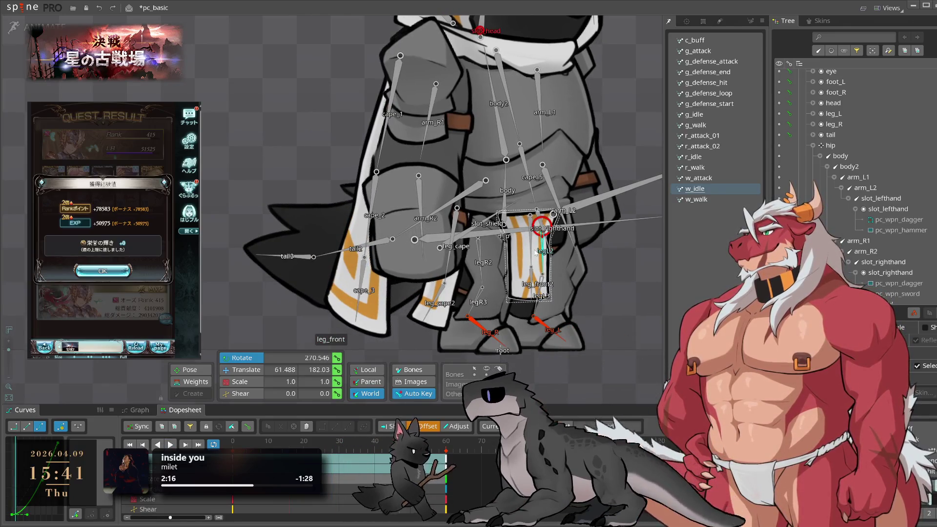
pyautogui.press('space')
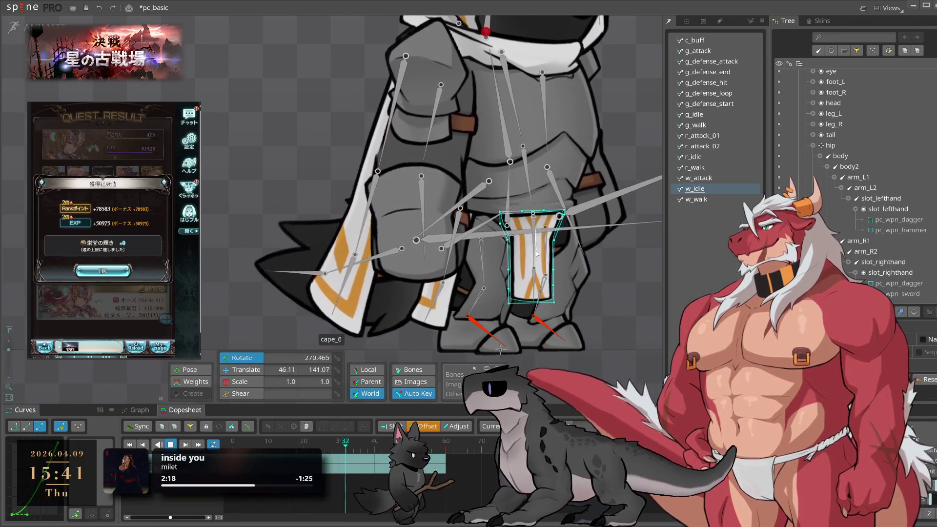
pyautogui.press('space')
pyautogui.press('Home')
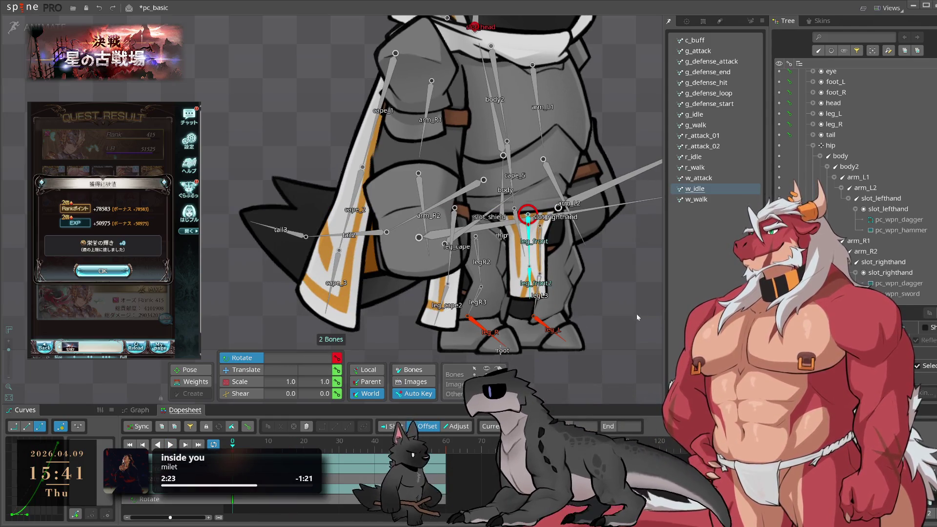
pyautogui.scroll(1, 657, 303)
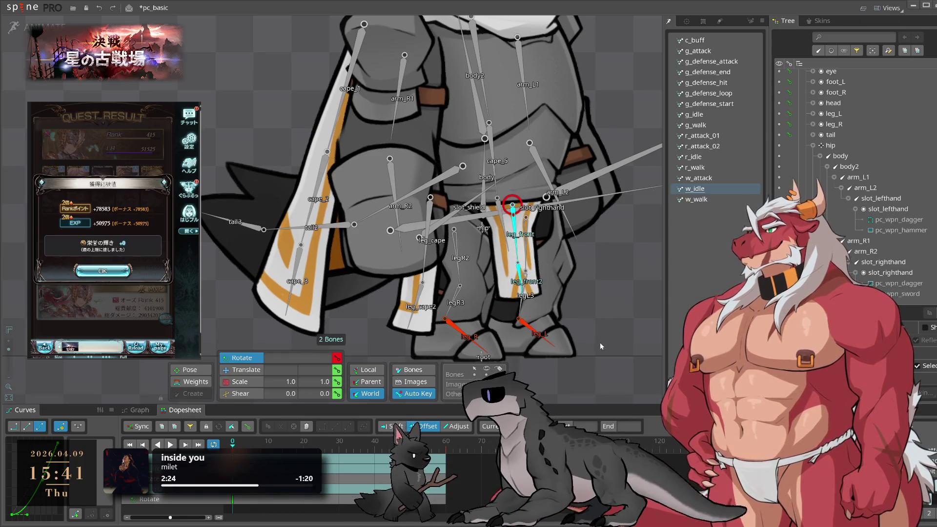
pyautogui.click(540, 293)
# Paste the leg_front and leg_front2 keys at frame 30 and rotate leg_front2 to about 240 degrees
pyautogui.click(516, 239)
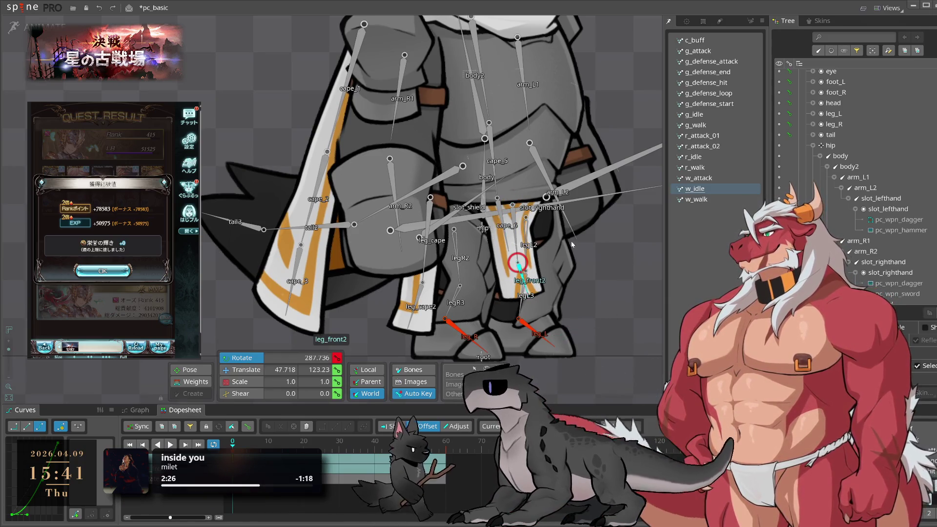
pyautogui.keyDown('ctrl'); pyautogui.click(521, 268); pyautogui.keyUp('ctrl')
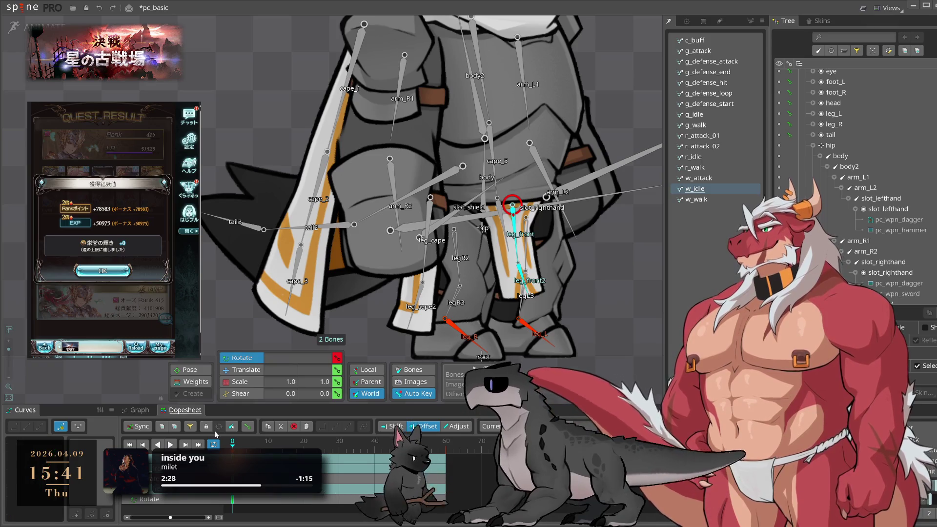
pyautogui.click(340, 442)
pyautogui.hotkey('ctrl', 'v')
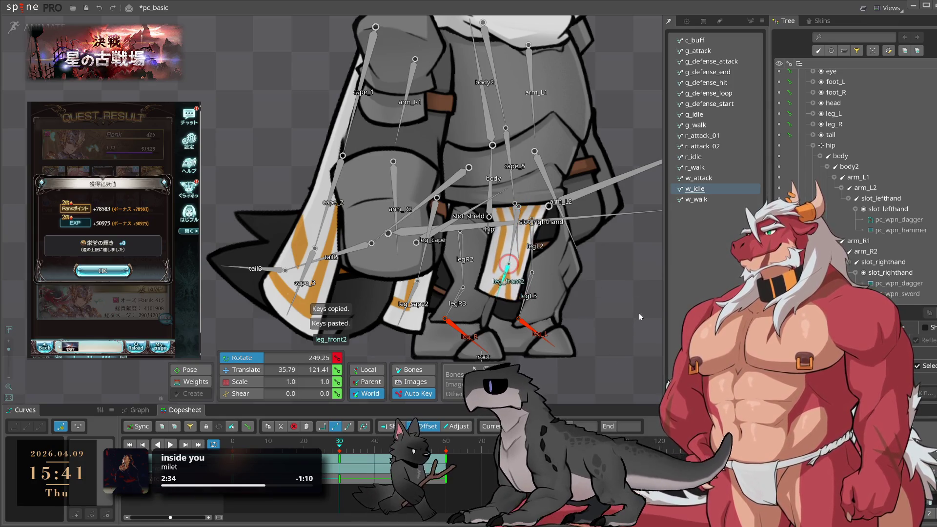
pyautogui.moveTo(542, 332); pyautogui.dragTo(529, 331)
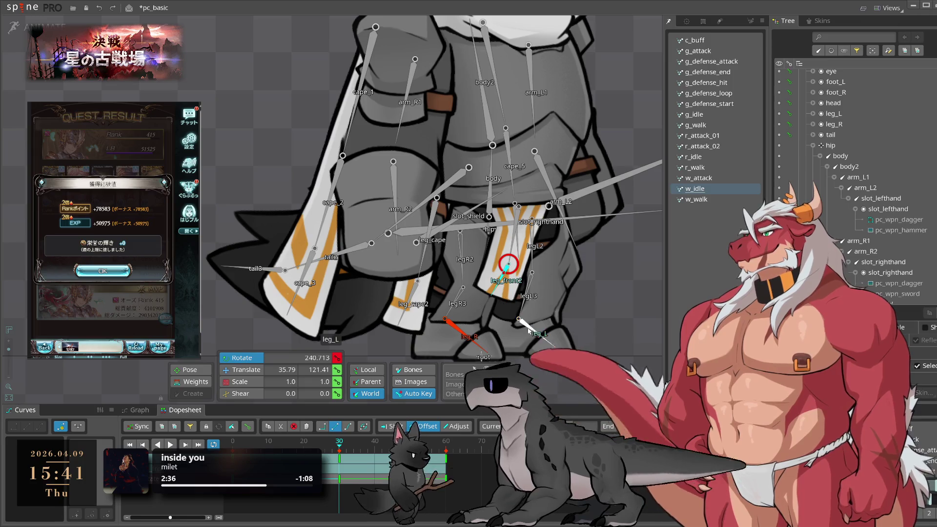
# Shift the frame-30 leg keys one frame later and review the timing in playback
pyautogui.keyDown('ctrl'); pyautogui.click(516, 230); pyautogui.keyUp('ctrl')
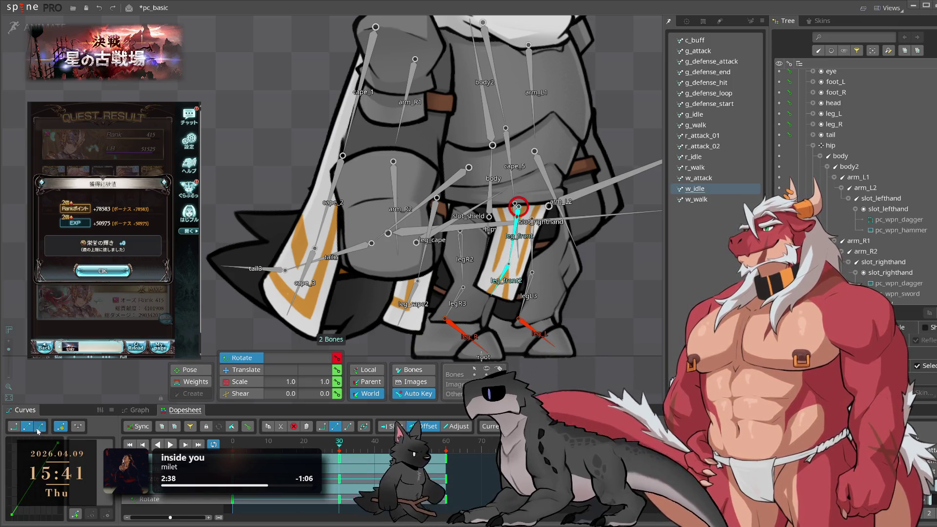
pyautogui.press('l')
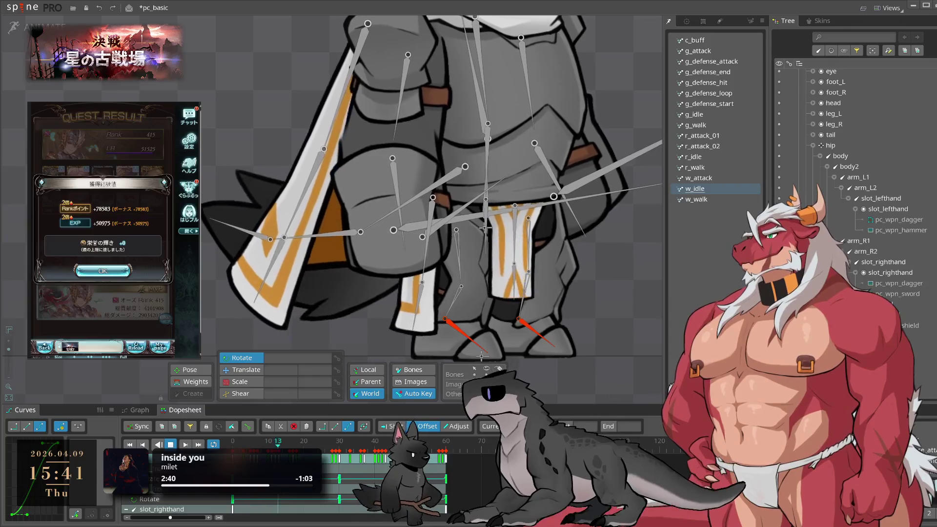
pyautogui.press('k')
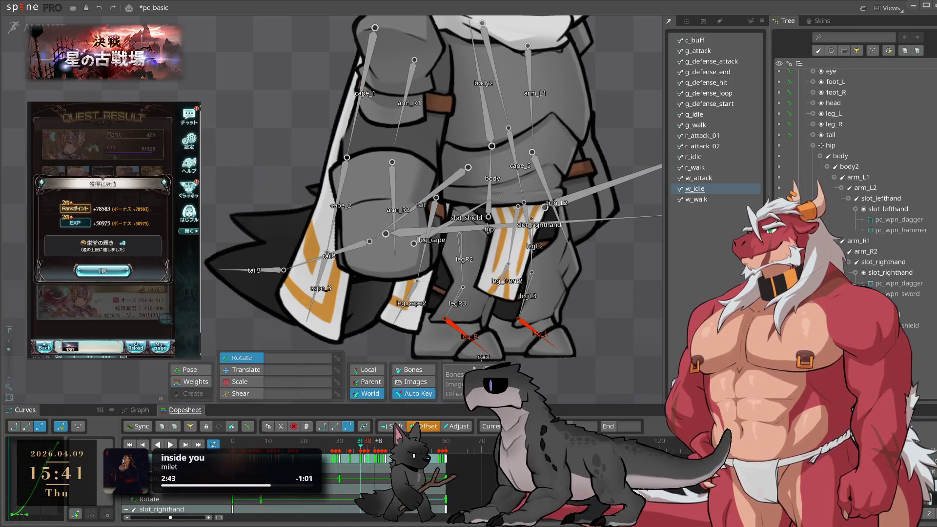
pyautogui.press('j')
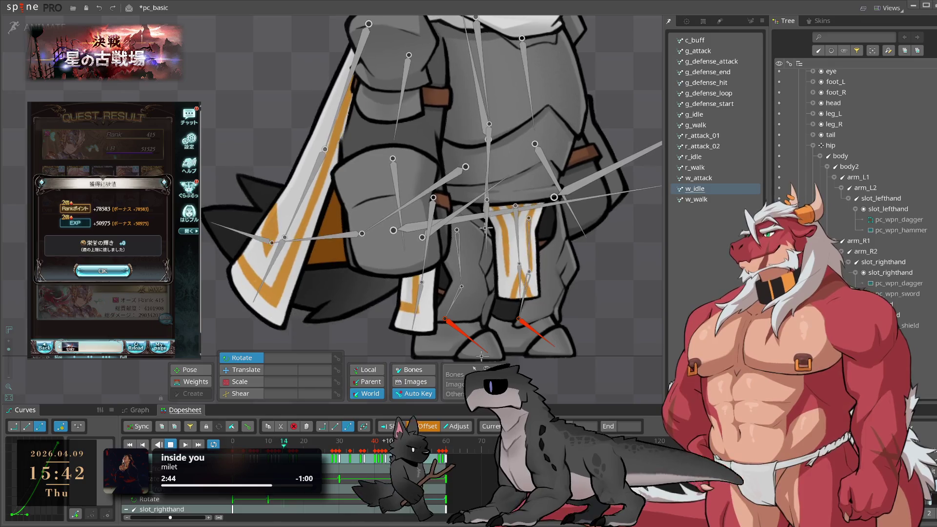
pyautogui.click(353, 492)
pyautogui.moveTo(337, 483); pyautogui.dragTo(344, 481)
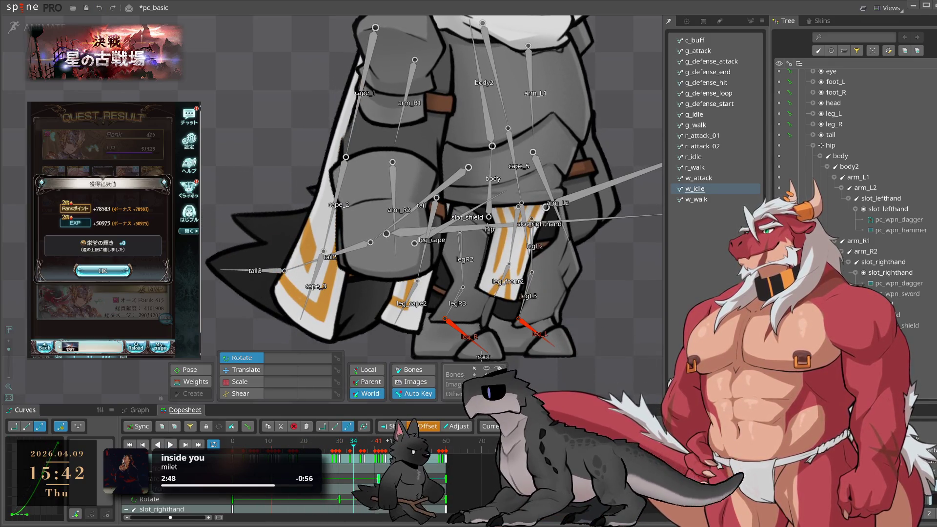
pyautogui.press('j')
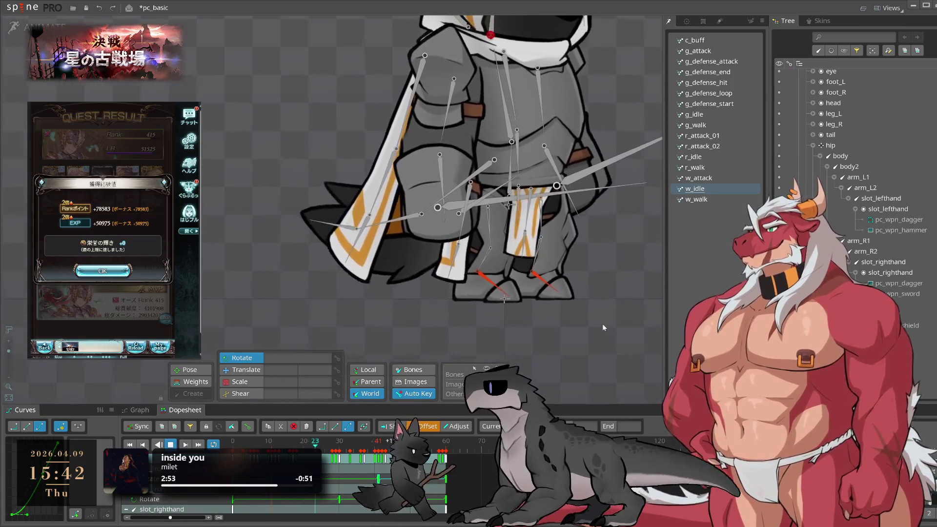
pyautogui.click(130, 103)
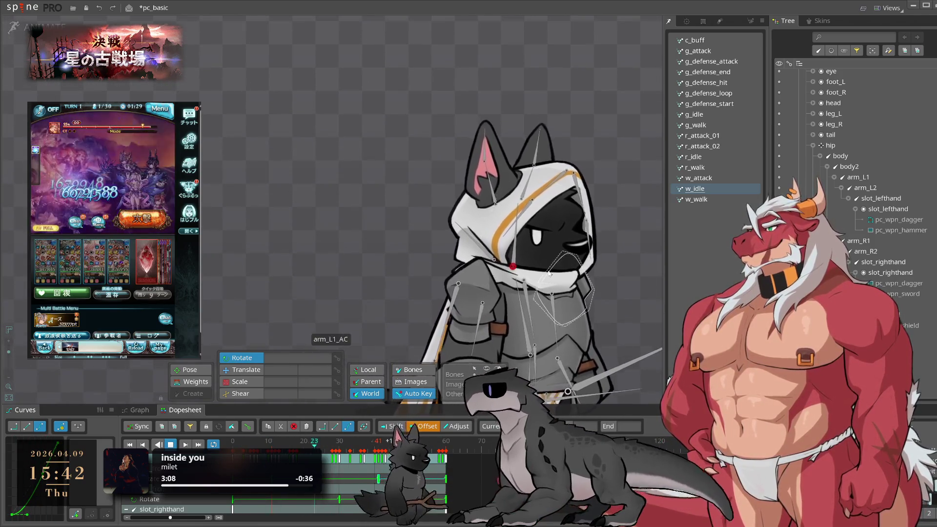
# Compare the g_walk, g_idle and r_idle animations, select ear_R, and return to w_idle
pyautogui.press('space')
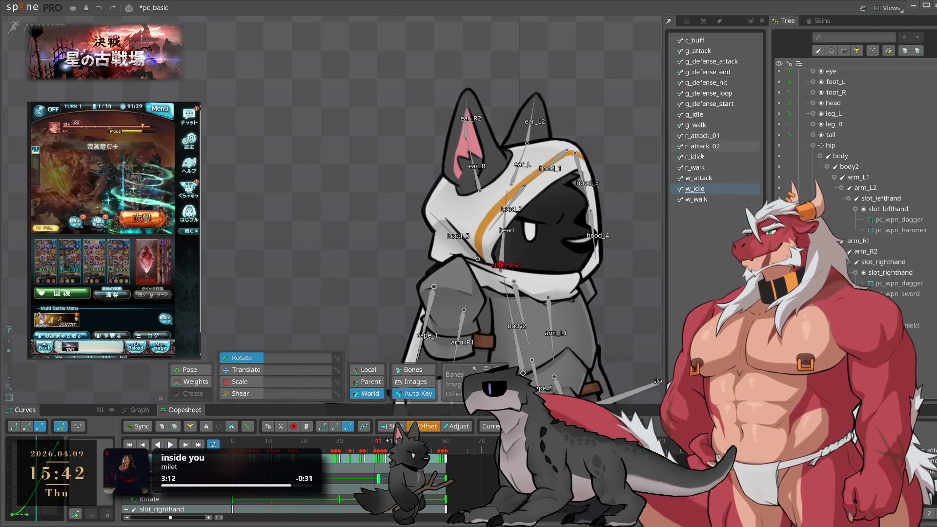
pyautogui.click(703, 124)
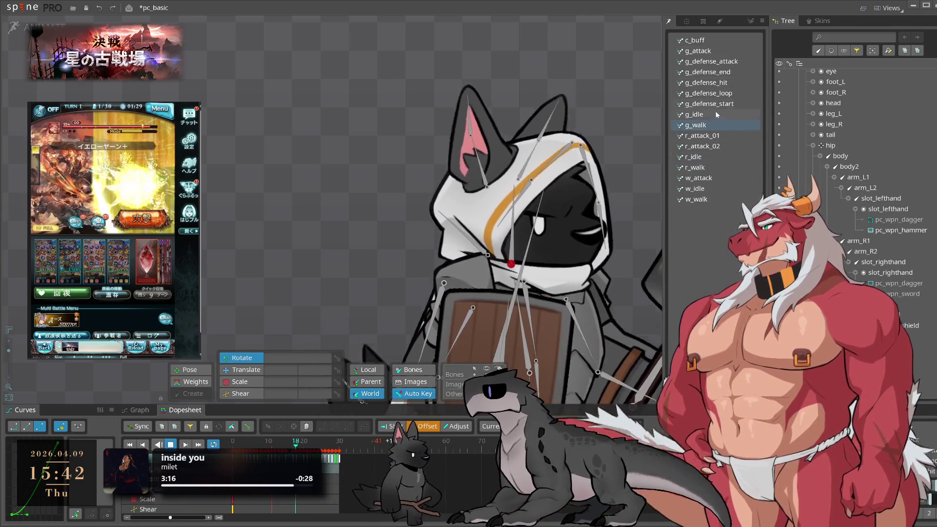
pyautogui.click(716, 114)
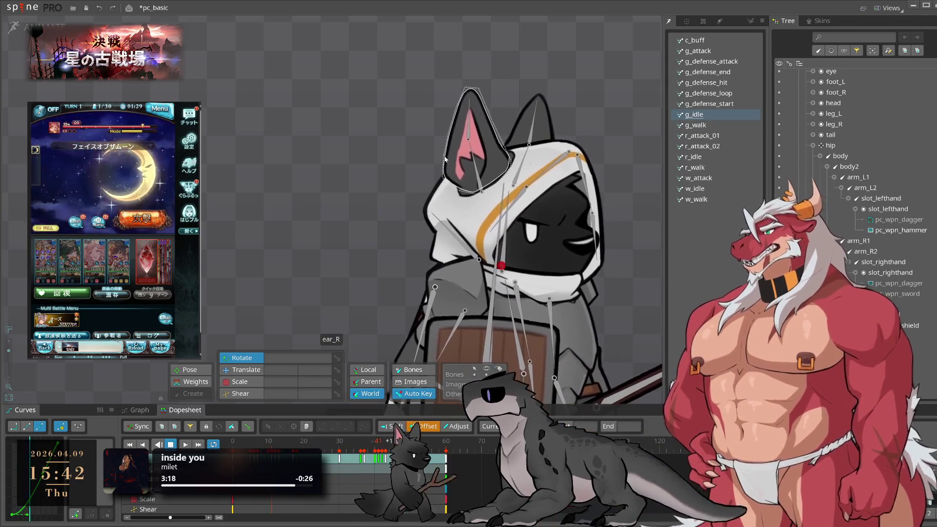
pyautogui.click(711, 157)
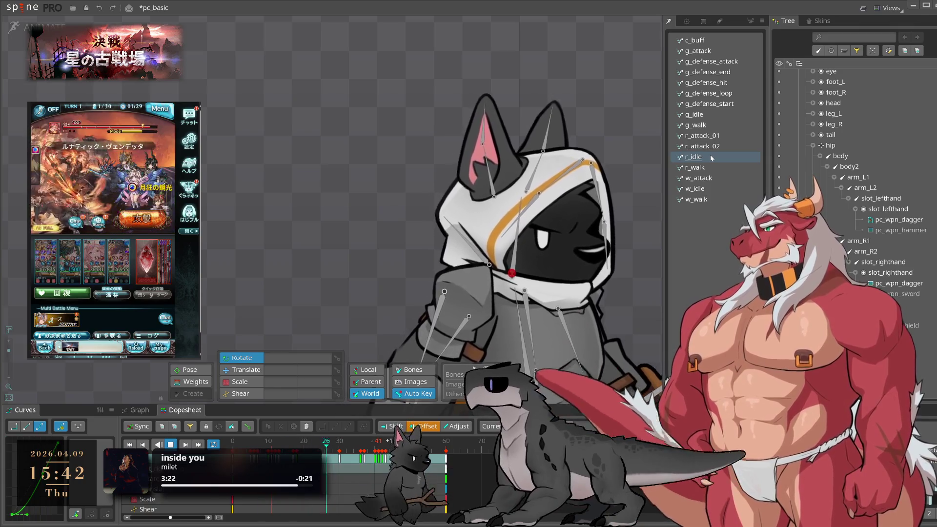
pyautogui.click(488, 186)
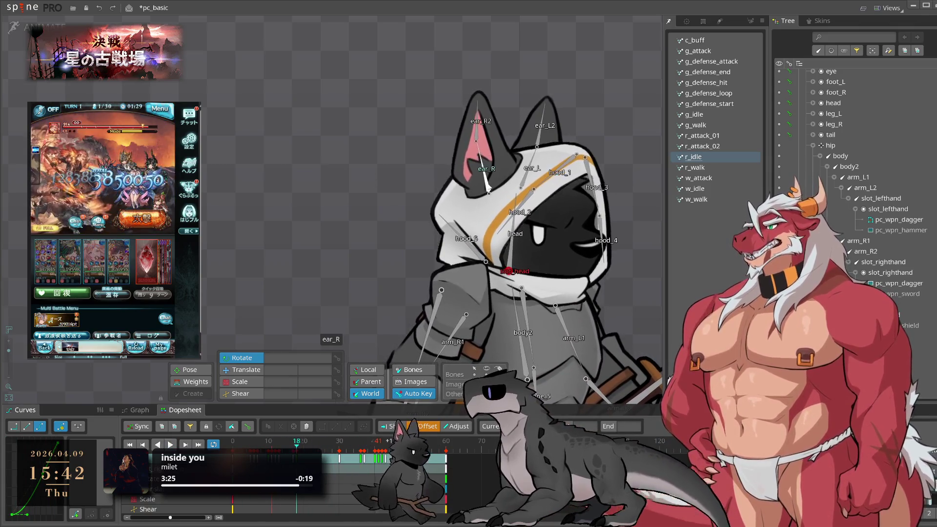
pyautogui.click(702, 189)
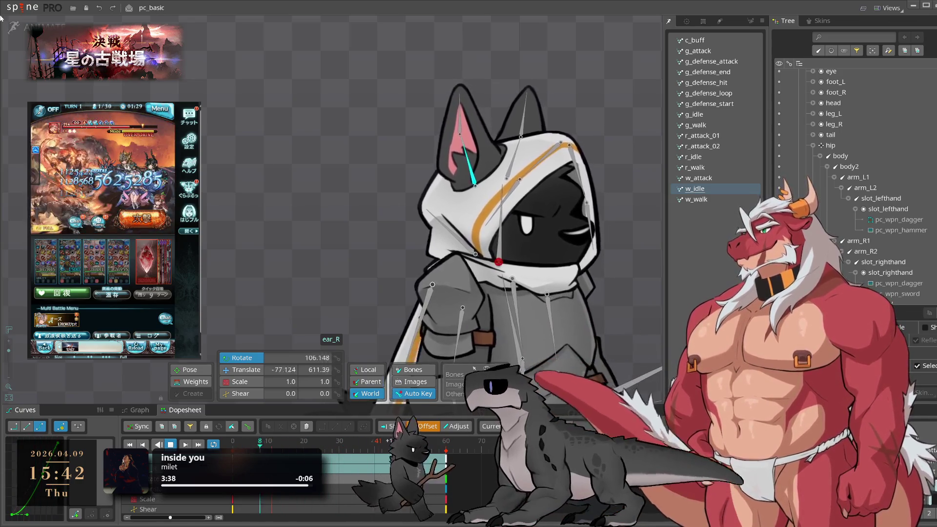
# Save the project as pc_paladin through Save As
pyautogui.click(29, 7)
pyautogui.click(59, 71)
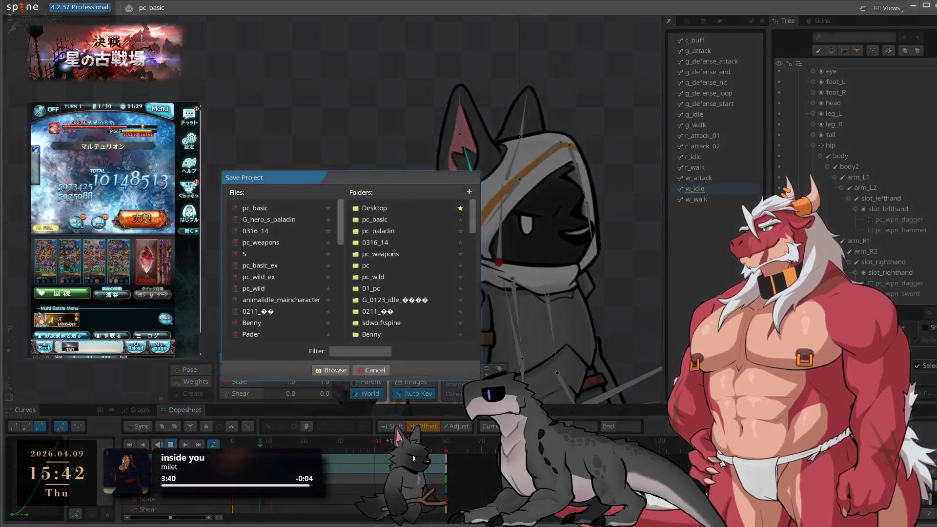
pyautogui.moveTo(374, 175); pyautogui.dragTo(575, 193)
pyautogui.scroll(-3, 494, 342)
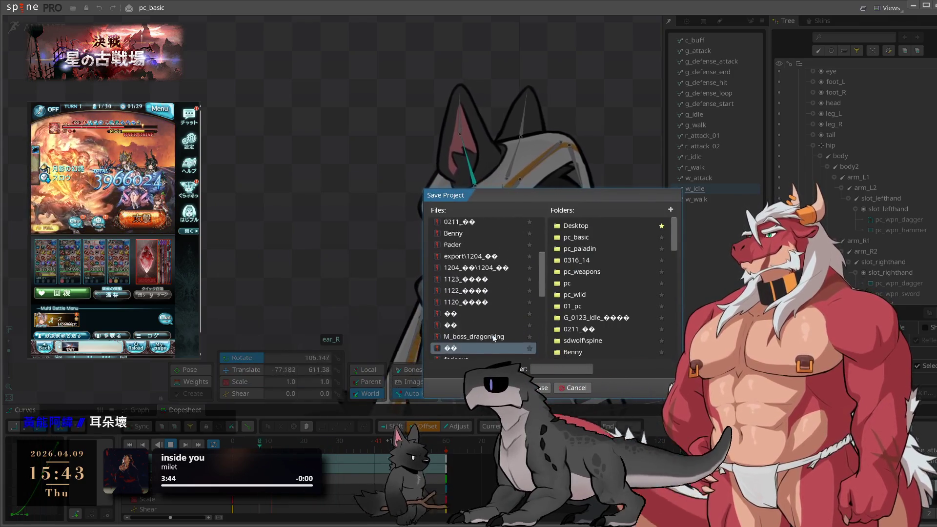
pyautogui.scroll(3, 494, 341)
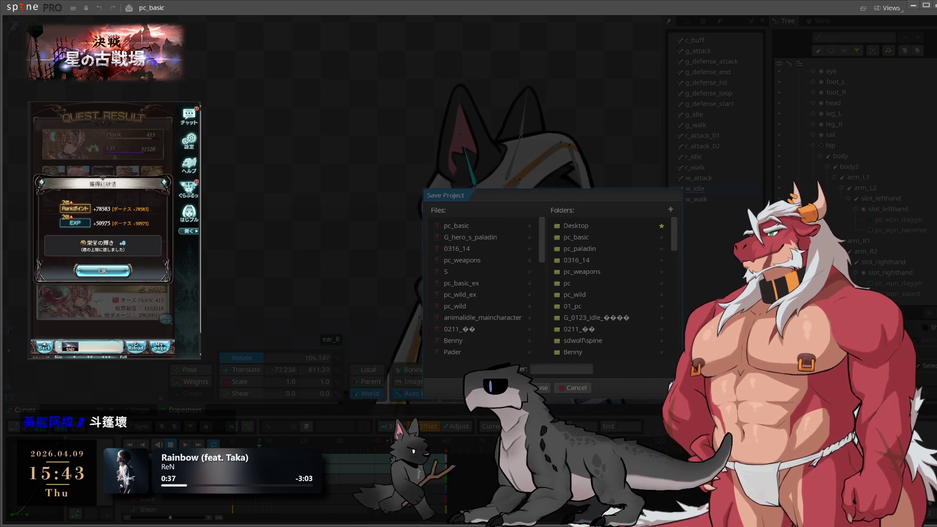
pyautogui.click(510, 388)
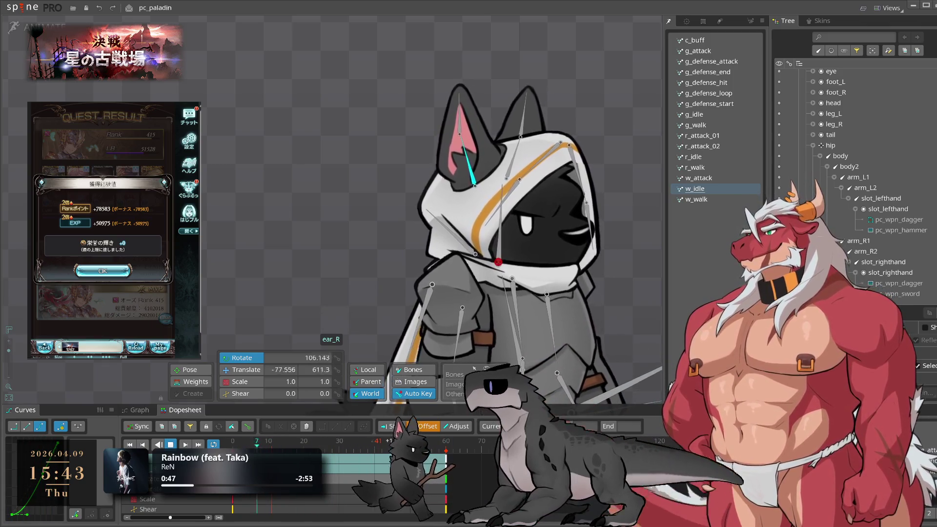
# Stop the animation playback in the pc_paladin project
pyautogui.click(102, 271)
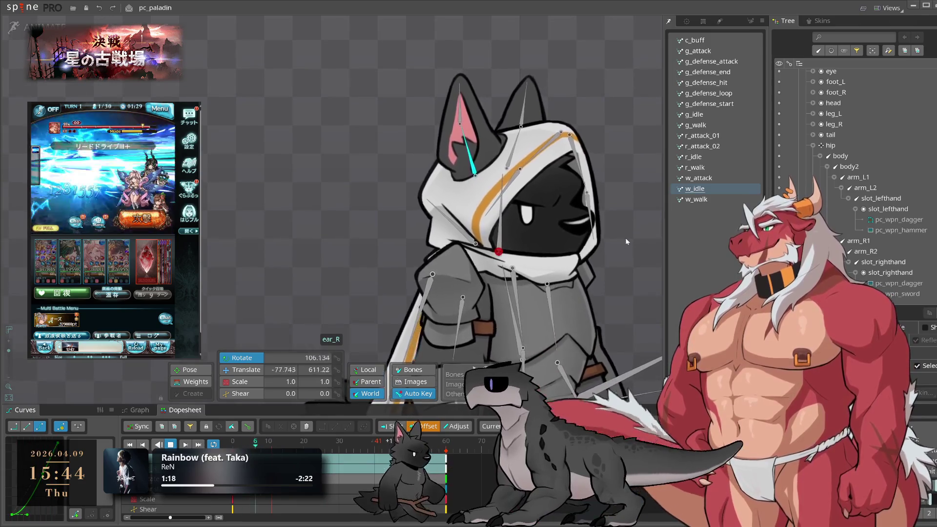
pyautogui.press('space')
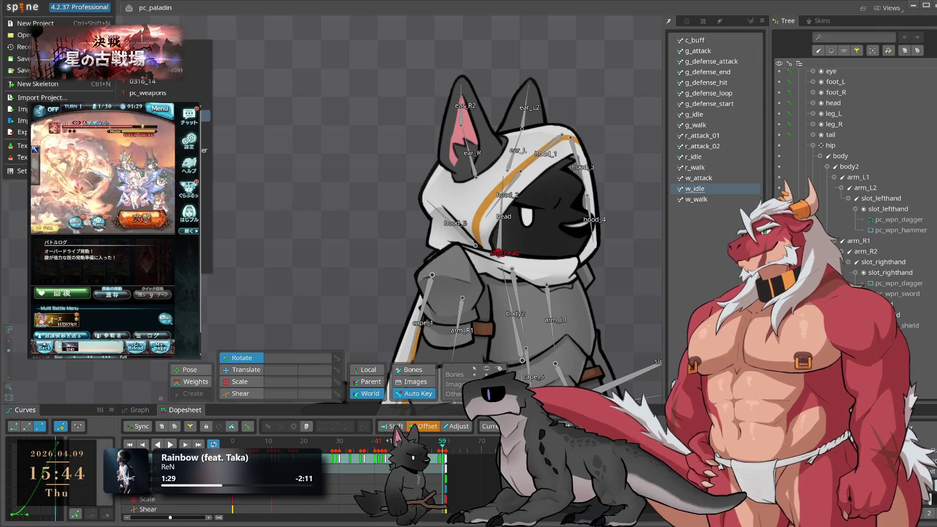
# Open pc_basic_ex, play its animation and inspect its ear bones
pyautogui.click(205, 115)
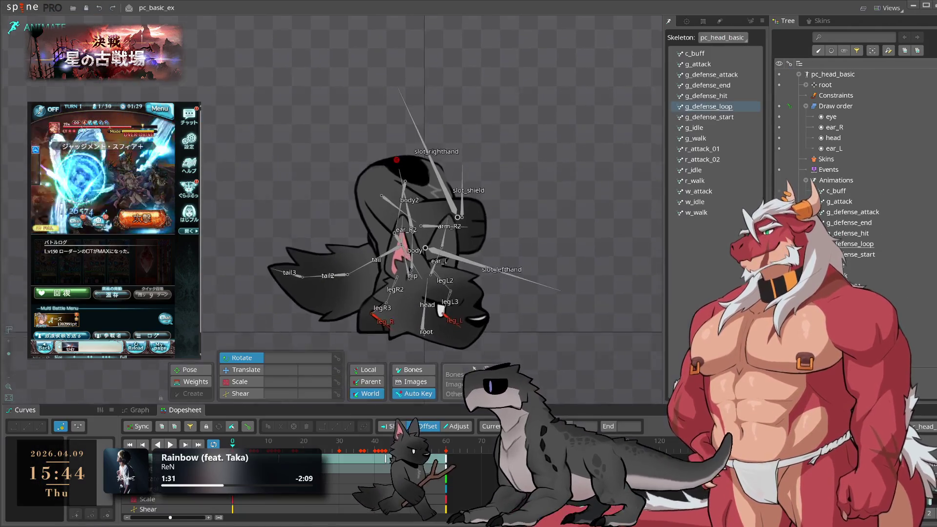
pyautogui.press('l')
pyautogui.scroll(4, 432, 344)
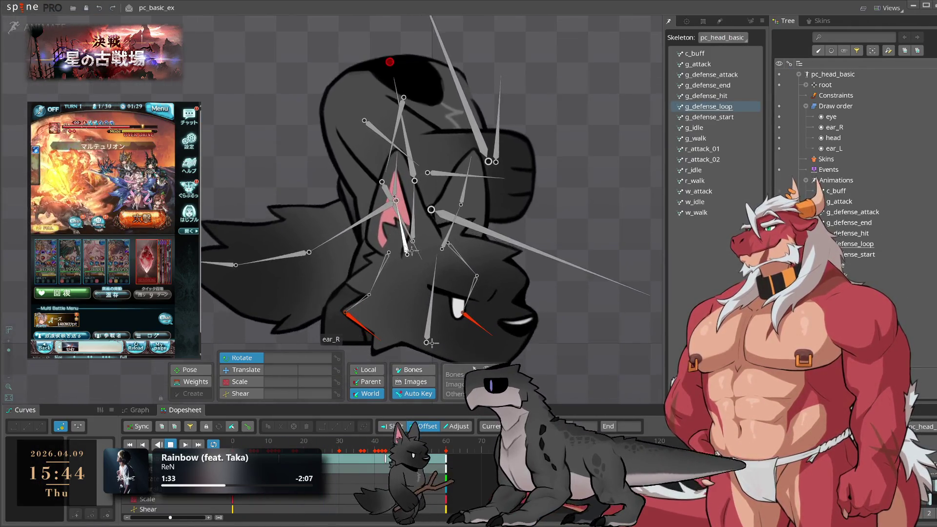
pyautogui.click(406, 248)
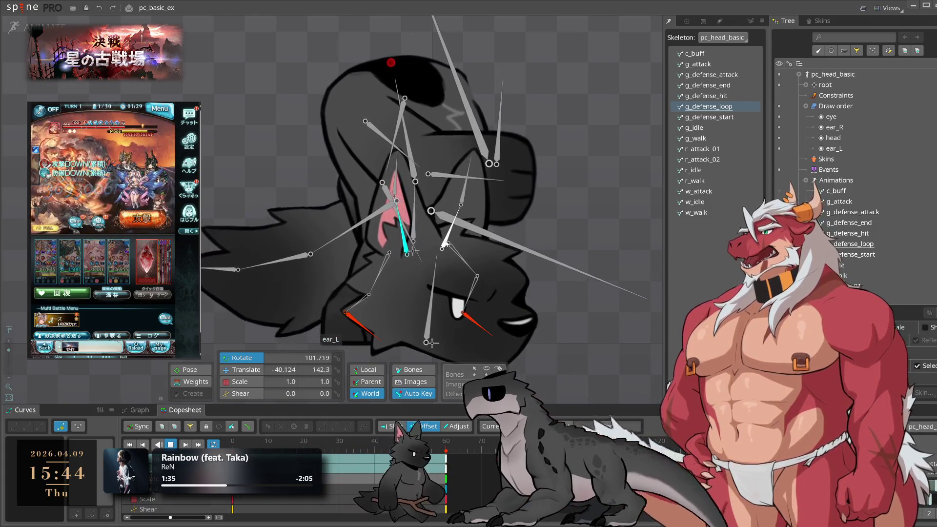
pyautogui.click(445, 245)
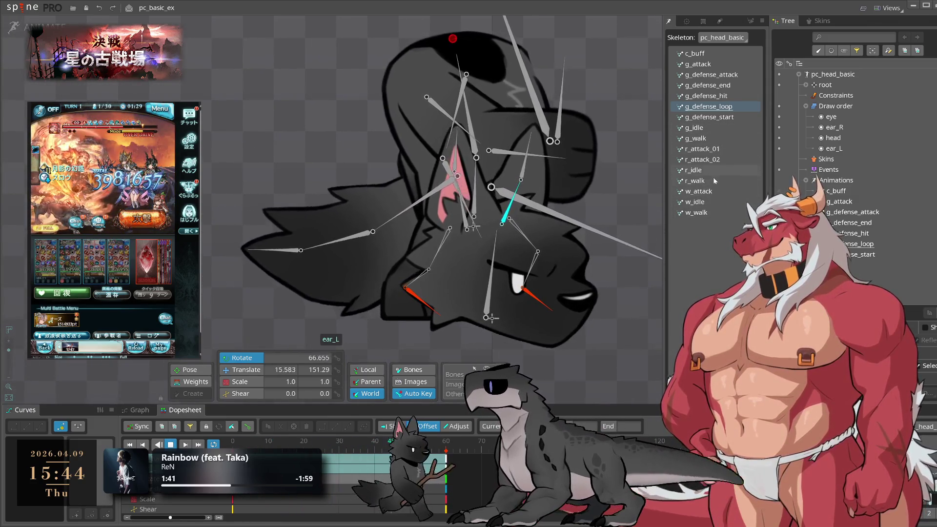
# Preview the r_walk and w_walk animations, then return to w_idle
pyautogui.click(711, 180)
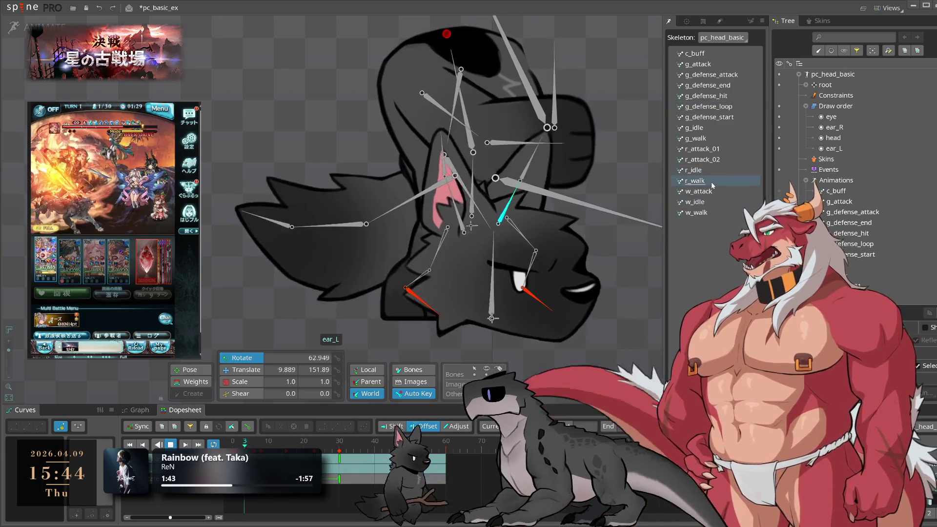
pyautogui.click(704, 215)
pyautogui.click(708, 203)
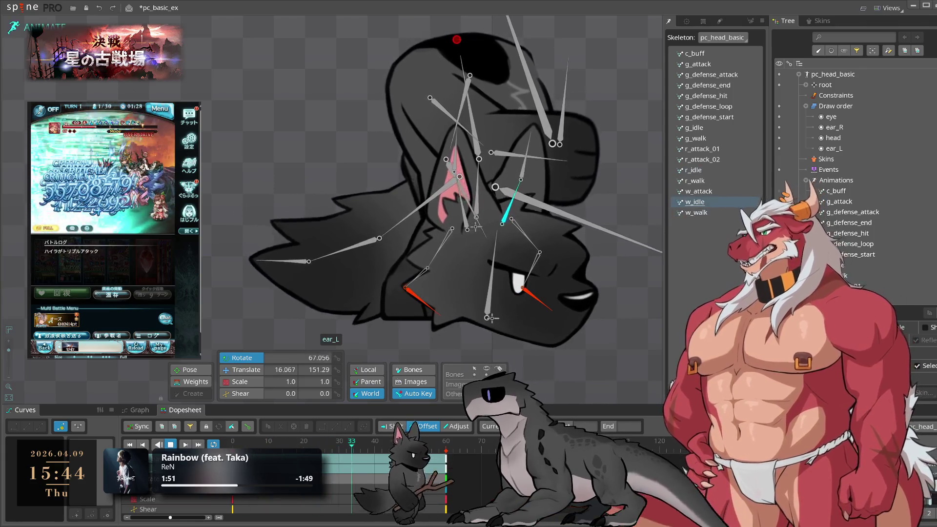
# Load the recent G_hero_s_paladin project, answering the Save Changes prompt
pyautogui.click(18, 7)
pyautogui.moveTo(20, 47)
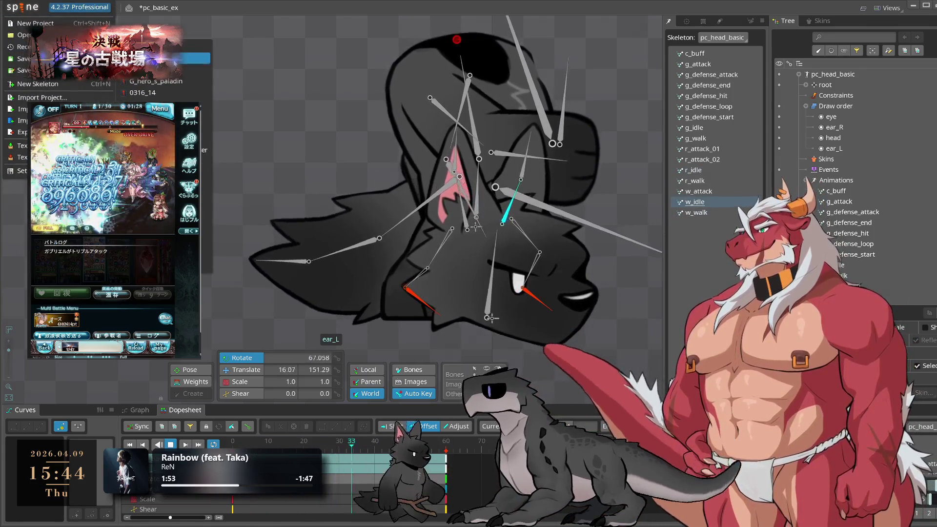
pyautogui.click(156, 82)
pyautogui.click(489, 308)
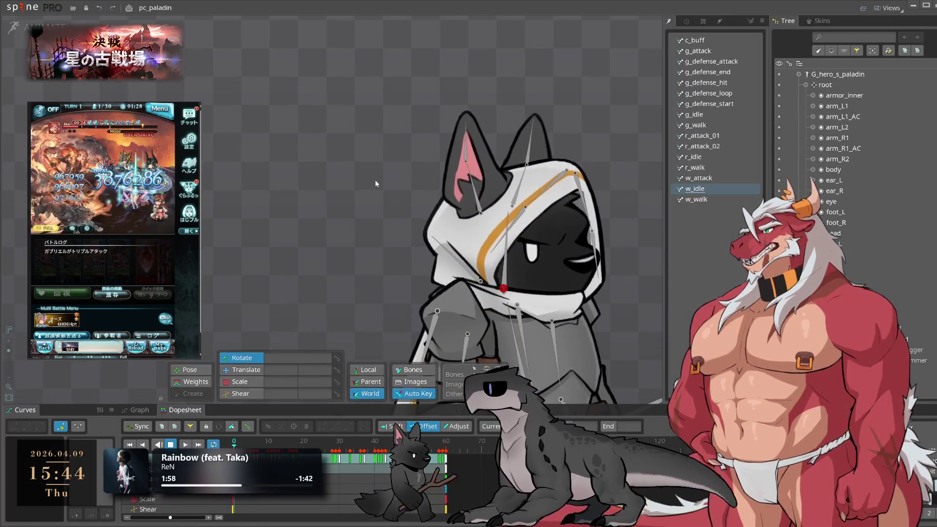
# Rotate the ear bones at frame 30, return to frame 0, and enlarge the dopesheet
pyautogui.click(490, 213)
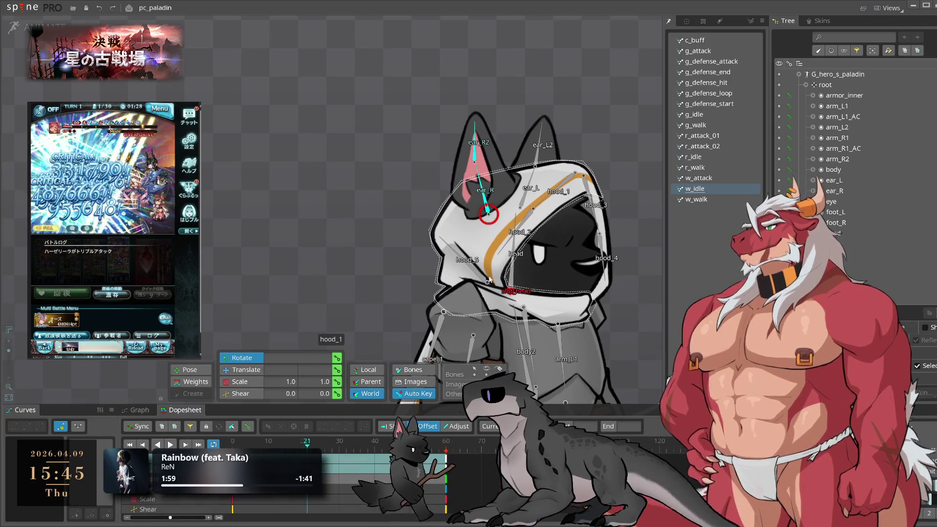
pyautogui.click(341, 463)
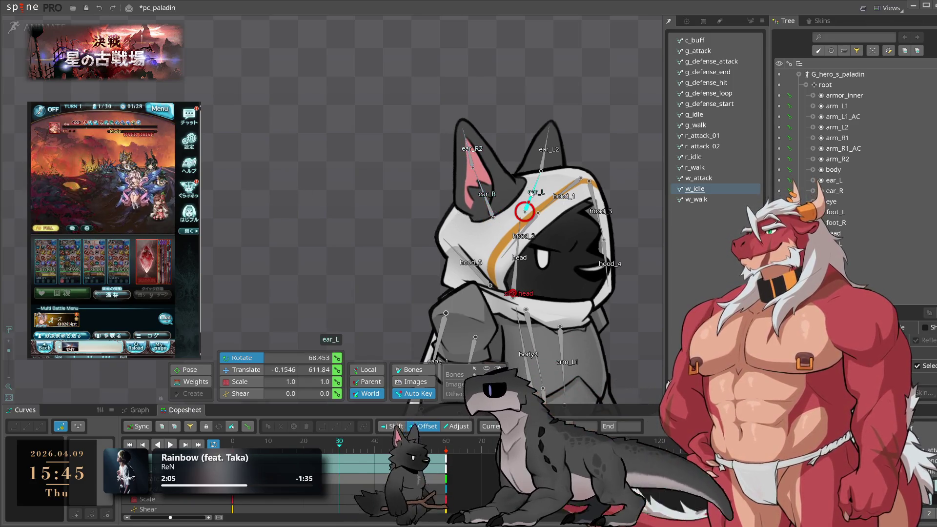
pyautogui.moveTo(639, 152)
pyautogui.mouseDown()
pyautogui.moveTo(593, 127)
pyautogui.moveTo(617, 160)
pyautogui.moveTo(579, 137)
pyautogui.mouseUp()
pyautogui.click(489, 199)
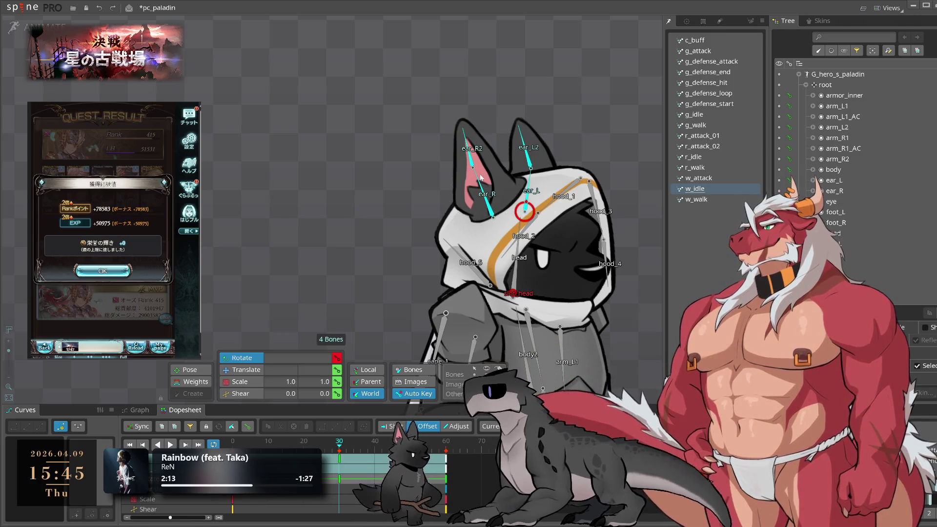
pyautogui.moveTo(342, 448); pyautogui.dragTo(205, 443)
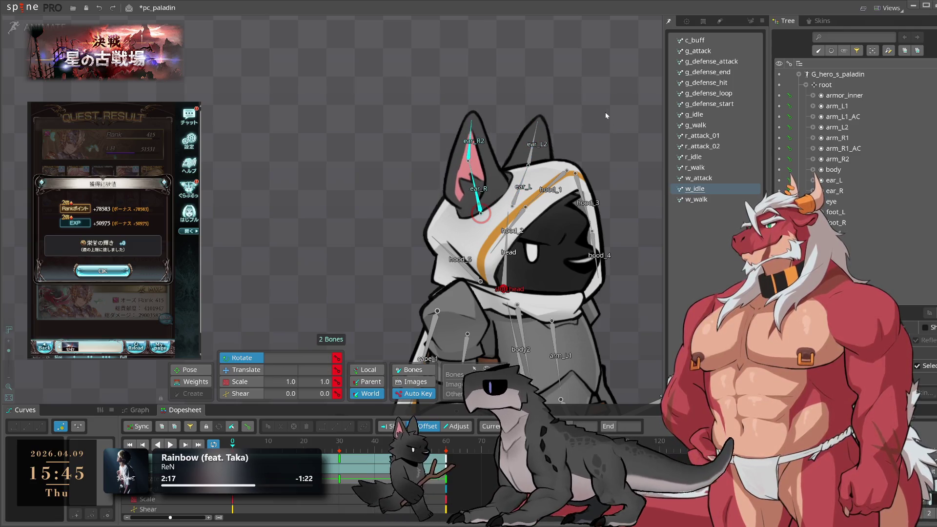
pyautogui.click(516, 193)
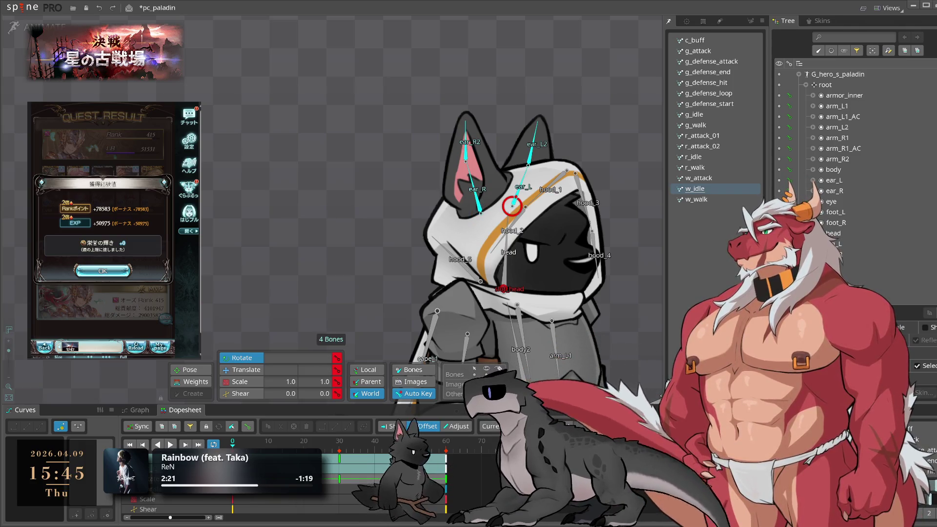
pyautogui.moveTo(422, 405)
pyautogui.mouseDown()
pyautogui.moveTo(422, 257)
pyautogui.moveTo(422, 310)
pyautogui.mouseUp()
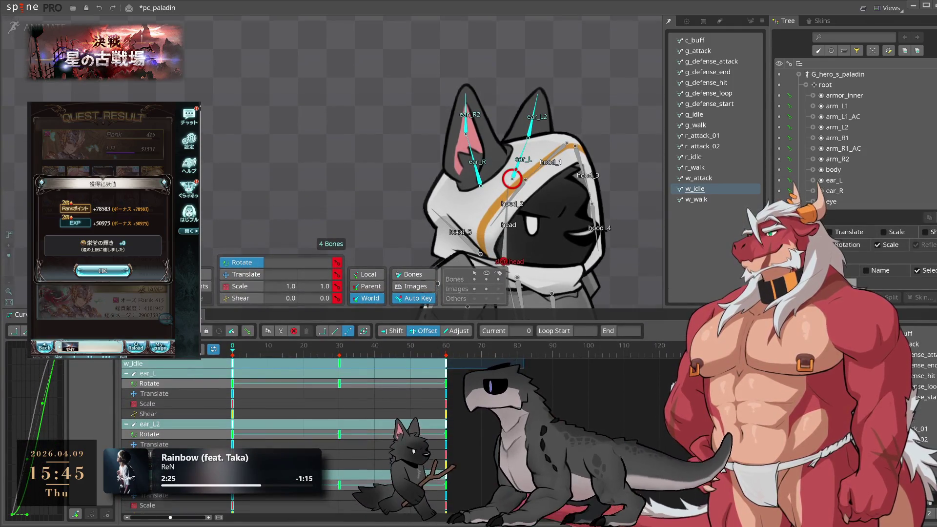
# Delete the Translate, Scale and Shear keys from the ear bones
pyautogui.moveTo(469, 389); pyautogui.dragTo(410, 413)
pyautogui.press('Delete')
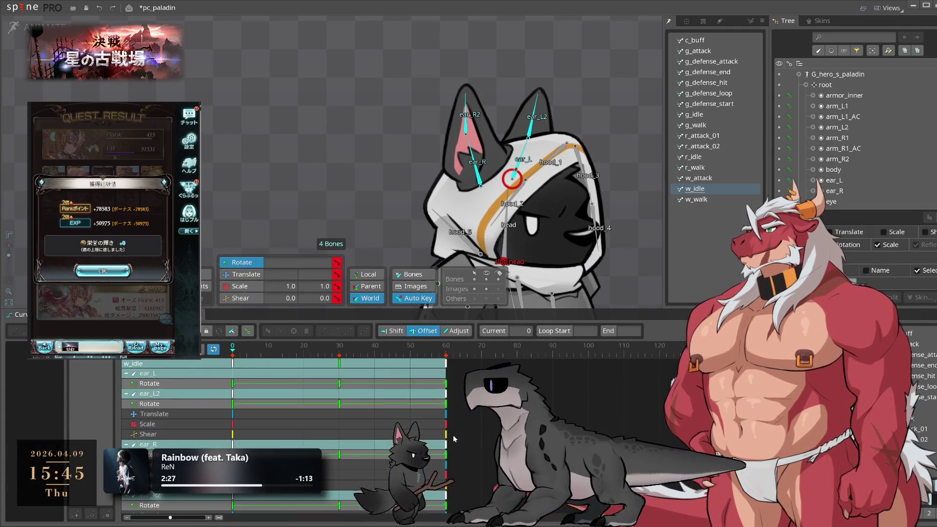
pyautogui.press('Delete')
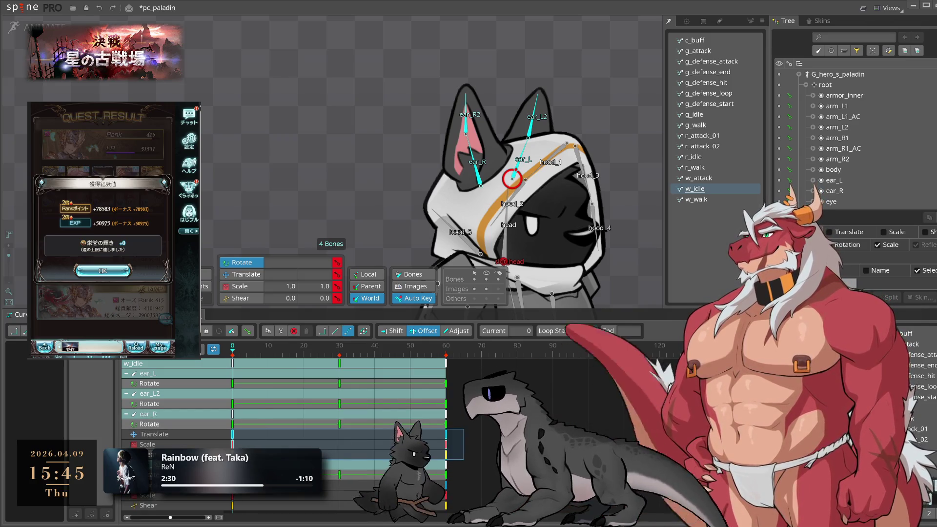
pyautogui.press('Delete')
pyautogui.moveTo(462, 450); pyautogui.dragTo(317, 480)
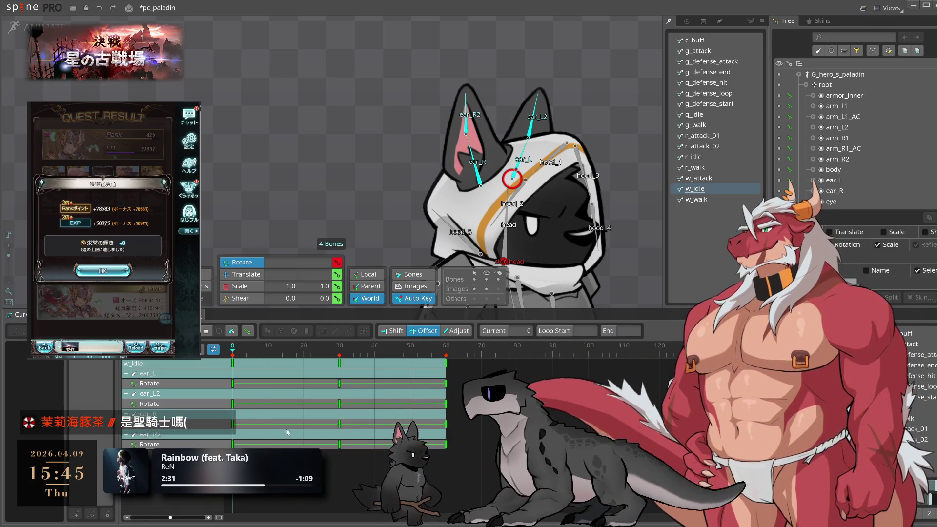
# Turn on Offset and copy ear_L and ear_R's frame-0 keys to frame 60
pyautogui.click(527, 91)
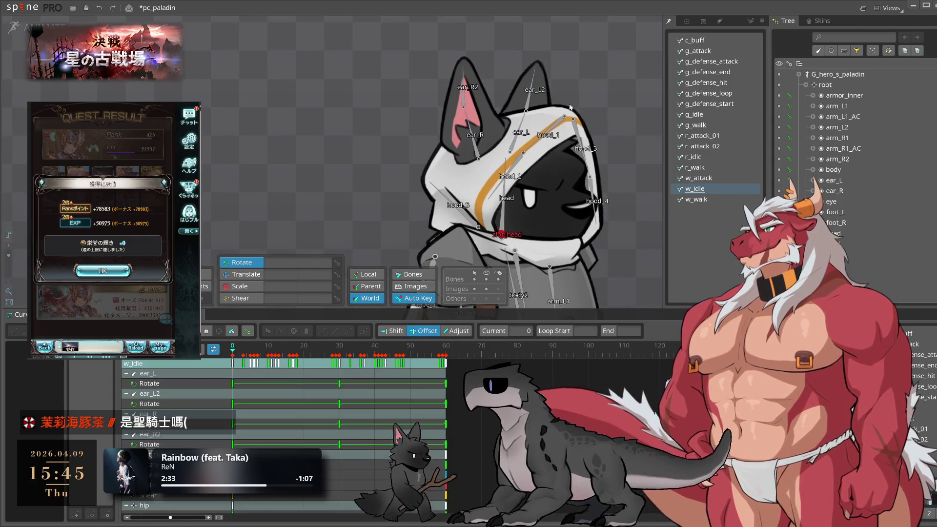
pyautogui.keyDown('ctrl'); pyautogui.click(466, 101); pyautogui.keyUp('ctrl')
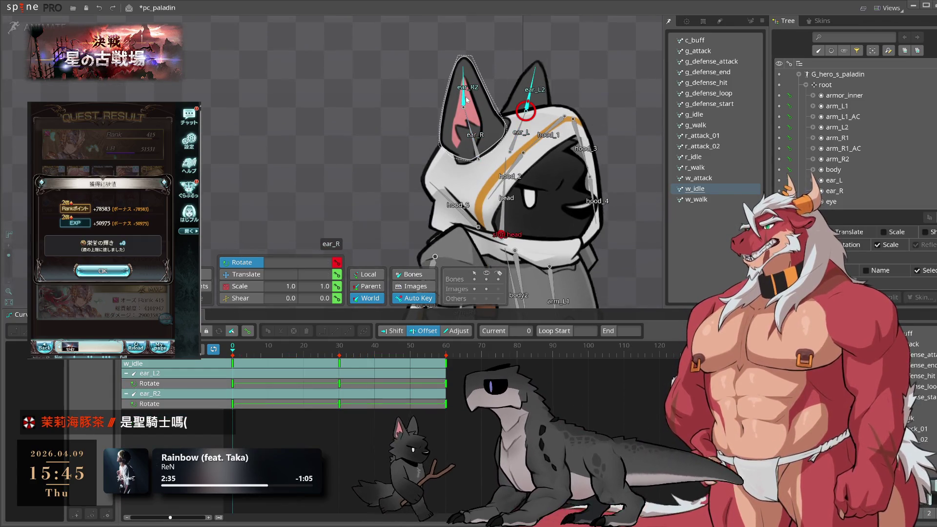
pyautogui.click(378, 375)
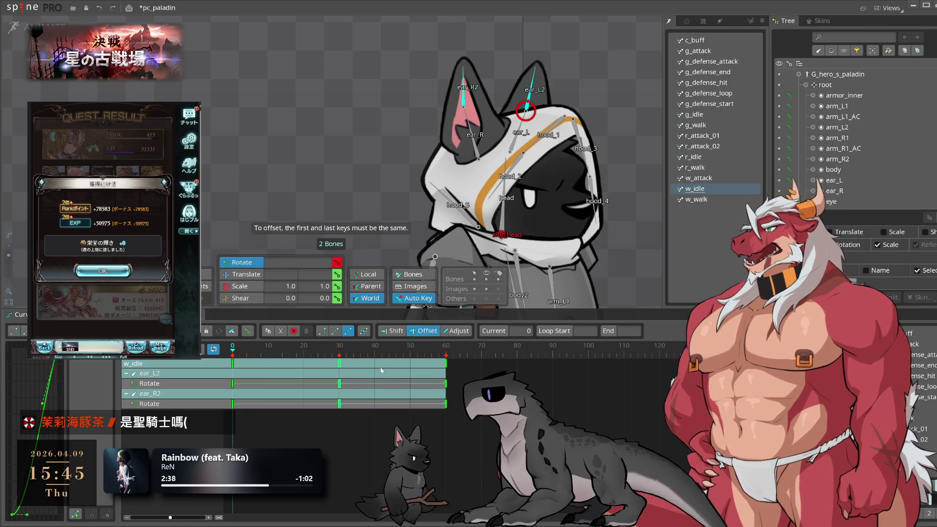
pyautogui.click(510, 149)
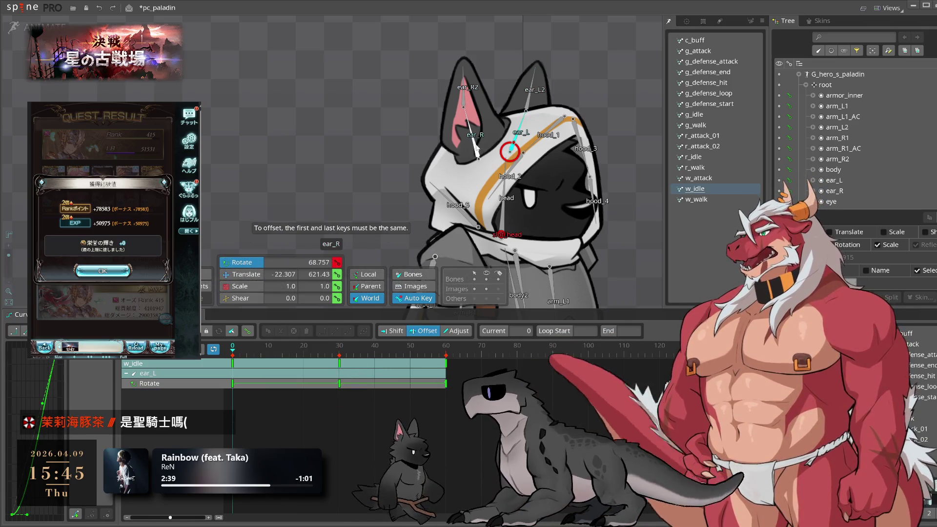
pyautogui.keyDown('ctrl'); pyautogui.click(471, 159); pyautogui.keyUp('ctrl')
pyautogui.click(232, 352)
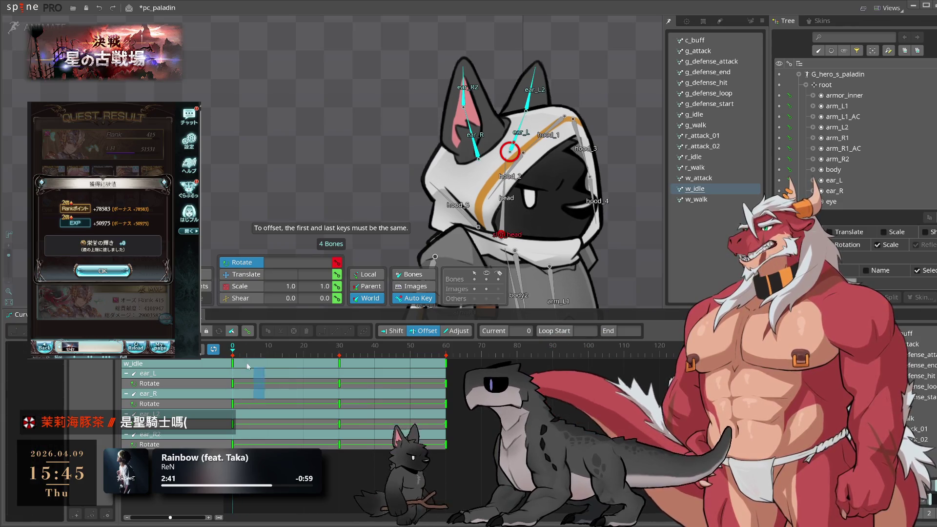
pyautogui.moveTo(248, 366); pyautogui.dragTo(230, 365)
pyautogui.hotkey('ctrl', 'c')
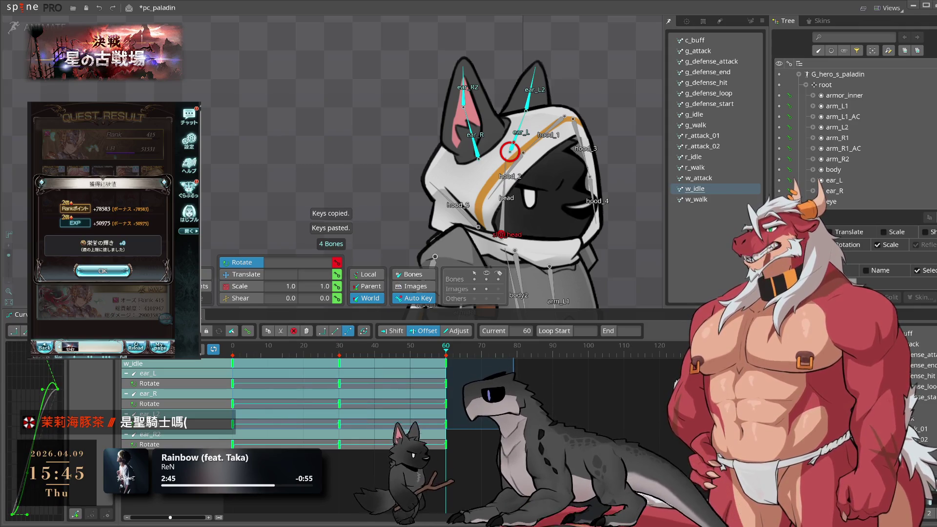
pyautogui.press('space')
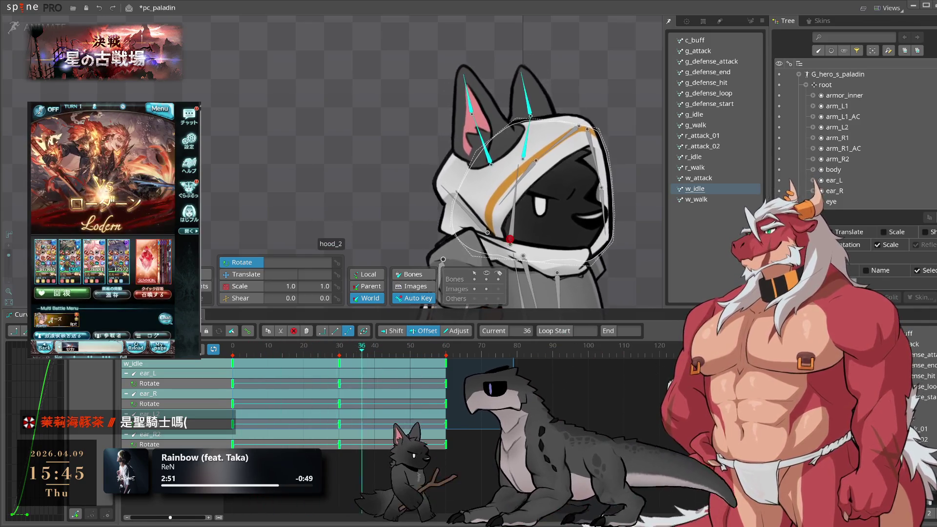
# Shift the frame-30 ear_L2/ear_R2 keys to frame 39 and ear_L keys two frames later
pyautogui.press('Escape')
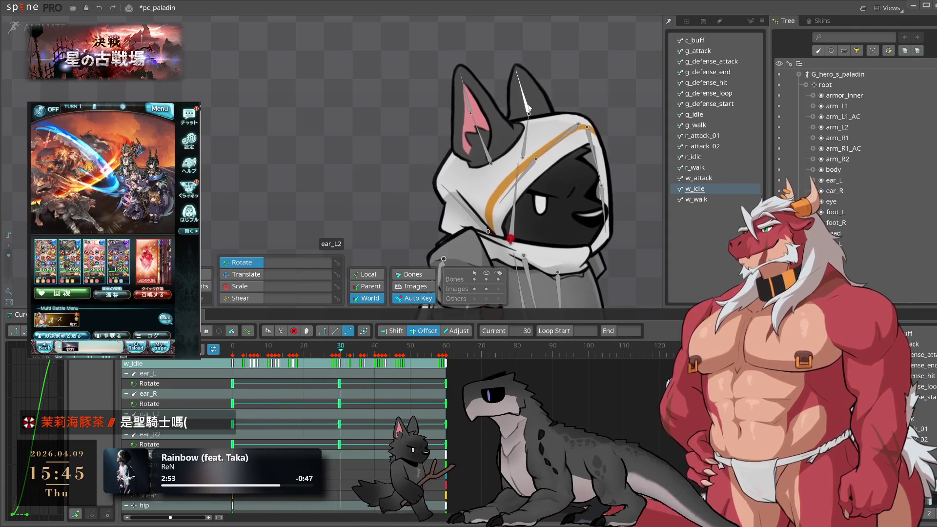
pyautogui.click(531, 100)
pyautogui.keyDown('ctrl'); pyautogui.click(464, 101); pyautogui.keyUp('ctrl')
pyautogui.moveTo(344, 369); pyautogui.dragTo(374, 368)
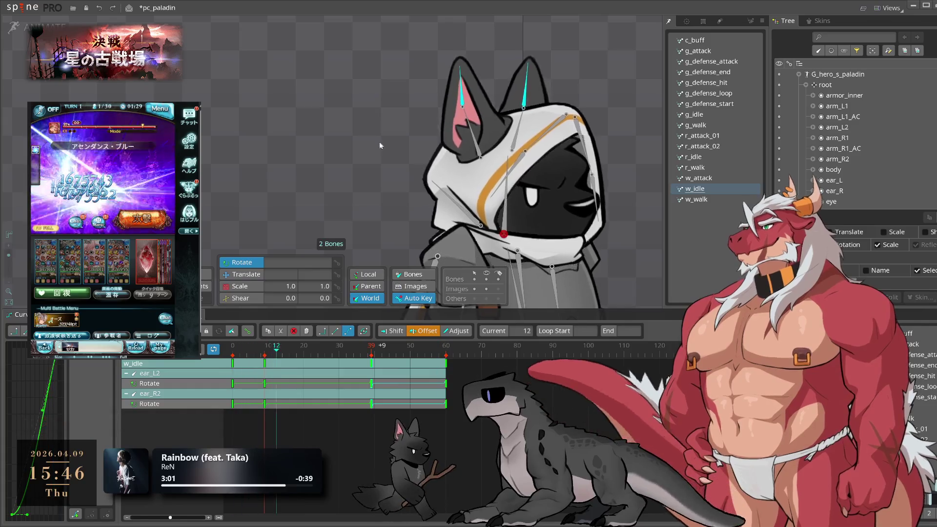
pyautogui.keyDown('ctrl'); pyautogui.click(502, 126); pyautogui.keyUp('ctrl')
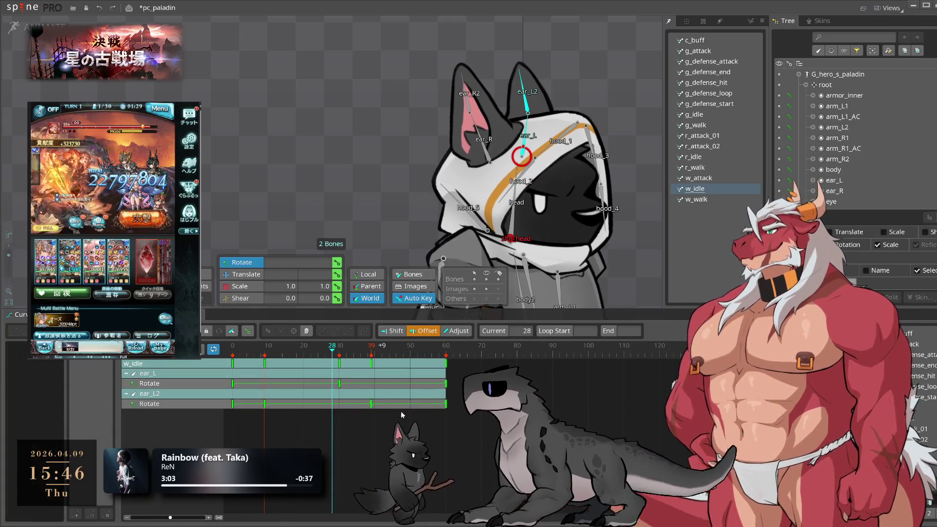
pyautogui.moveTo(403, 415); pyautogui.dragTo(388, 391)
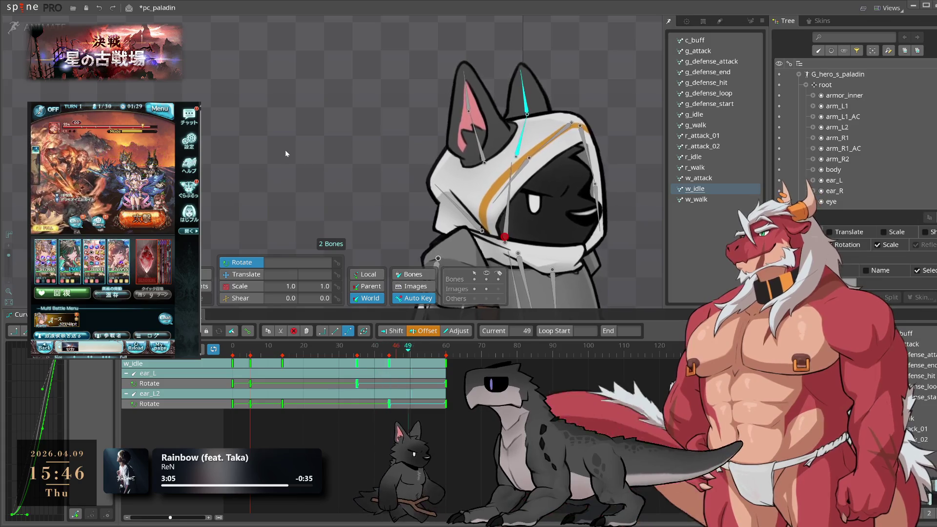
pyautogui.click(285, 151)
# Tweak ear_R2, paste its first rotate key at frame 60, and shift its keys ~7 frames later
pyautogui.click(467, 113)
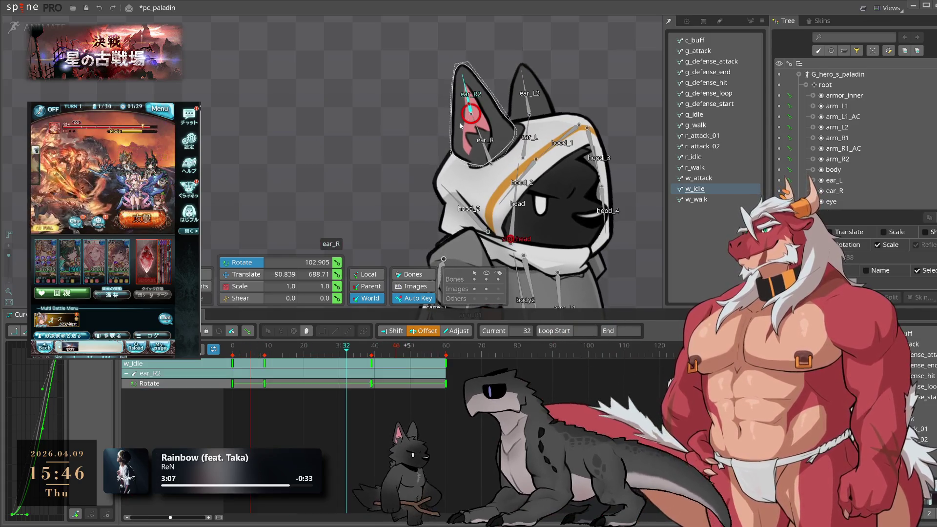
pyautogui.moveTo(356, 358); pyautogui.dragTo(374, 373)
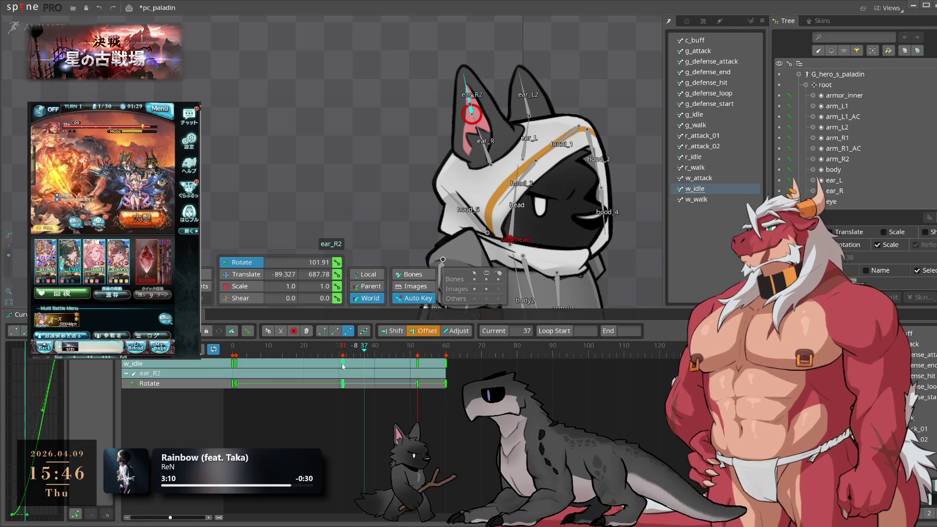
pyautogui.press('Delete')
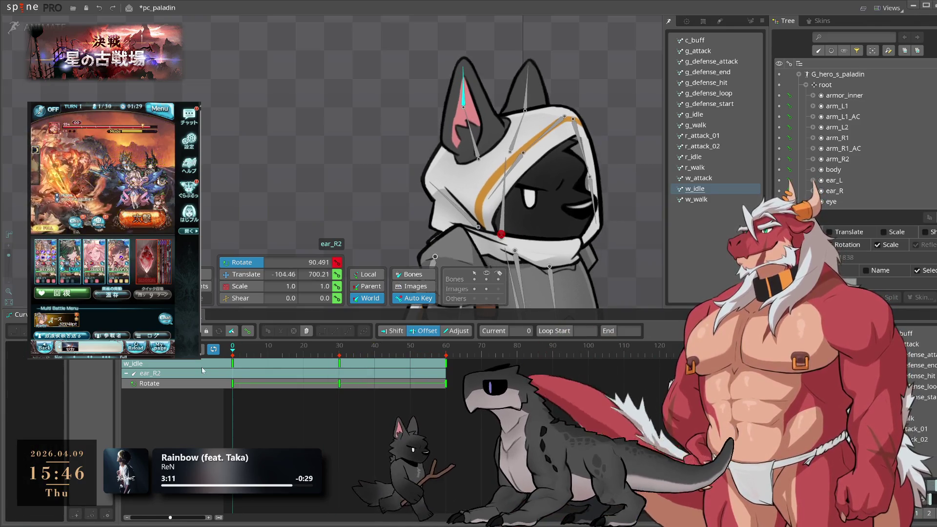
pyautogui.moveTo(609, 79); pyautogui.dragTo(609, 82)
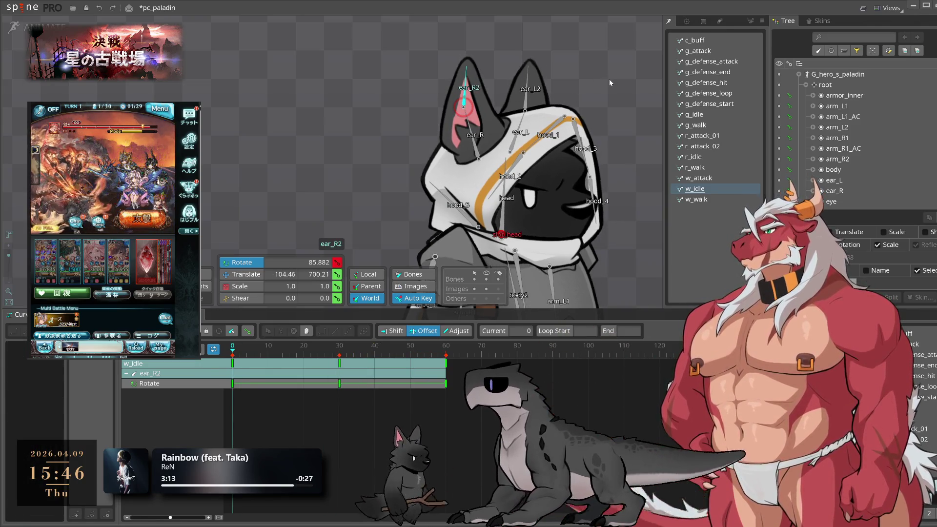
pyautogui.click(344, 391)
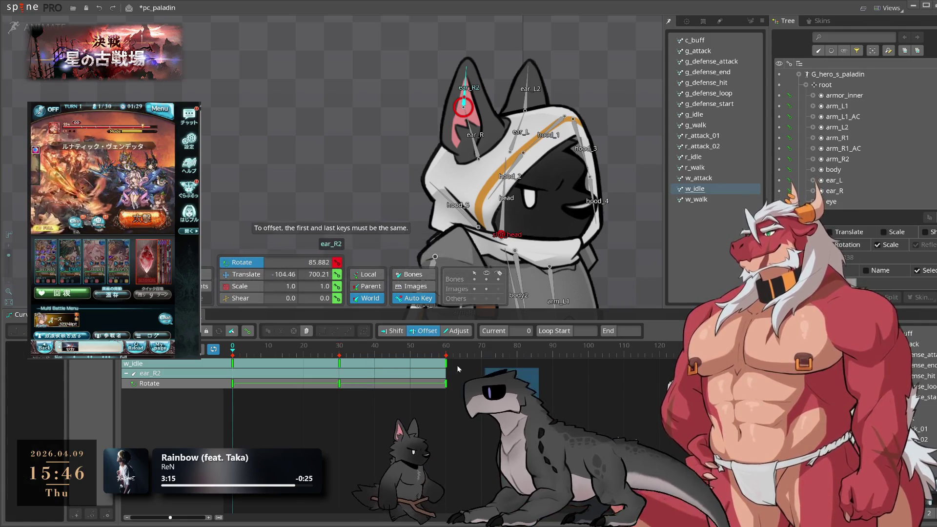
pyautogui.moveTo(272, 404); pyautogui.dragTo(229, 381)
pyautogui.hotkey('ctrl', 'c')
pyautogui.hotkey('ctrl', 'v')
pyautogui.moveTo(329, 377); pyautogui.dragTo(354, 377)
pyautogui.press('space')
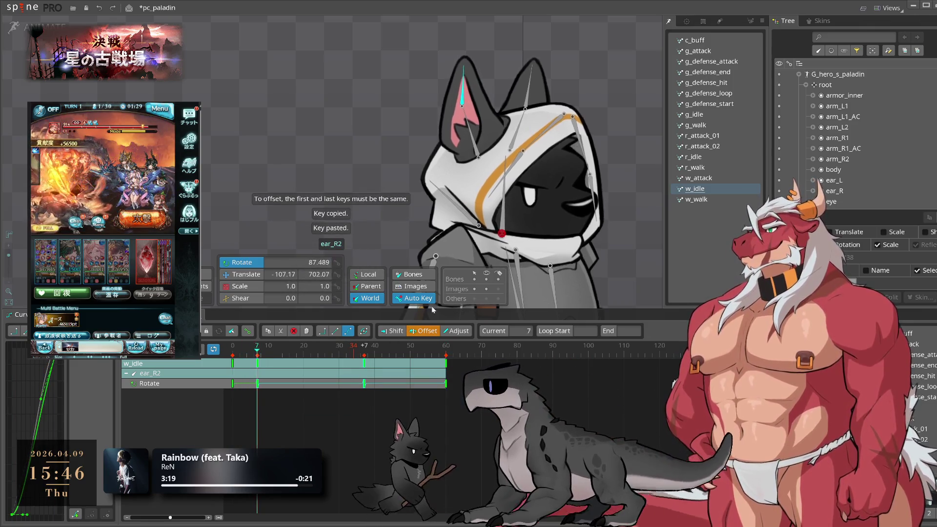
pyautogui.click(625, 252)
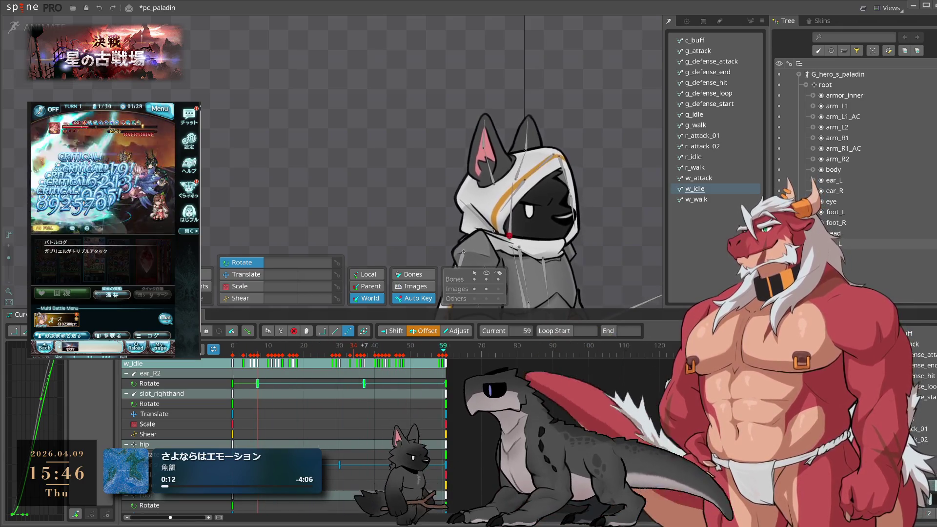
# Key hood_1 through hood_4 rotation at frame 0 and paste those keys at frame 60
pyautogui.click(533, 130)
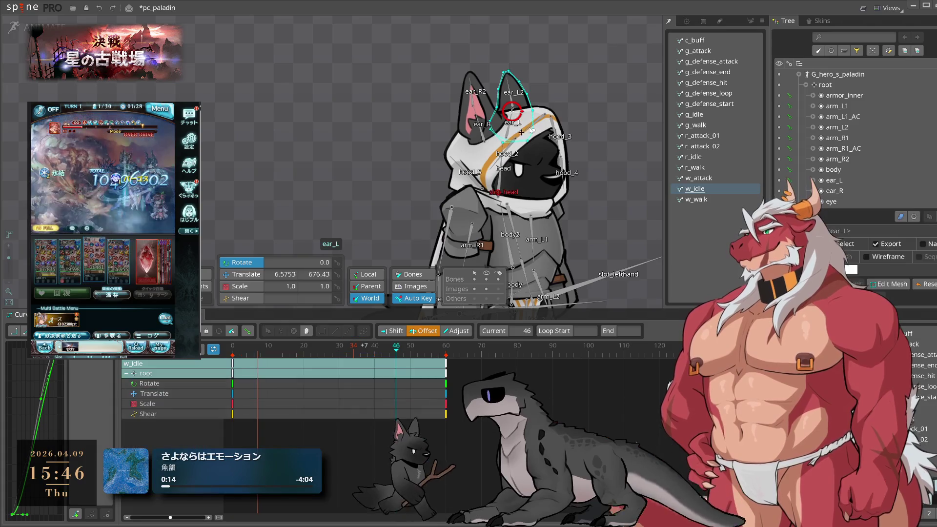
pyautogui.click(540, 119)
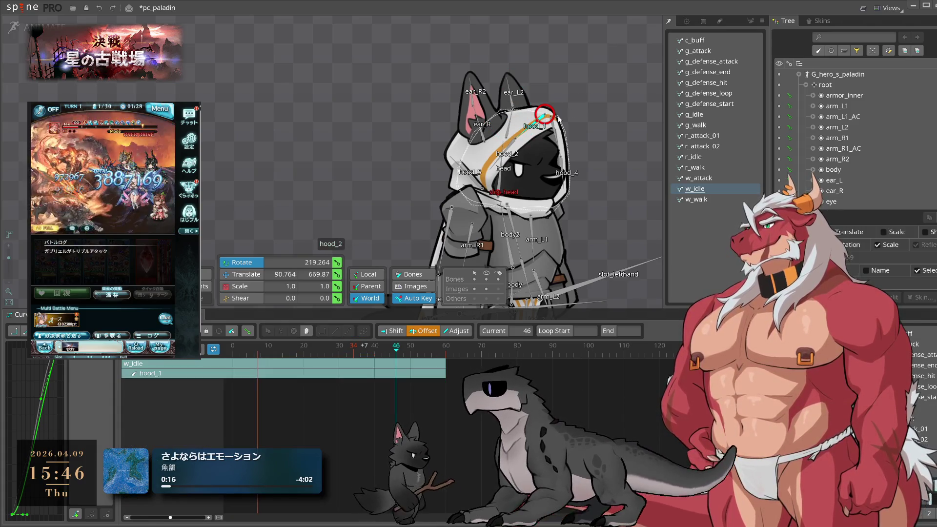
pyautogui.click(610, 137)
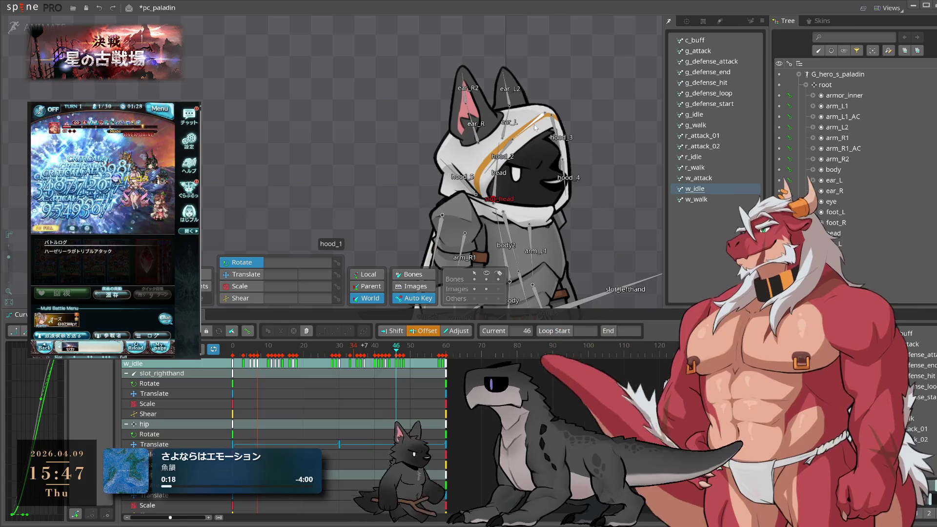
pyautogui.click(536, 128)
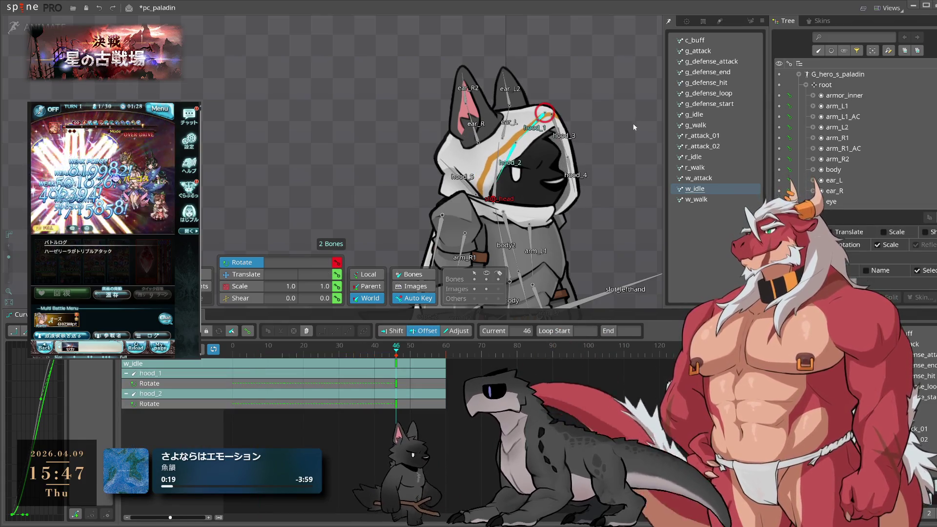
pyautogui.hotkey('ctrl', 'z')
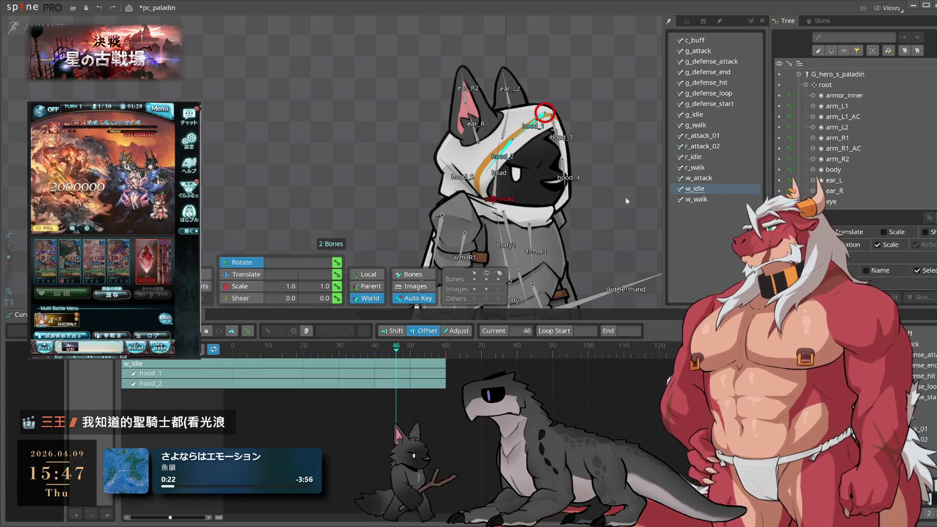
pyautogui.press('Home')
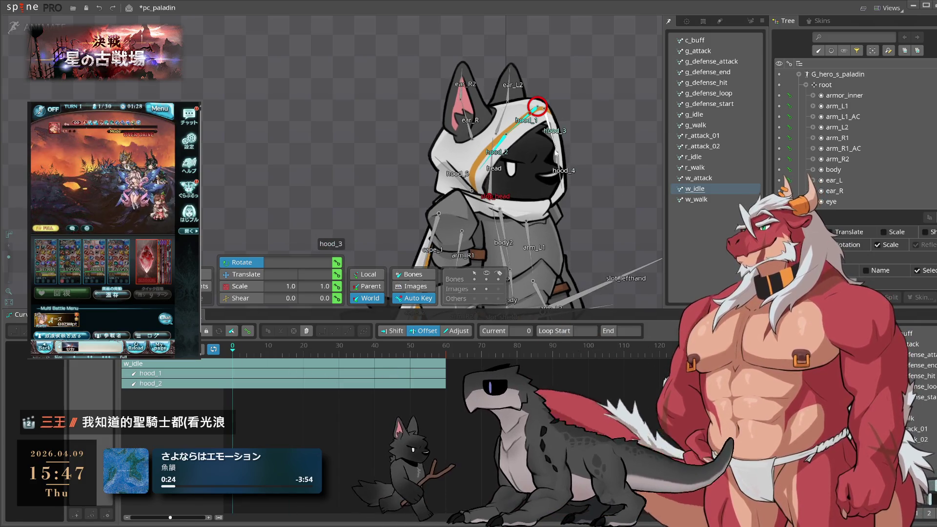
pyautogui.keyDown('ctrl'); pyautogui.click(553, 148); pyautogui.keyUp('ctrl')
pyautogui.keyDown('ctrl'); pyautogui.click(554, 151); pyautogui.keyUp('ctrl')
pyautogui.click(337, 263)
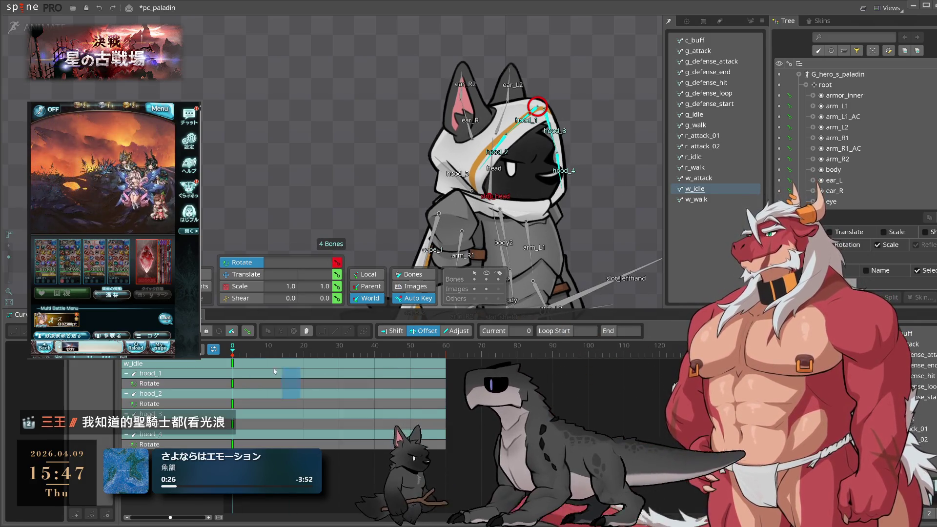
pyautogui.click(450, 352)
pyautogui.hotkey('ctrl', 'v')
# Rotate hood_1 into a new pose at frame 30 and reselect hood_1 through hood_4
pyautogui.click(339, 349)
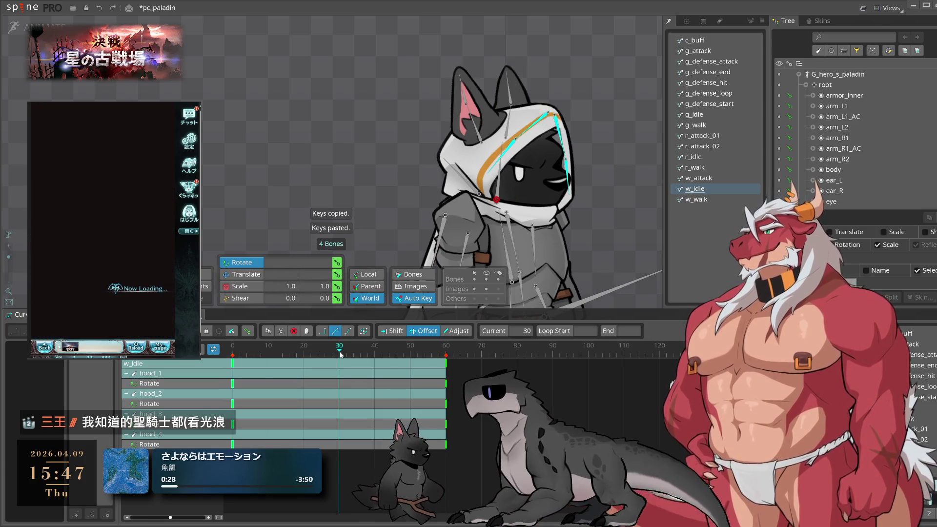
pyautogui.click(532, 125)
pyautogui.moveTo(550, 117); pyautogui.dragTo(562, 122)
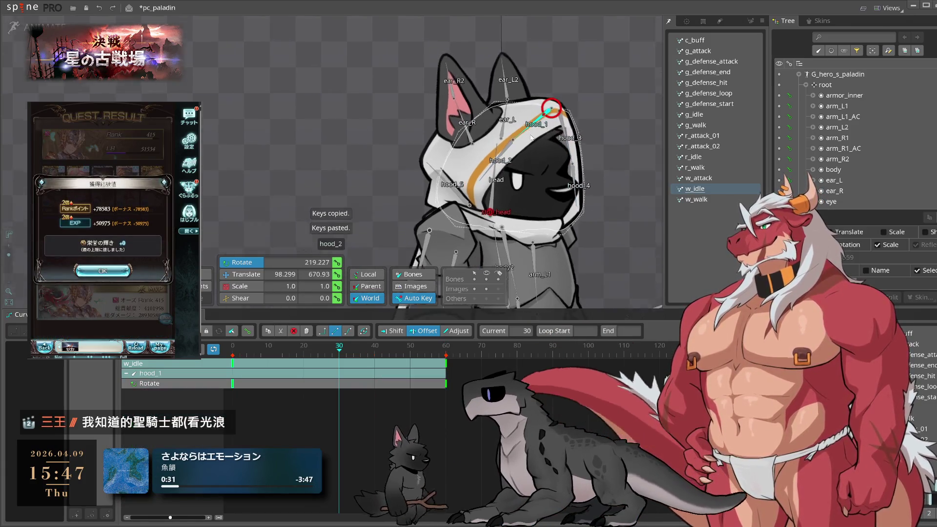
pyautogui.scroll(2, 550, 129)
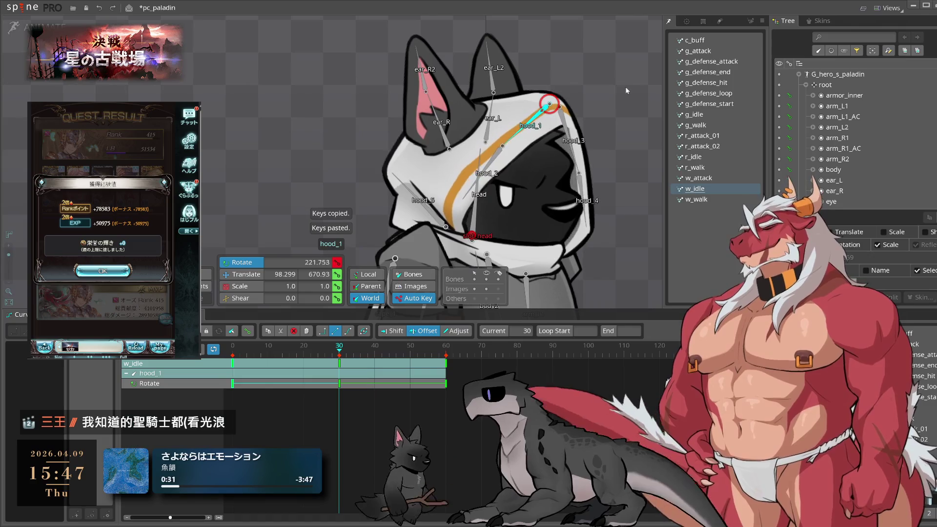
pyautogui.click(494, 160)
pyautogui.click(567, 137)
pyautogui.keyDown('ctrl'); pyautogui.click(577, 195); pyautogui.keyUp('ctrl')
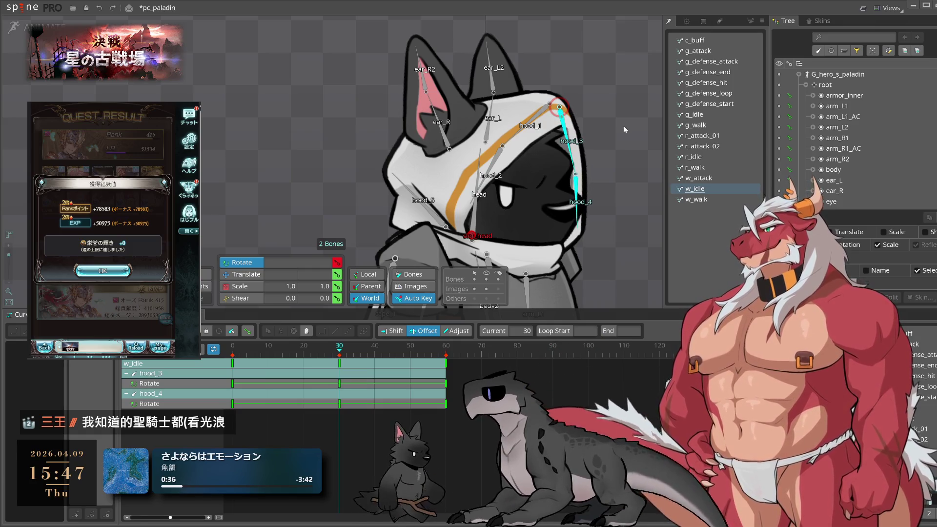
pyautogui.keyDown('ctrl'); pyautogui.click(533, 123); pyautogui.keyUp('ctrl')
pyautogui.keyDown('ctrl'); pyautogui.click(511, 168); pyautogui.keyUp('ctrl')
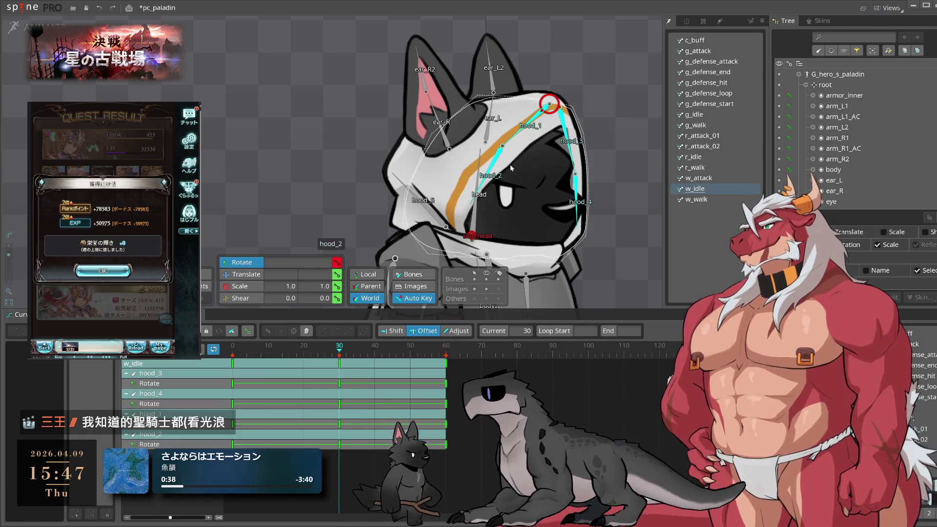
# Select the hood keys, pose hood_5's position at frame 30, and play w_idle
pyautogui.moveTo(546, 459); pyautogui.dragTo(317, 363)
pyautogui.click(427, 215)
pyautogui.press('t')
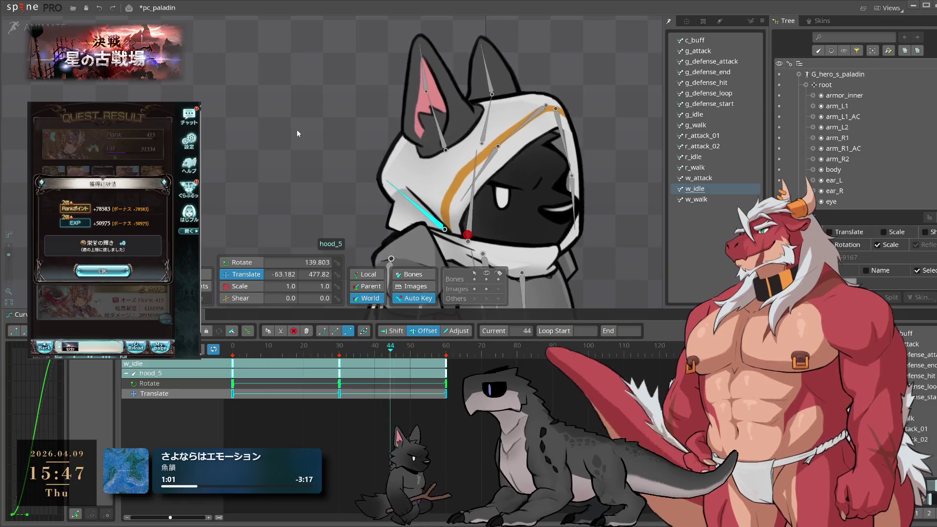
pyautogui.click(341, 347)
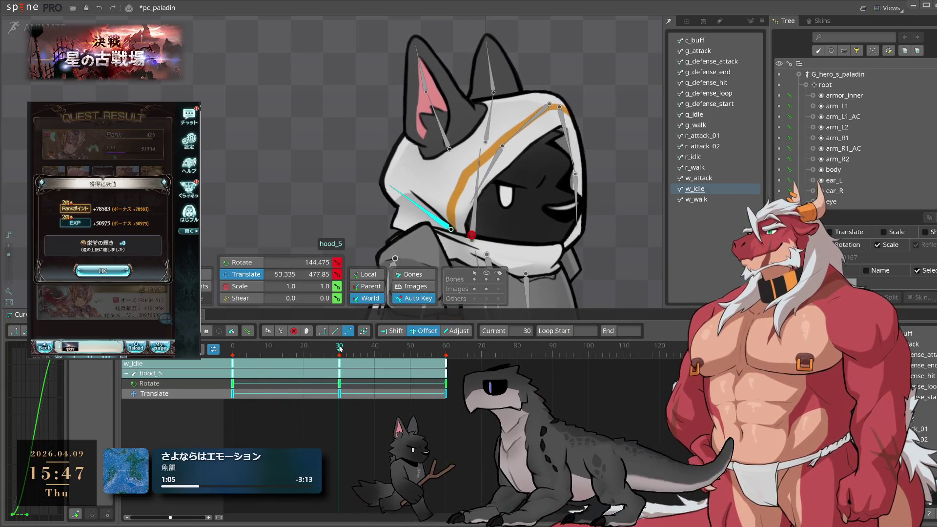
pyautogui.click(609, 185)
pyautogui.press('l')
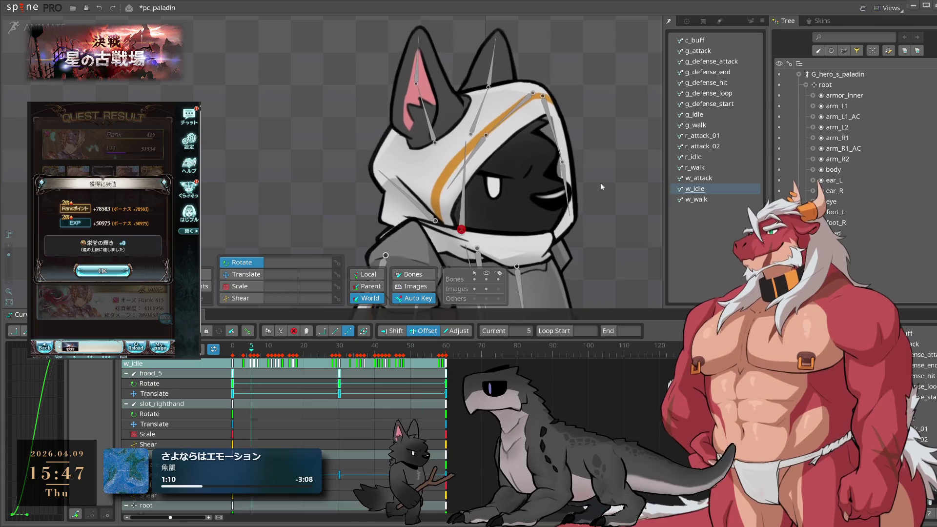
# Copy hood_1's keys and nudge hood_1 slightly down at frame 30
pyautogui.click(527, 102)
pyautogui.press('k')
pyautogui.hotkey('ctrl', 'c')
pyautogui.click(445, 351)
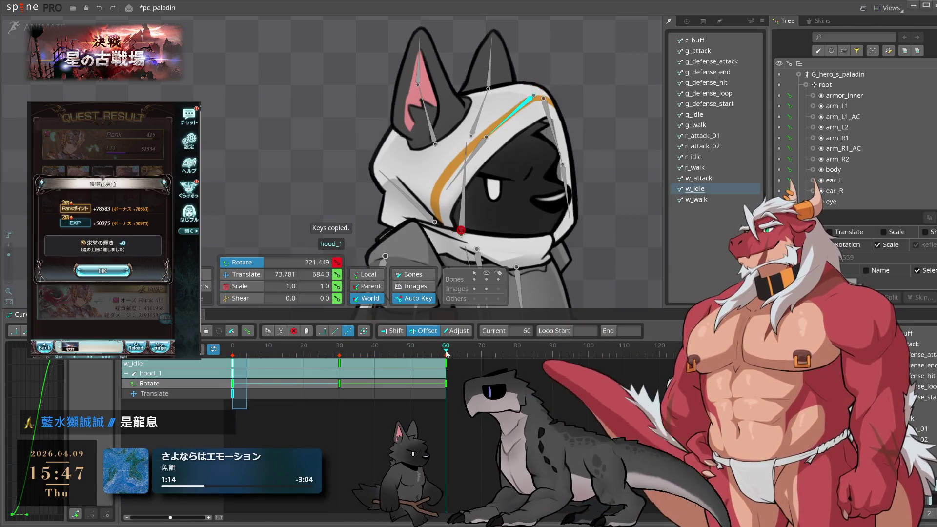
pyautogui.click(342, 353)
pyautogui.press('v')
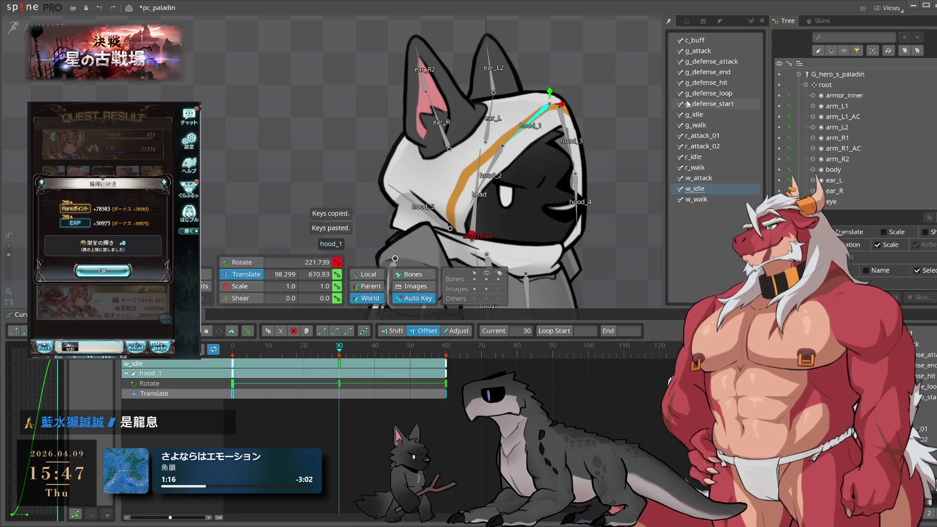
pyautogui.moveTo(614, 93); pyautogui.dragTo(614, 97)
# Preview the hood sway and rotate hood_2 slightly at frame 30
pyautogui.press('l')
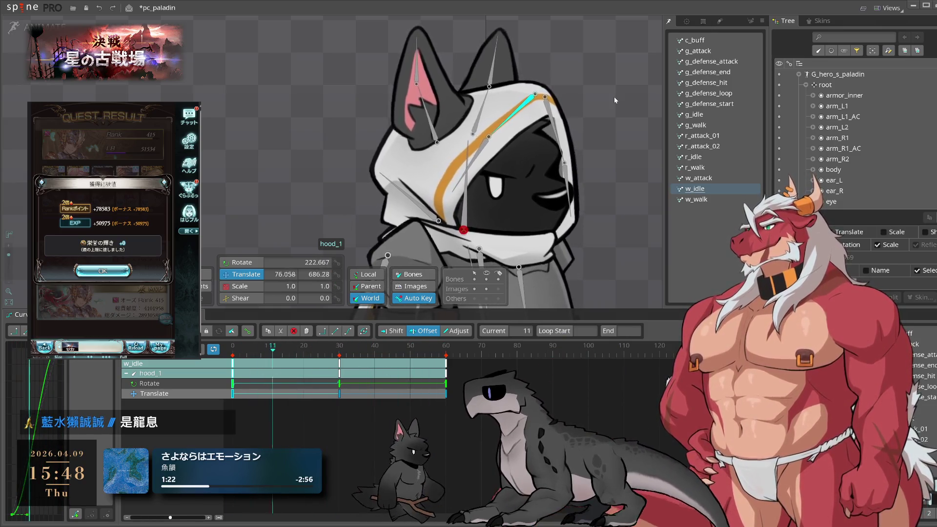
pyautogui.click(488, 156)
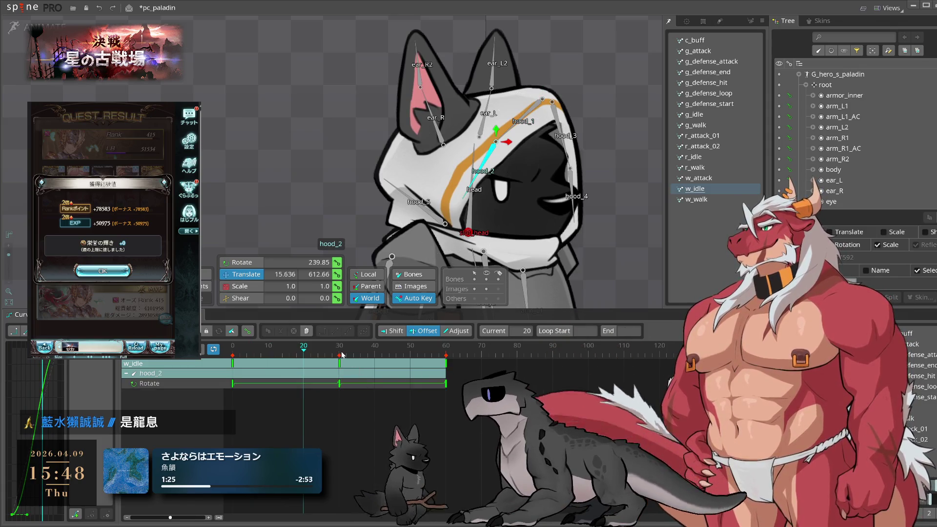
pyautogui.click(340, 355)
pyautogui.moveTo(626, 103); pyautogui.dragTo(629, 100)
pyautogui.click(512, 122)
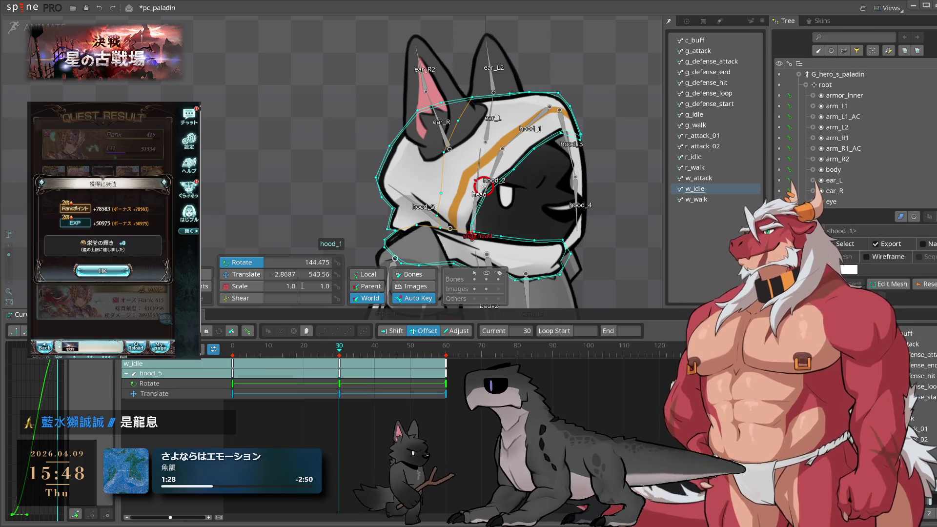
# Open the hood mesh weights, try Direct then return to Add, and lower strength to 9.38
pyautogui.hotkey('ctrl', 'w')
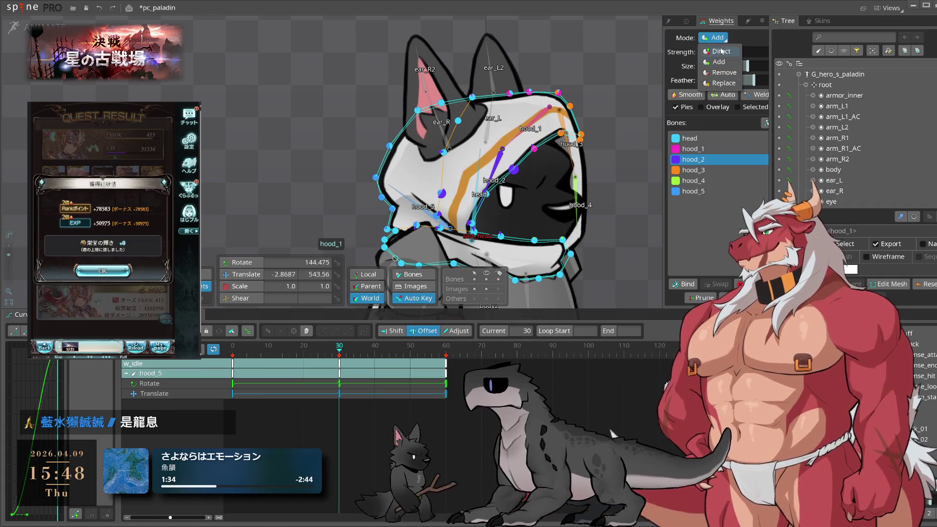
pyautogui.click(723, 51)
pyautogui.click(510, 170)
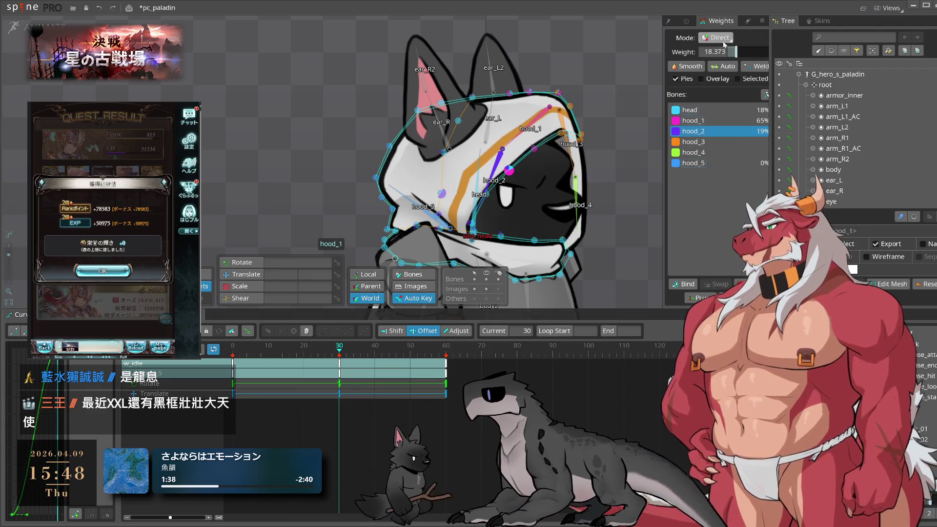
pyautogui.click(719, 62)
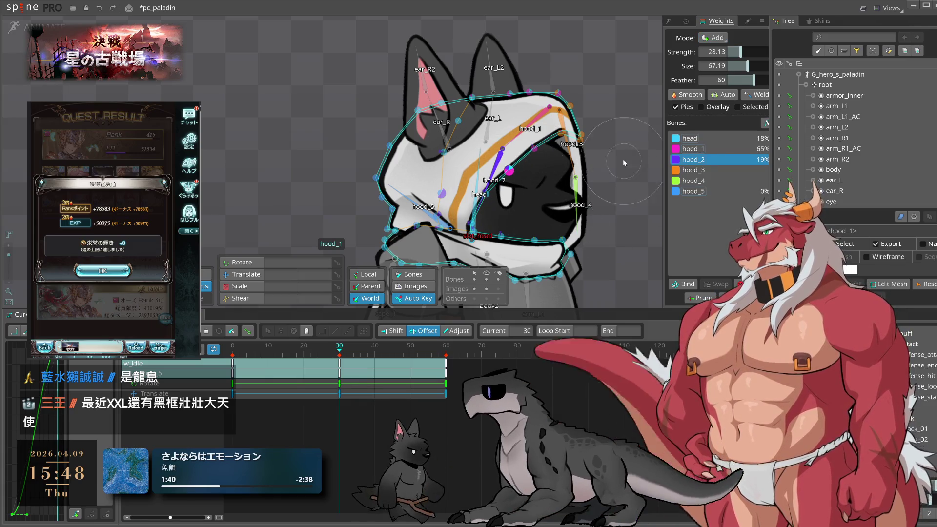
pyautogui.click(733, 52)
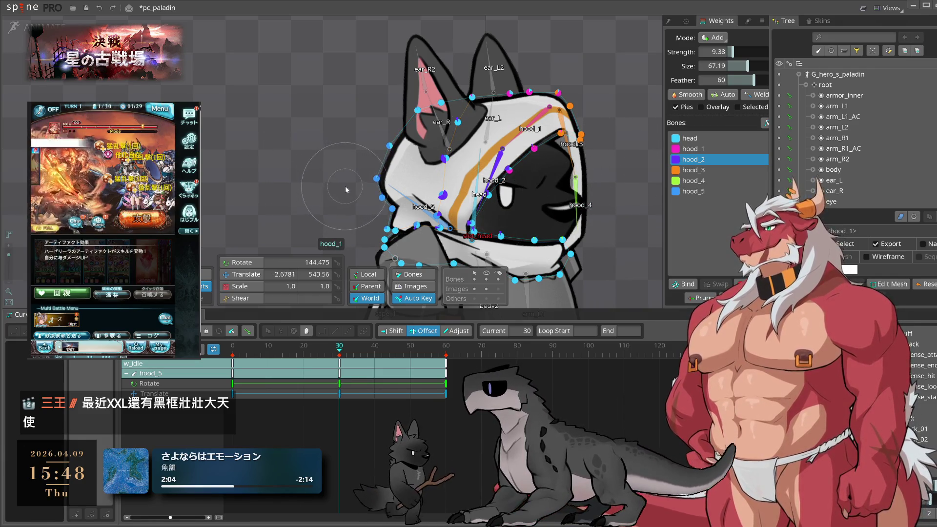
pyautogui.click(286, 182)
# Shift hood_2's middle rotate key 11 frames later to frame 41
pyautogui.press('space')
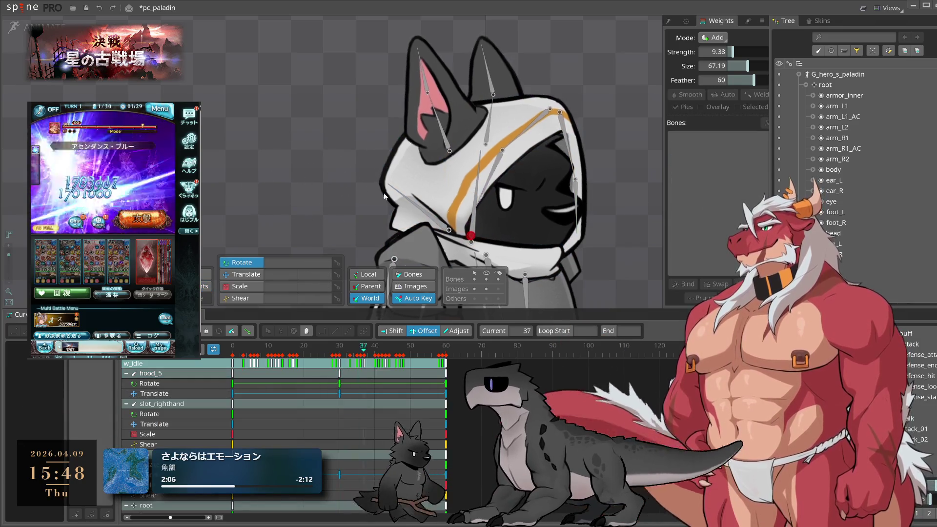
pyautogui.click(493, 160)
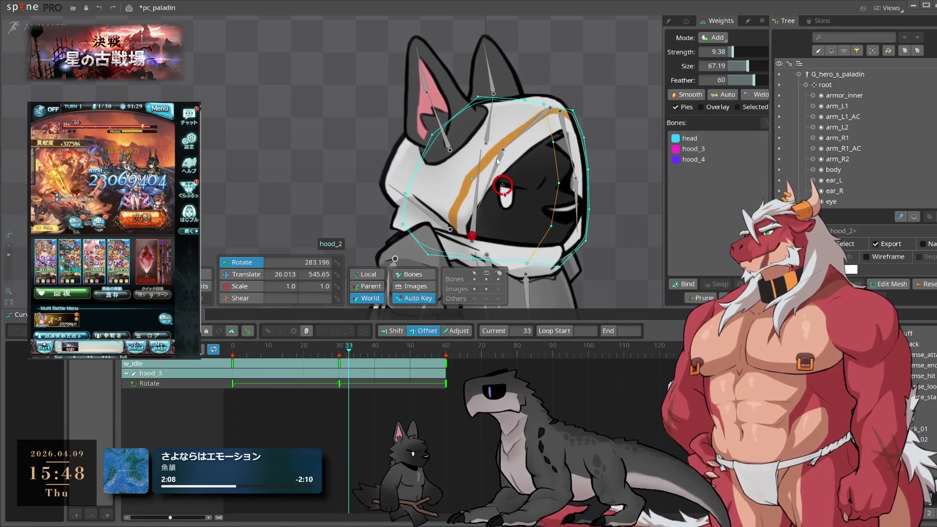
pyautogui.click(493, 160)
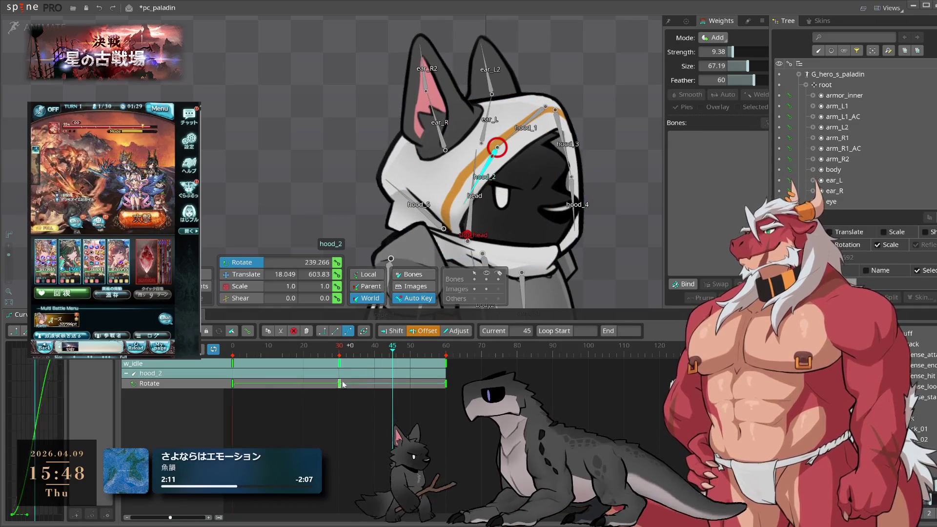
pyautogui.moveTo(359, 374); pyautogui.dragTo(398, 374)
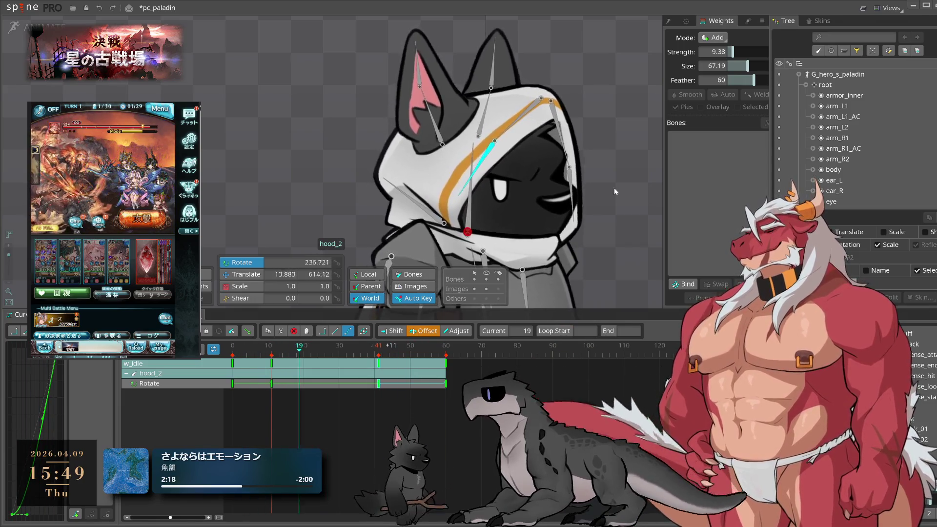
# Rotate hood_3 slightly at frame 0 (about 290 degrees) and paste that key at frame 60
pyautogui.click(567, 140)
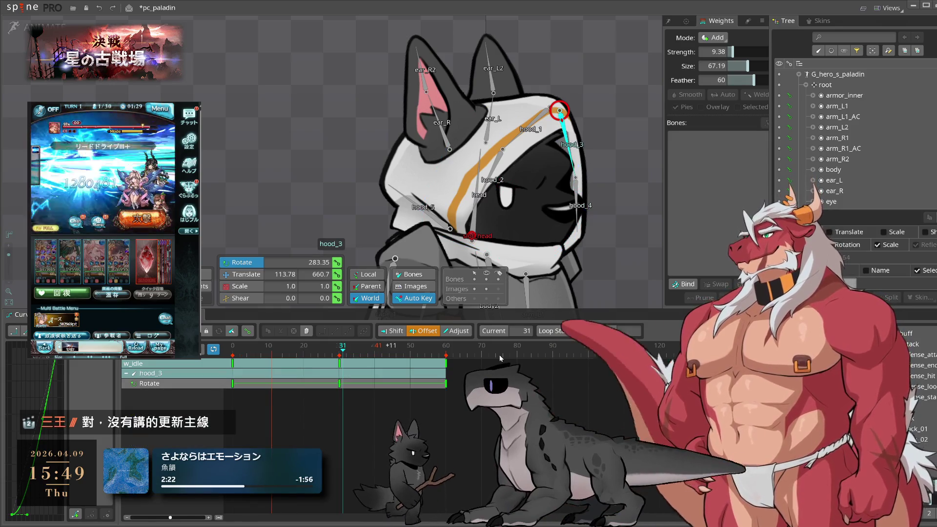
pyautogui.click(340, 355)
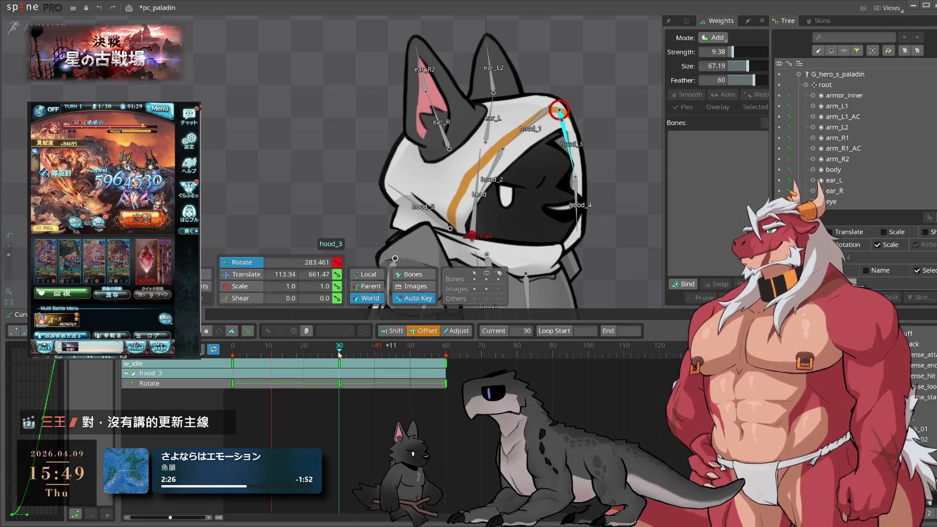
pyautogui.click(232, 353)
pyautogui.moveTo(576, 237)
pyautogui.mouseDown()
pyautogui.moveTo(611, 203)
pyautogui.moveTo(612, 233)
pyautogui.mouseUp()
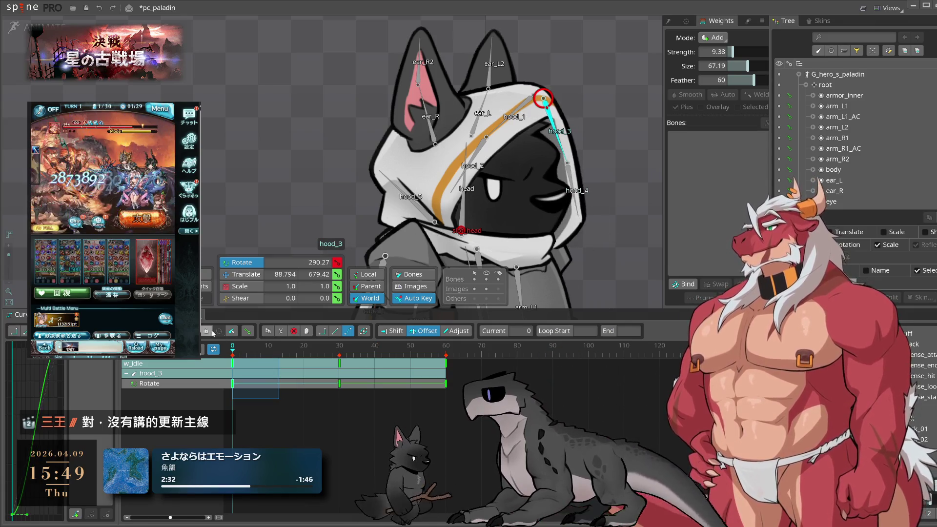
pyautogui.click(447, 357)
pyautogui.hotkey('ctrl', 'v')
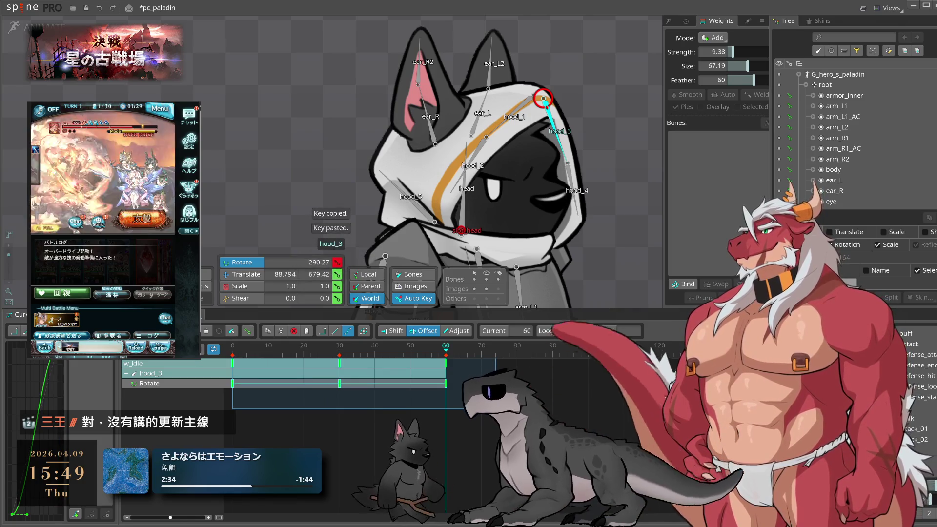
pyautogui.press('space')
pyautogui.click(545, 191)
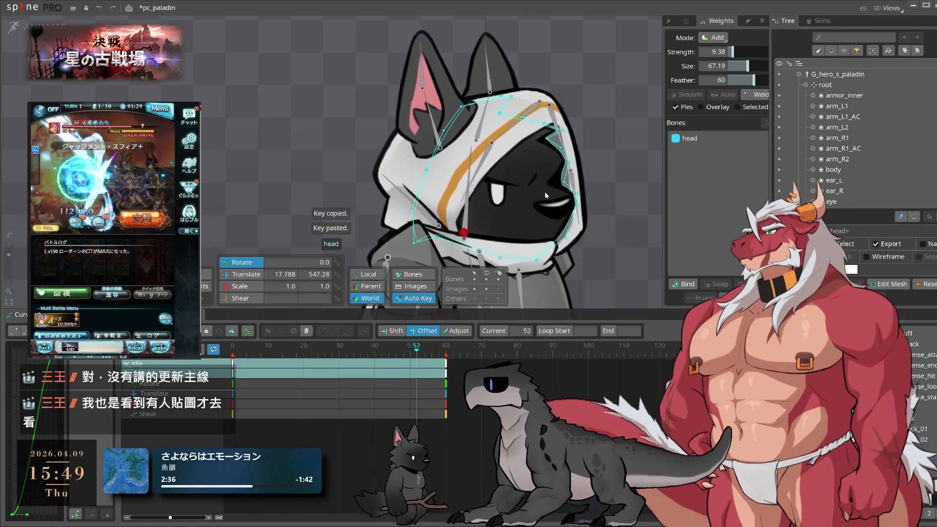
pyautogui.click(585, 183)
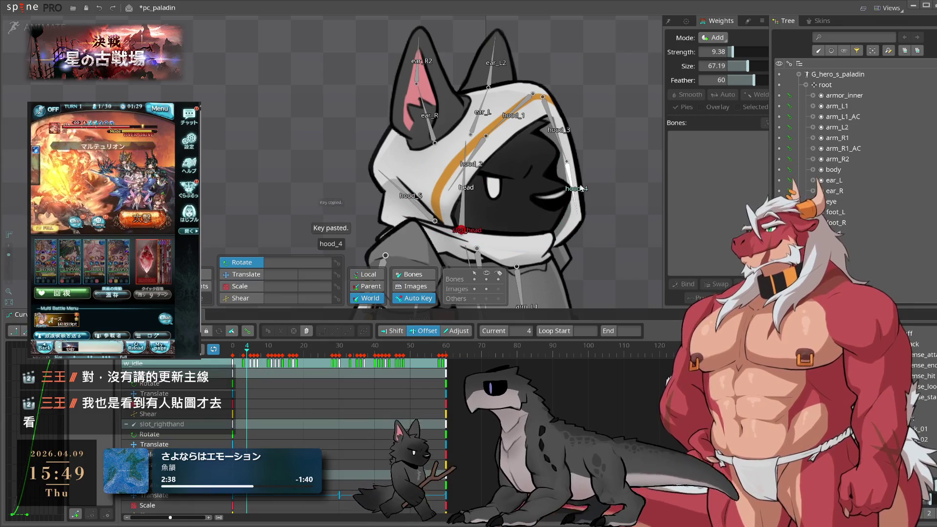
pyautogui.click(14, 27)
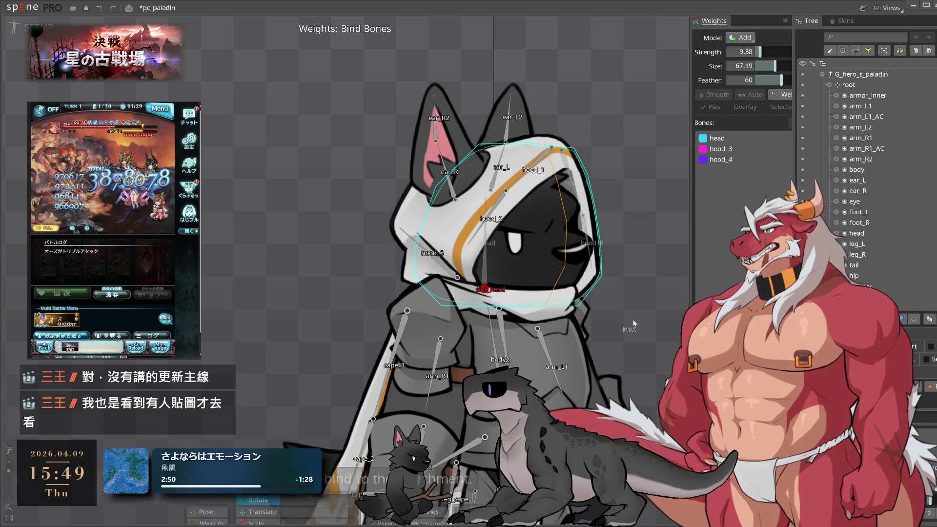
pyautogui.click(226, 501)
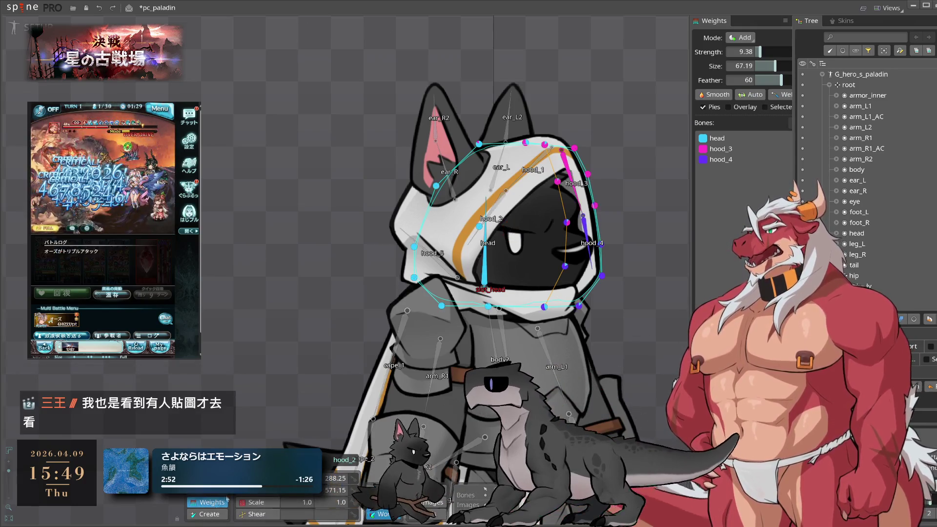
pyautogui.click(484, 270)
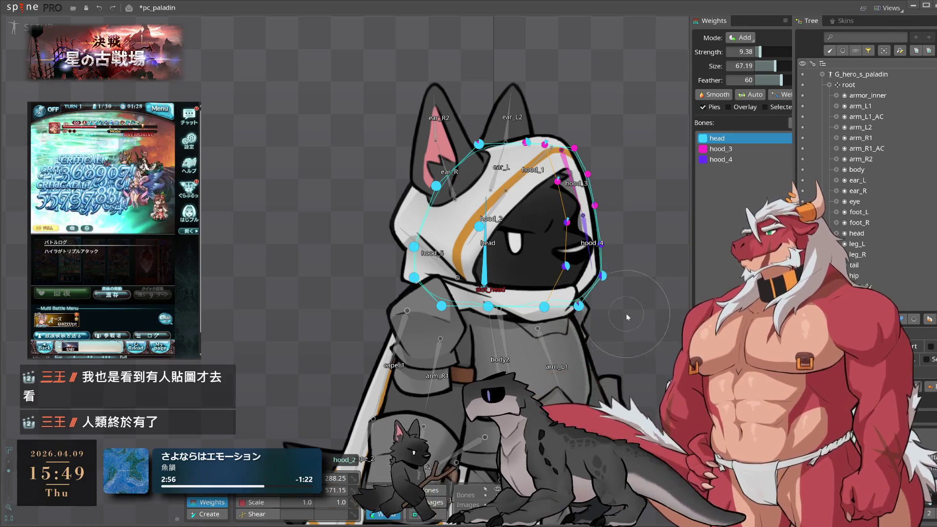
pyautogui.click(645, 297)
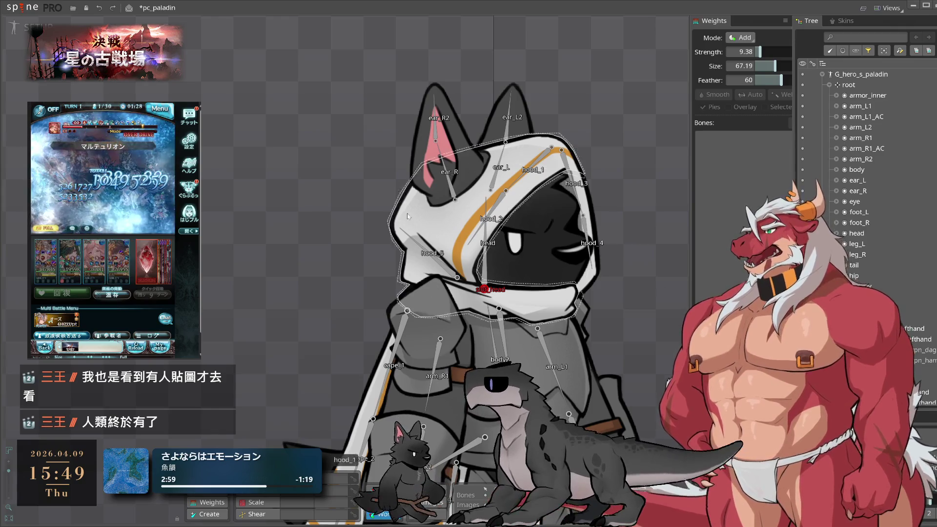
pyautogui.press('Tab')
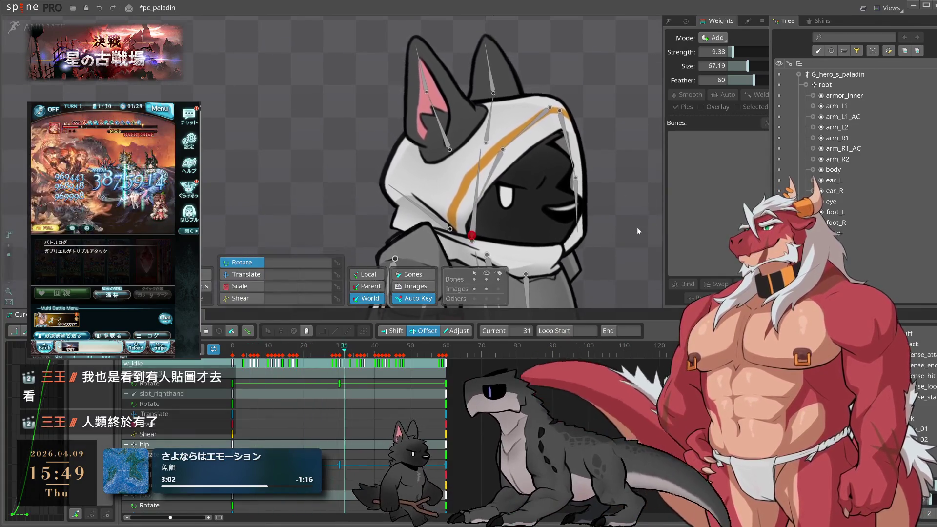
# Offset hood_4's middle rotate key in w_idle from frame 30 to frame 42
pyautogui.click(569, 171)
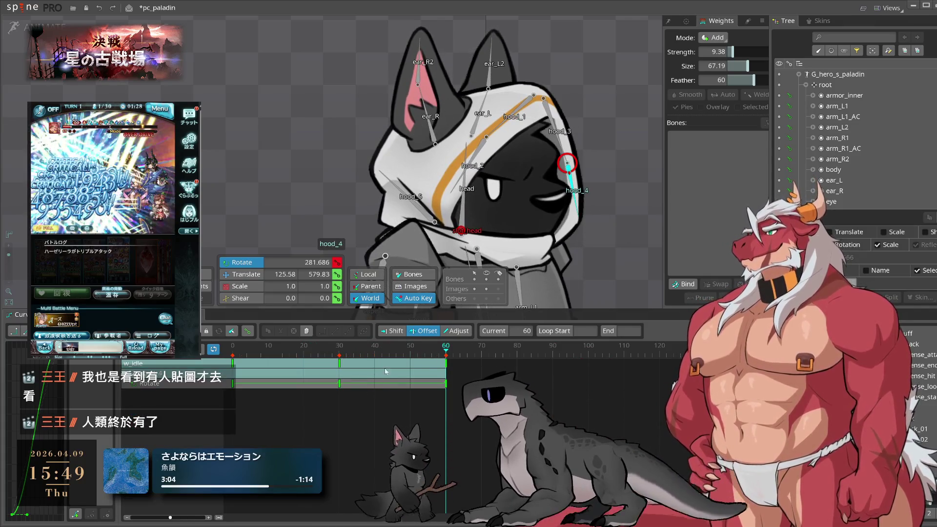
pyautogui.moveTo(340, 387); pyautogui.dragTo(382, 387)
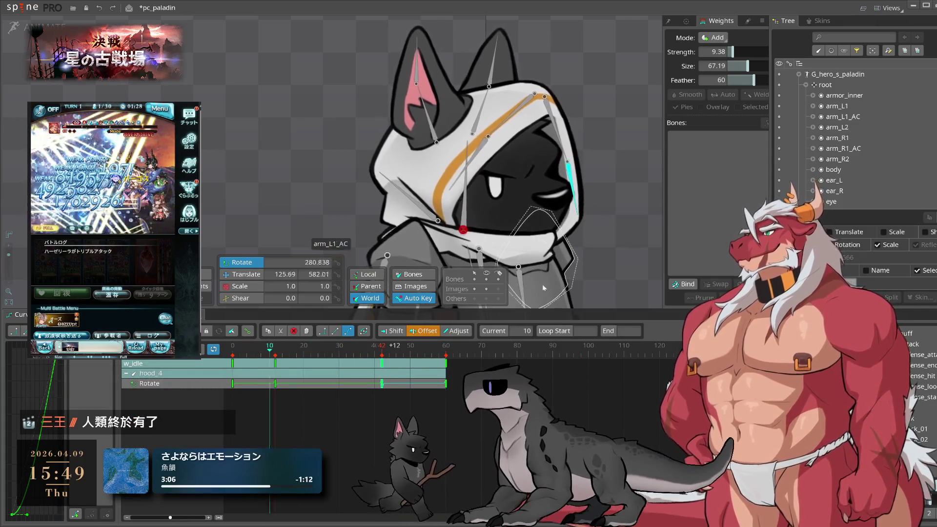
pyautogui.press('space')
# Raise hood_3's frame-0 rotation to 293.49 across its keys and preview the hood sway
pyautogui.press('Left')
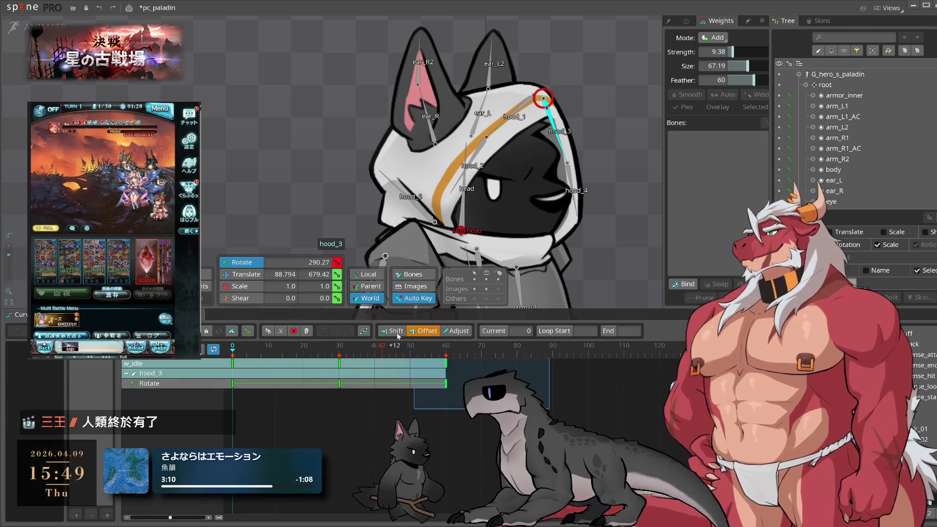
pyautogui.click(456, 331)
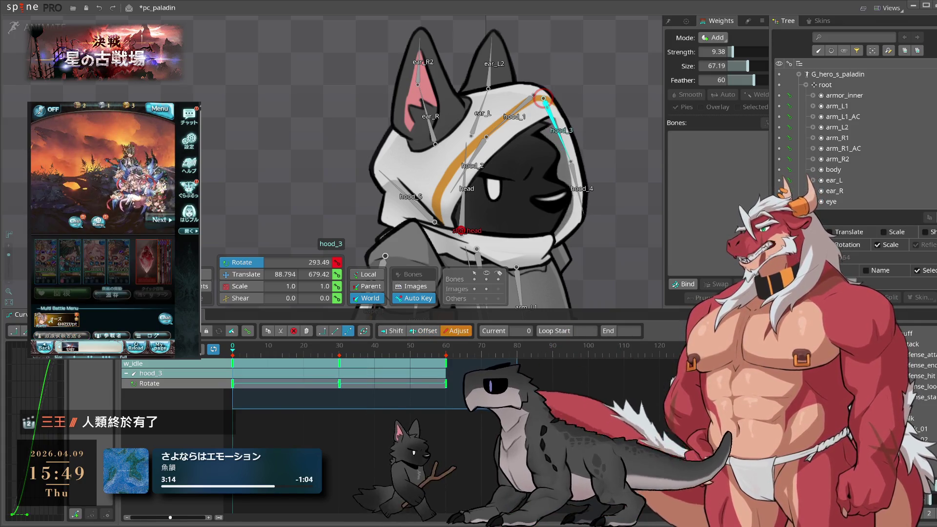
pyautogui.press('space')
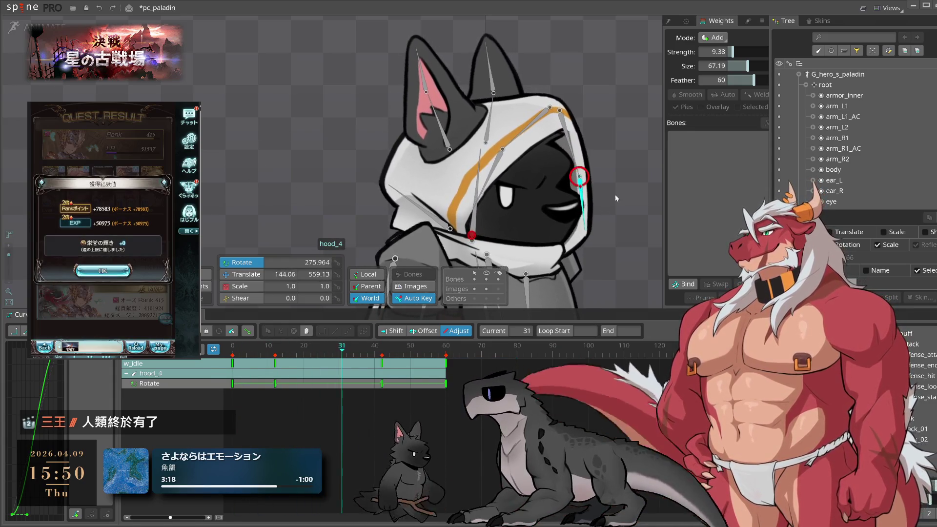
pyautogui.click(616, 194)
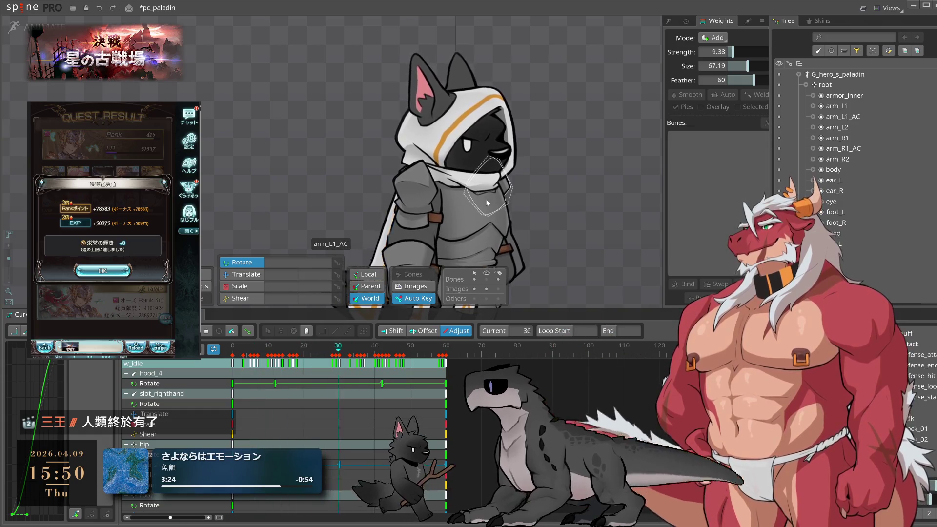
pyautogui.click(468, 139)
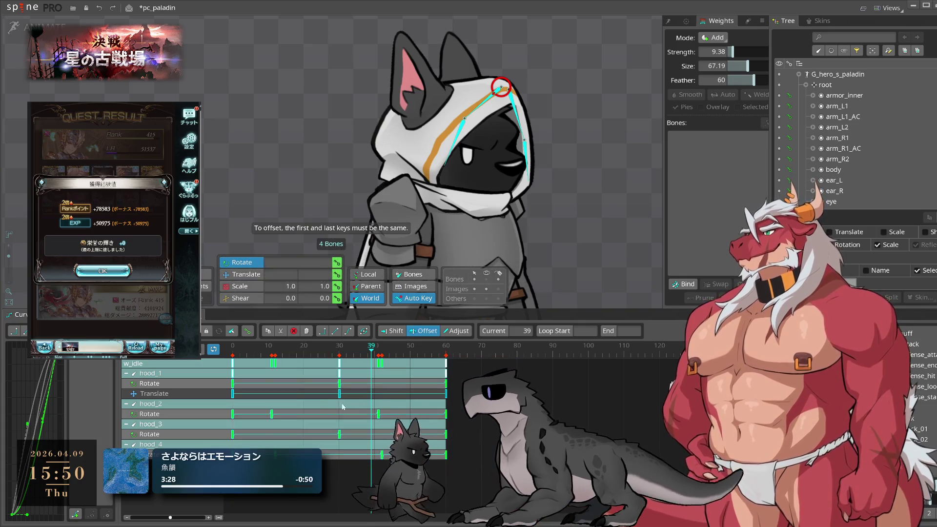
# Select the hood bones' frame-0 keys to stagger hood_1–hood_4, previewing the idle
pyautogui.moveTo(343, 407); pyautogui.dragTo(555, 410)
pyautogui.moveTo(243, 374); pyautogui.dragTo(227, 353)
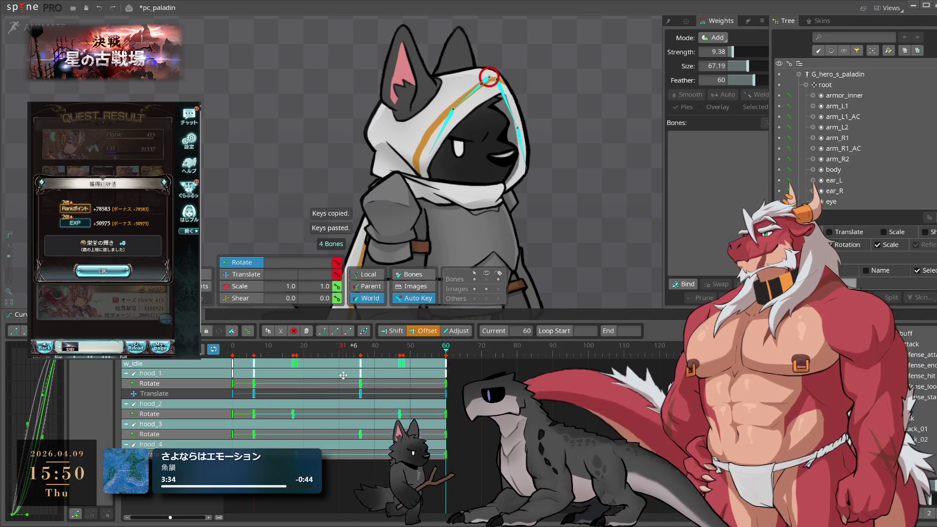
pyautogui.press('space')
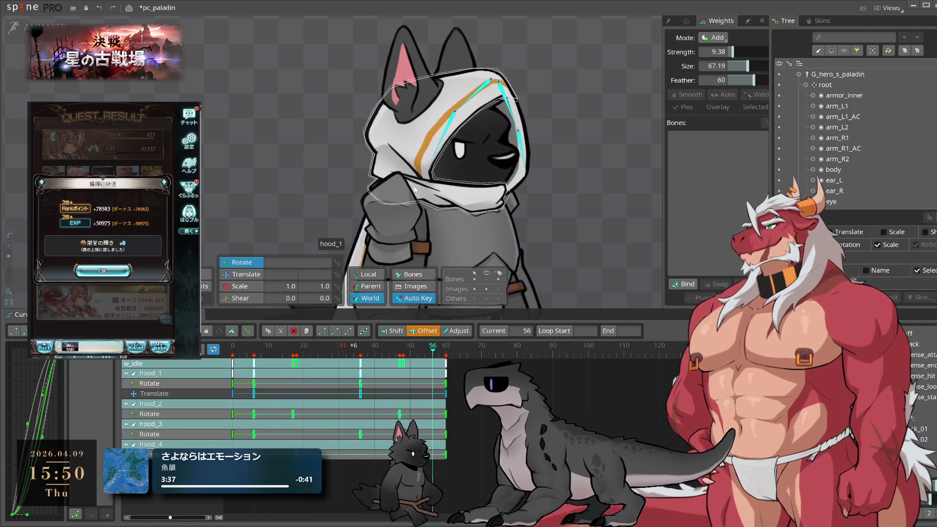
# Offset hood_5's keys by 24 frames and save the pc_paladin project
pyautogui.click(394, 159)
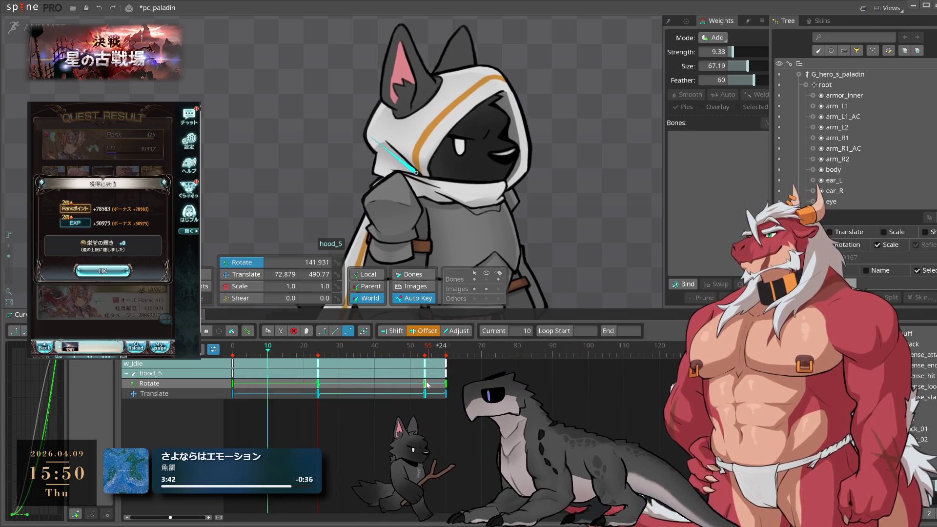
pyautogui.click(541, 237)
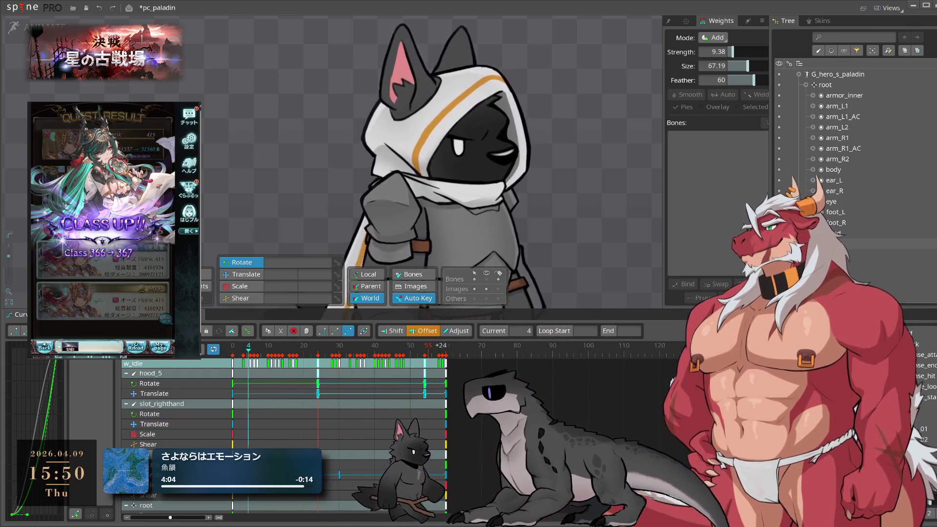
pyautogui.hotkey('ctrl', 's')
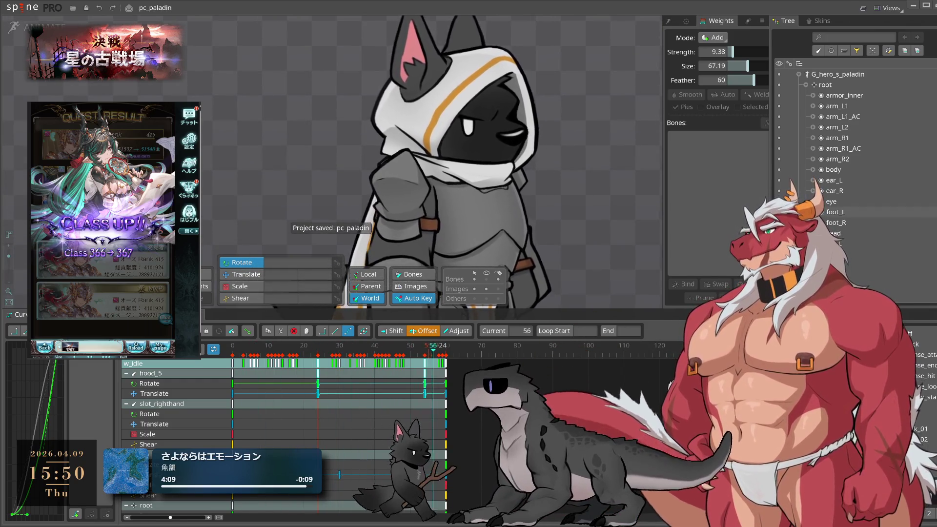
pyautogui.click(134, 110)
pyautogui.click(136, 327)
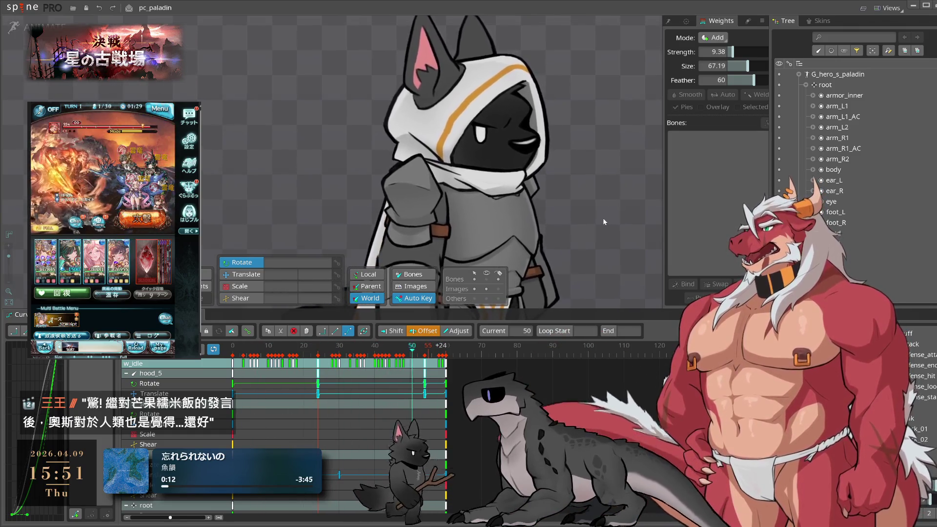
# In setup mode, shrink arm_R2 slightly to 0.9765 scale with all bone names shown
pyautogui.moveTo(577, 195); pyautogui.dragTo(604, 163)
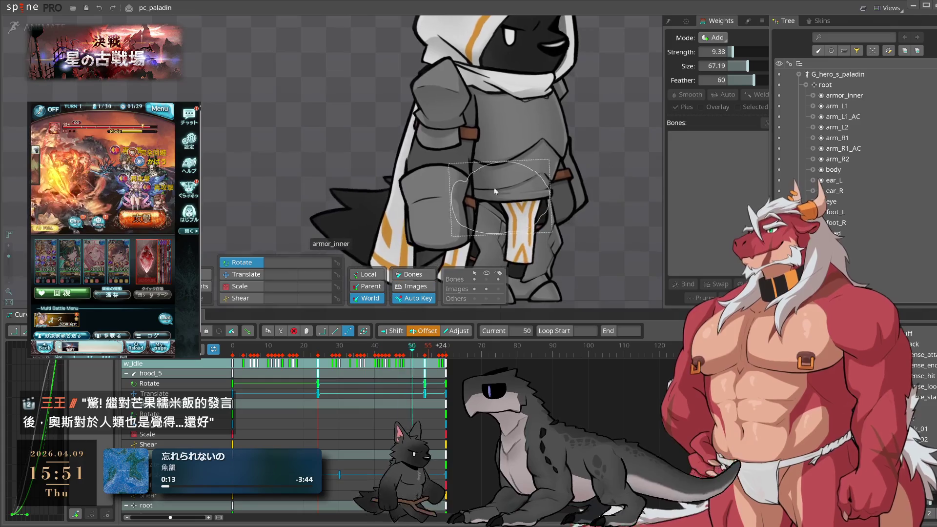
pyautogui.click(36, 27)
pyautogui.scroll(3, 451, 236)
pyautogui.click(451, 236)
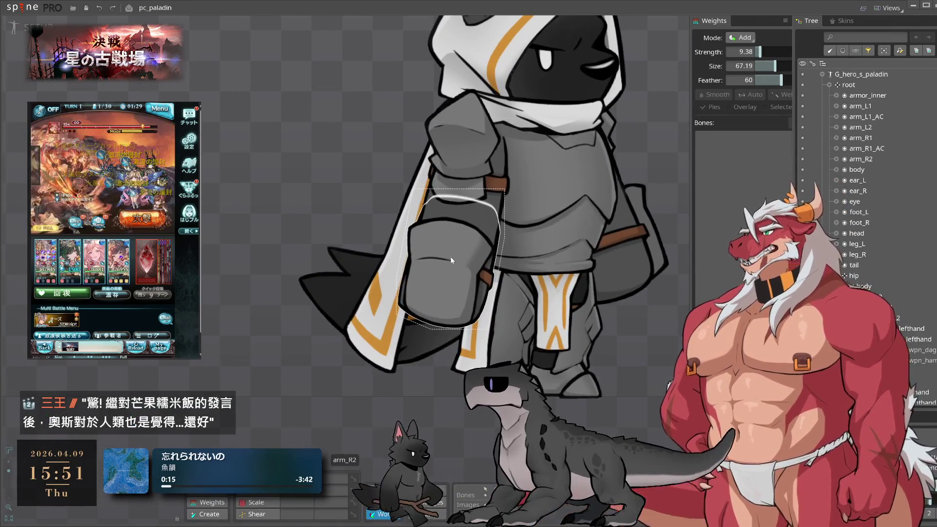
pyautogui.click(498, 489)
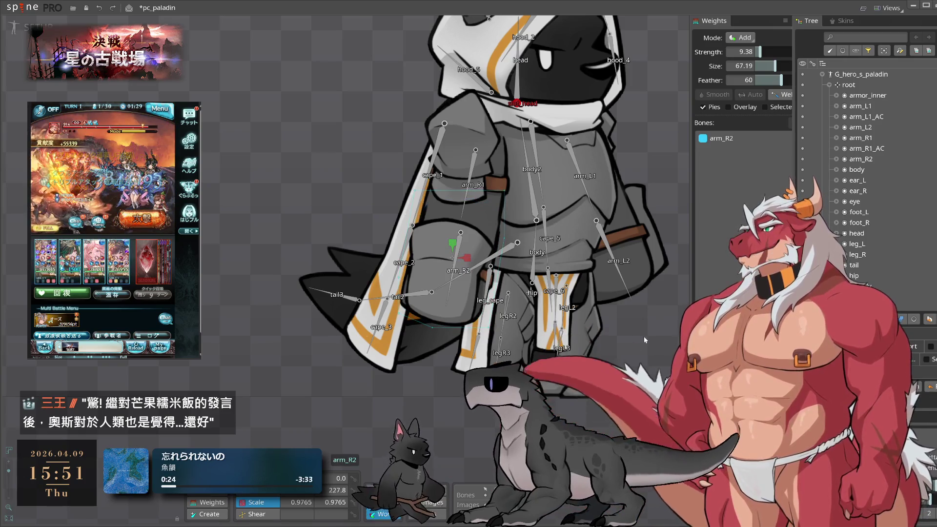
pyautogui.moveTo(470, 254); pyautogui.dragTo(467, 252)
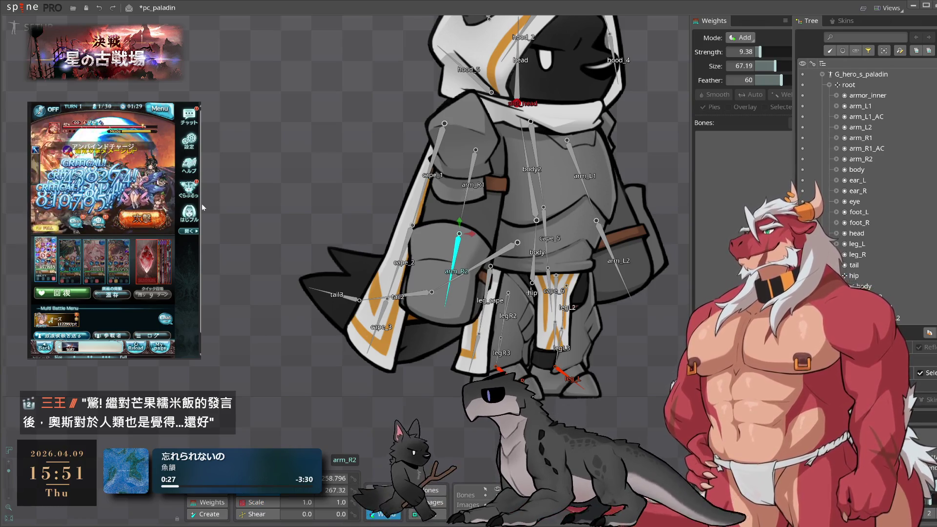
# Return to animating w_idle and select the upper right arm bone arm_R1
pyautogui.press('Tab')
pyautogui.scroll(2, 429, 211)
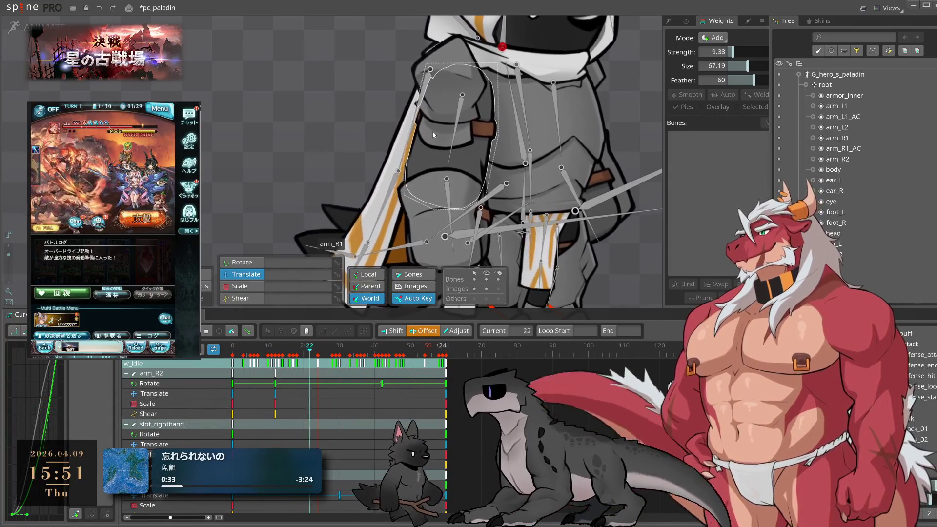
pyautogui.click(432, 131)
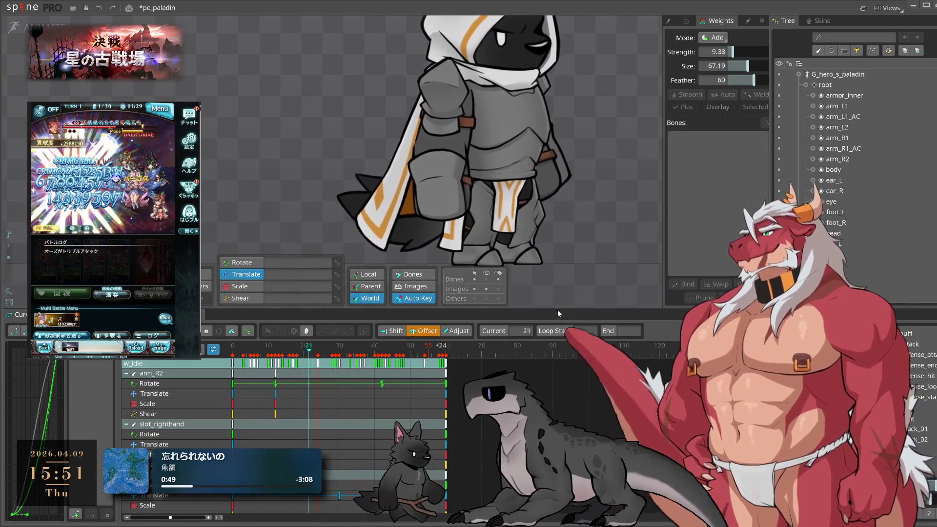
# Enlarge the canvas above the timeline and toggle between setup and animate modes
pyautogui.moveTo(558, 309); pyautogui.dragTo(600, 411)
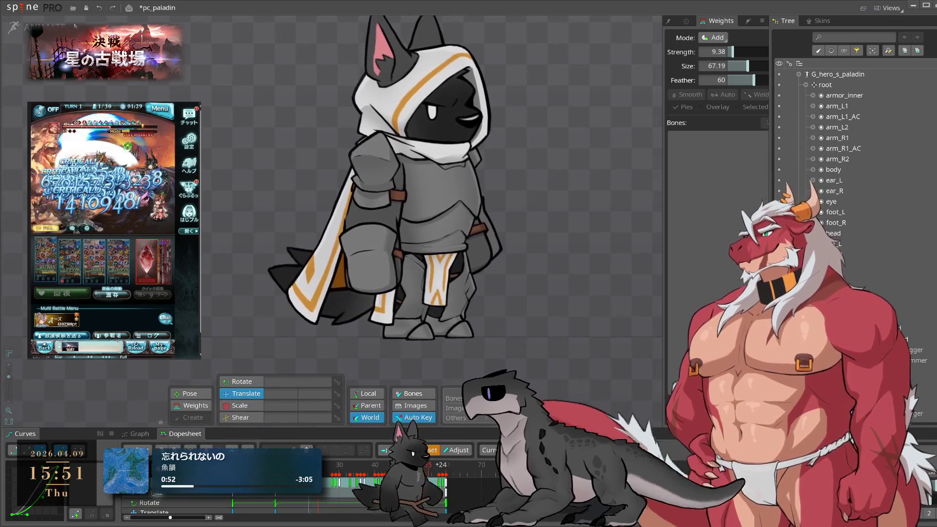
pyautogui.click(58, 24)
pyautogui.click(58, 24)
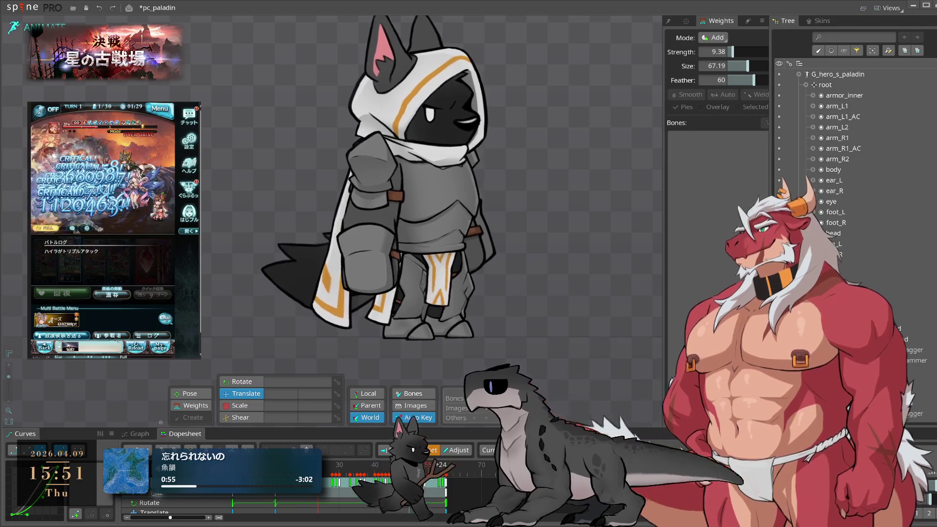
pyautogui.press('Tab')
pyautogui.scroll(-4, 903, 302)
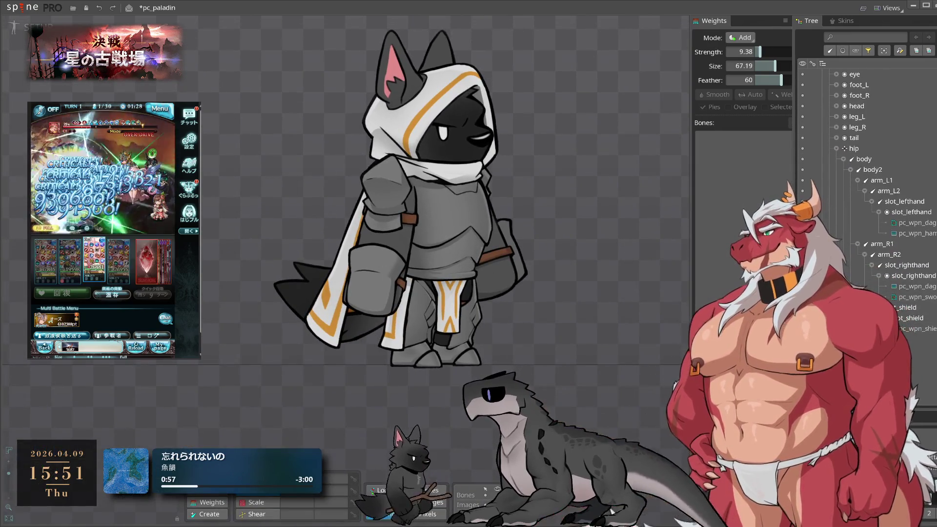
pyautogui.press('Tab')
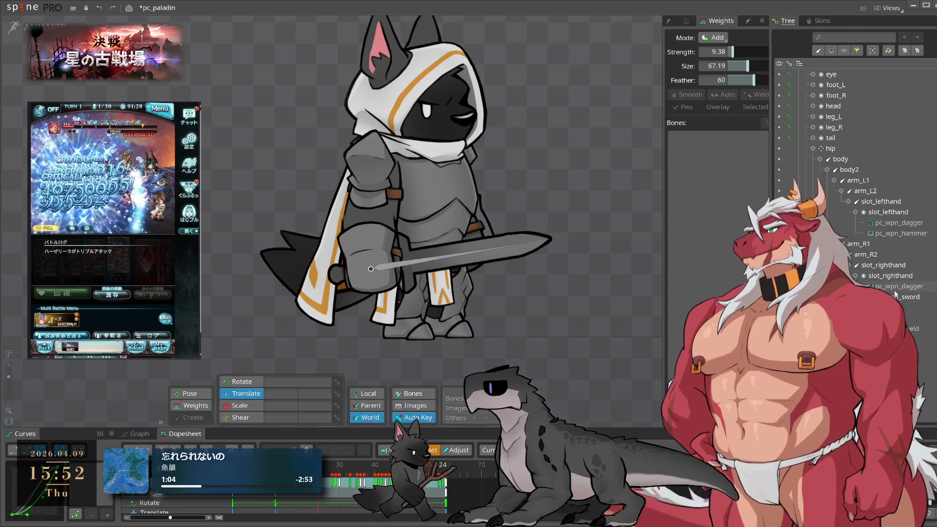
# Select the pc_wpn_sword attachment in slot_righthand and copy its key
pyautogui.click(532, 244)
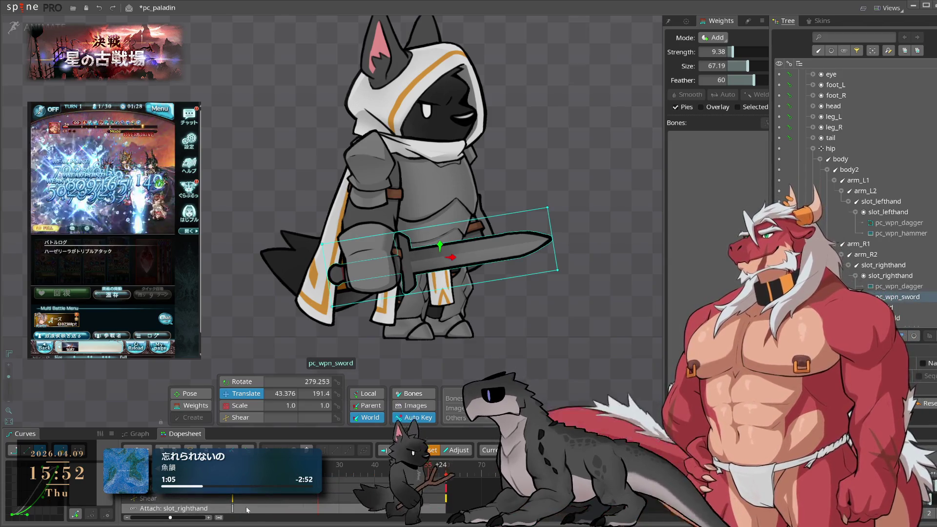
pyautogui.hotkey('ctrl', 'c')
pyautogui.click(669, 21)
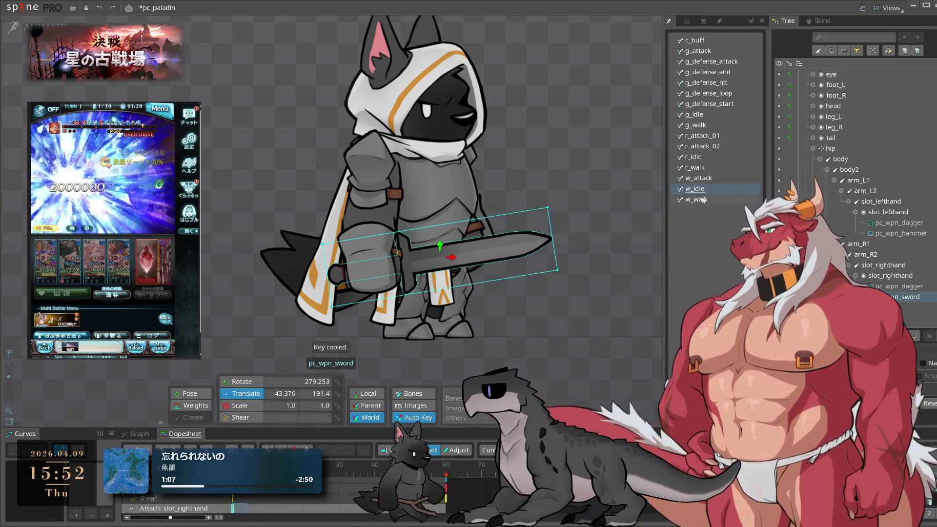
# Paste the copied sword attachment key into the w_attack animation
pyautogui.click(703, 199)
pyautogui.hotkey('ctrl', 'v')
pyautogui.click(711, 180)
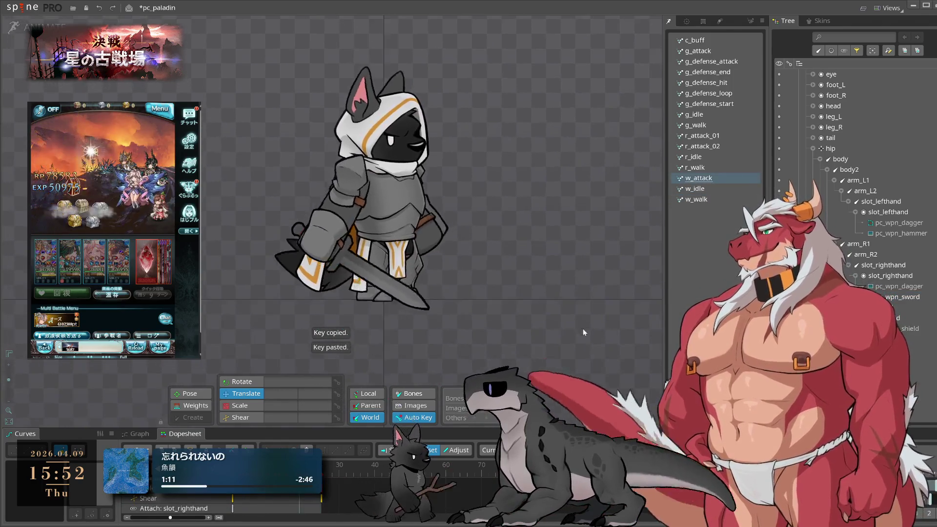
# Preview the sword in w_idle, w_walk and w_attack, then return to setup mode
pyautogui.click(720, 189)
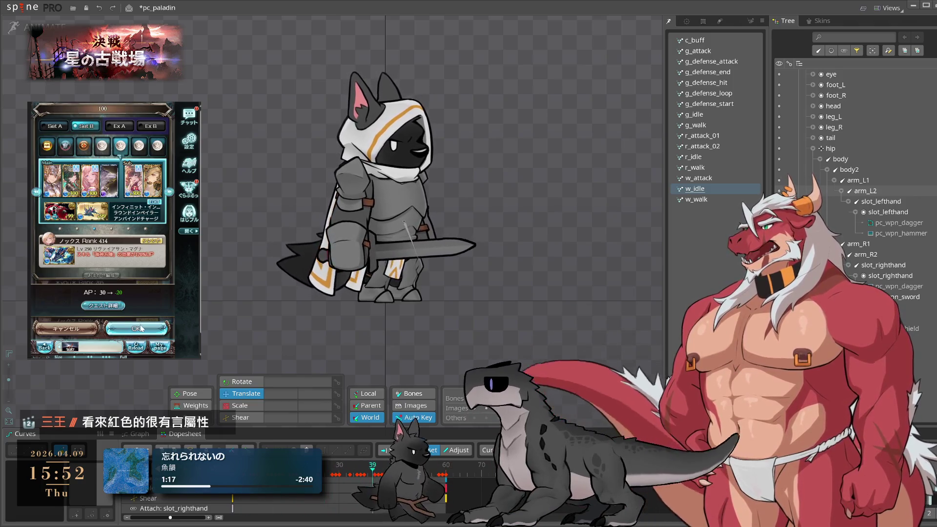
pyautogui.click(146, 320)
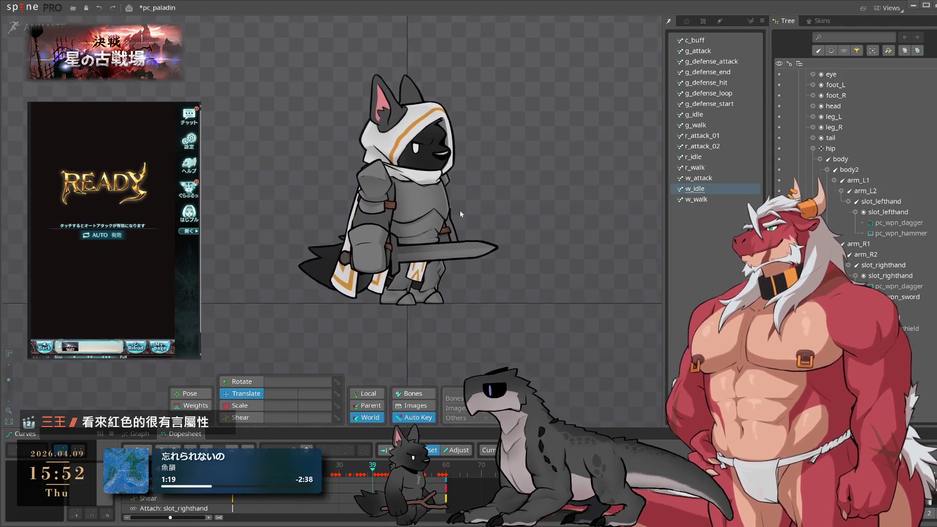
pyautogui.click(717, 200)
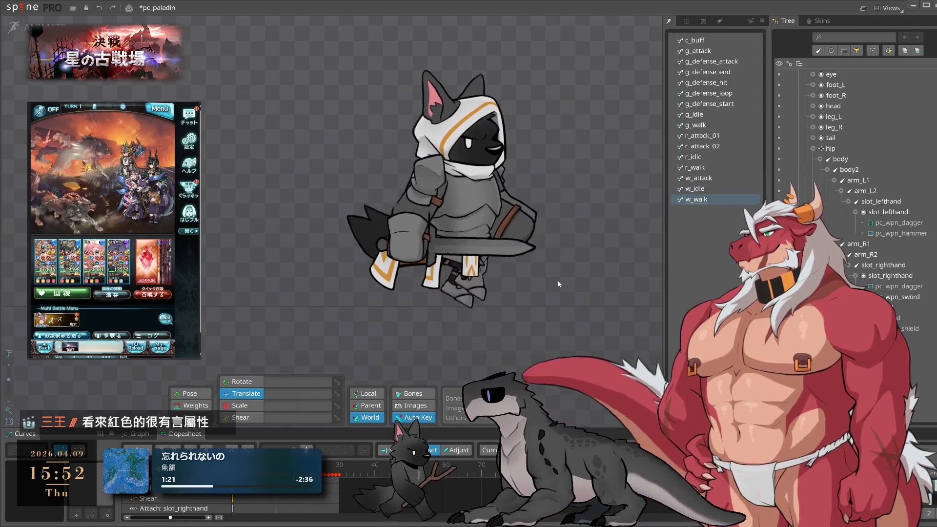
pyautogui.click(725, 180)
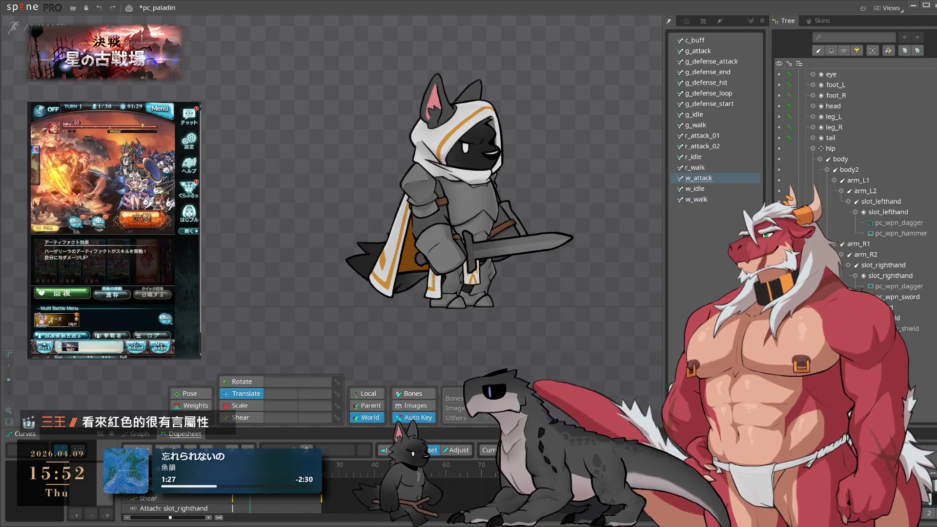
pyautogui.scroll(3, 435, 116)
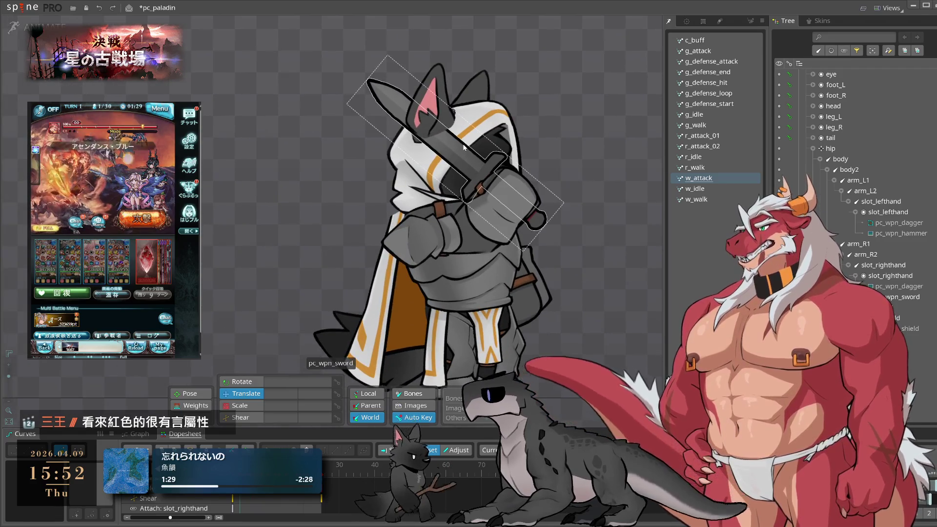
pyautogui.press('Tab')
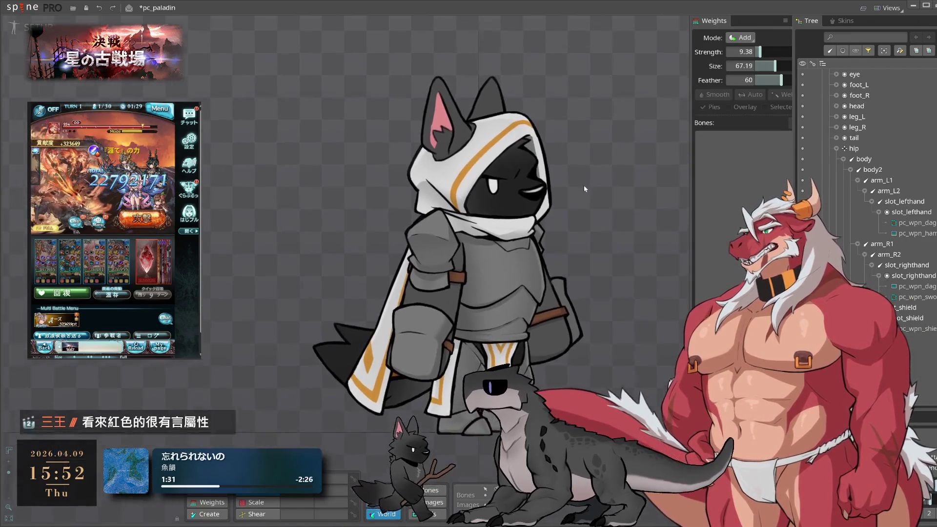
# Move the ear_R slot below slot_righthand in the draw order and return to animate mode
pyautogui.scroll(3, 424, 110)
pyautogui.scroll(-10, 915, 320)
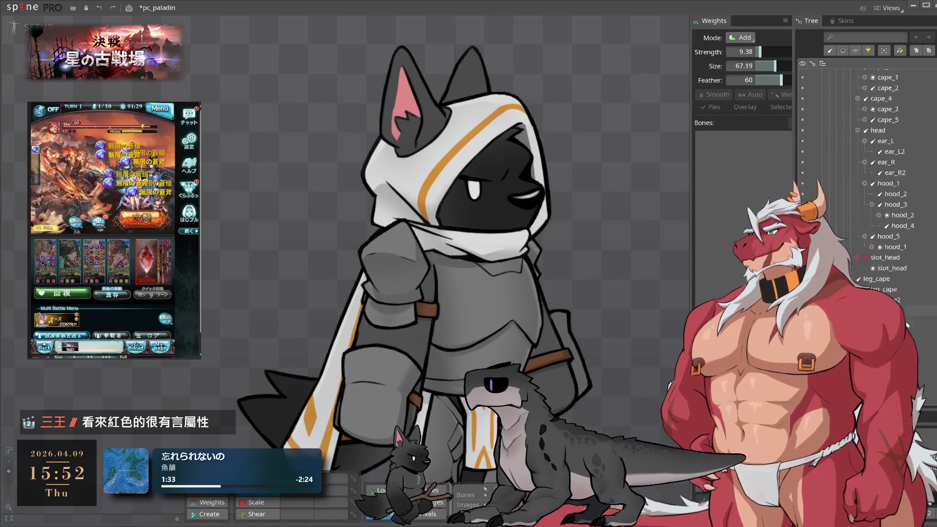
pyautogui.scroll(10, 915, 320)
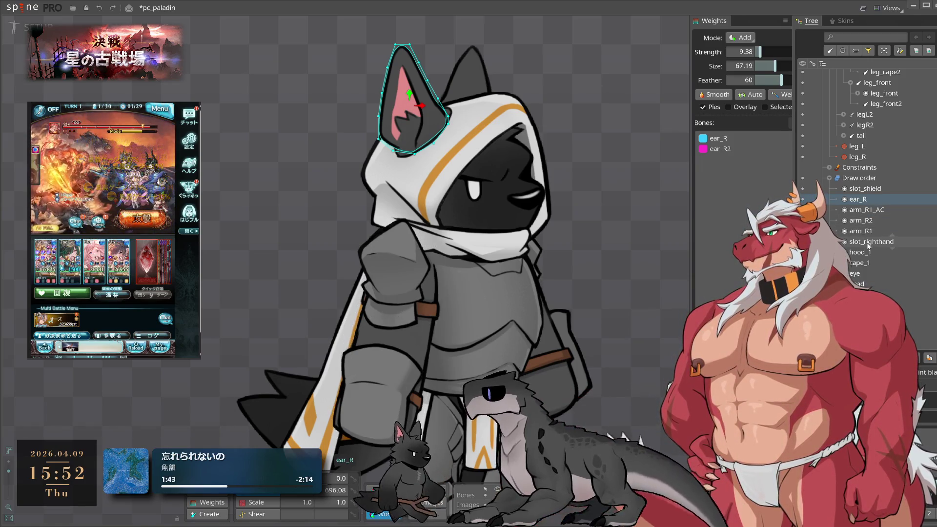
pyautogui.moveTo(860, 253); pyautogui.dragTo(859, 249)
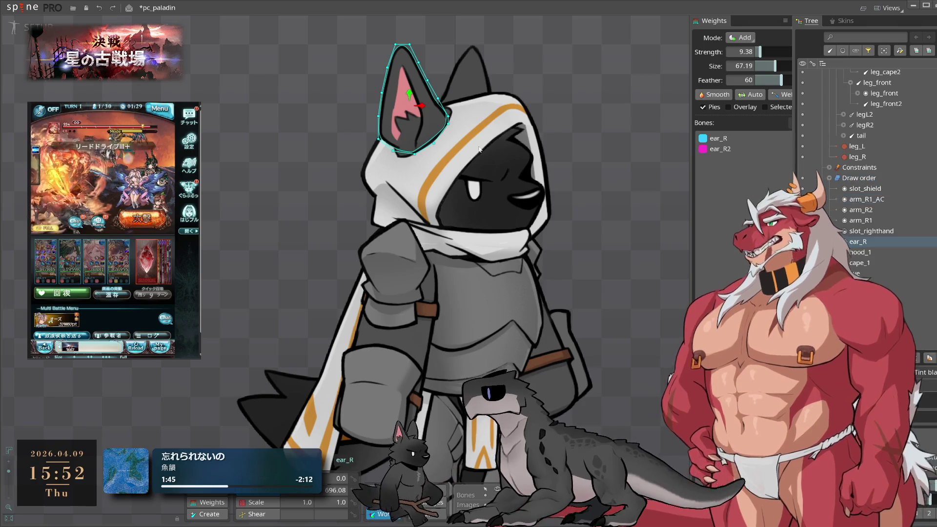
pyautogui.click(47, 22)
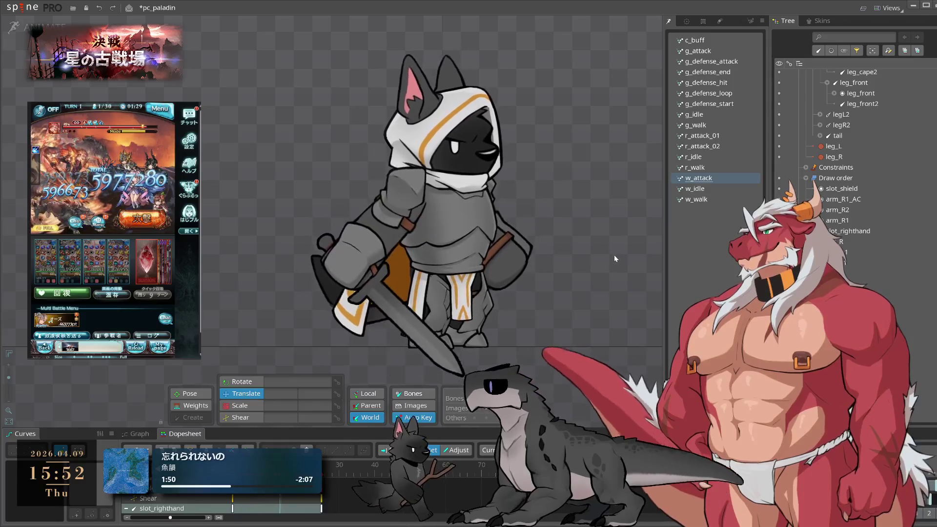
# Preview w_walk and w_idle, then switch to setup mode to show the rest pose
pyautogui.click(706, 201)
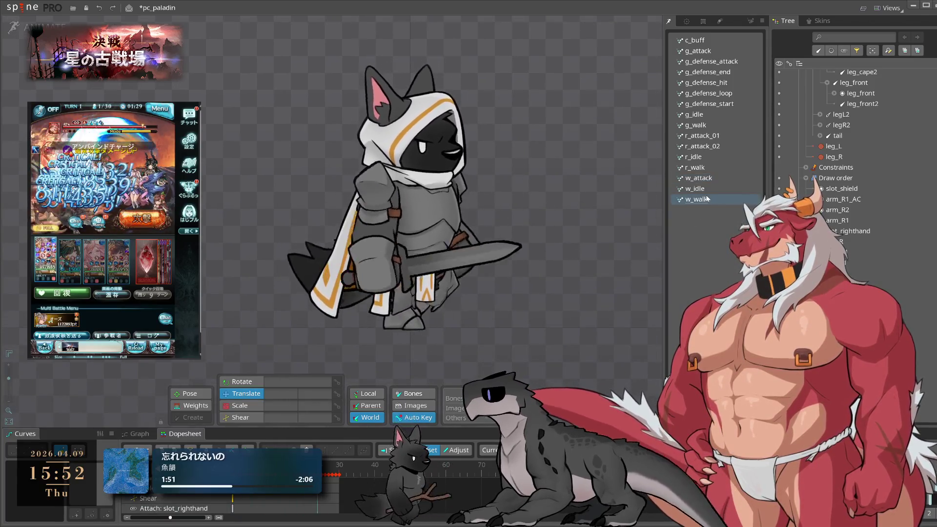
pyautogui.click(717, 188)
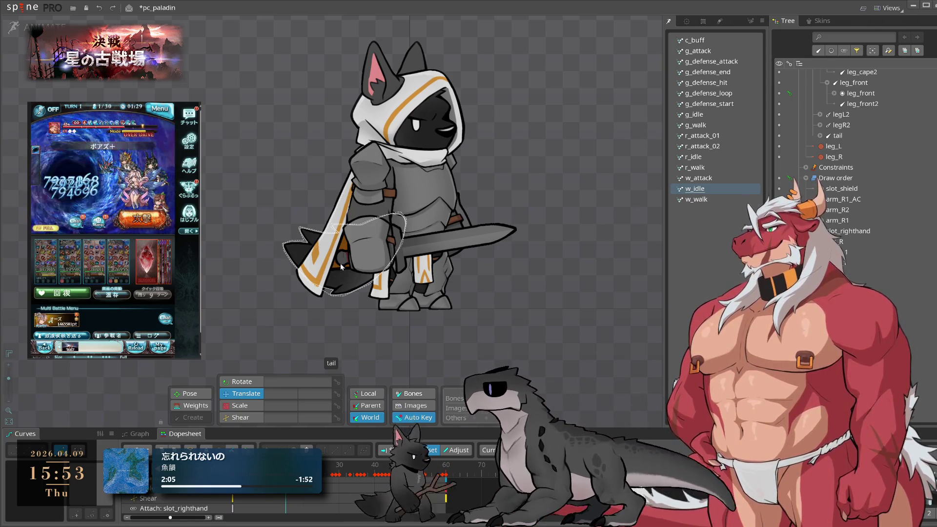
pyautogui.click(27, 41)
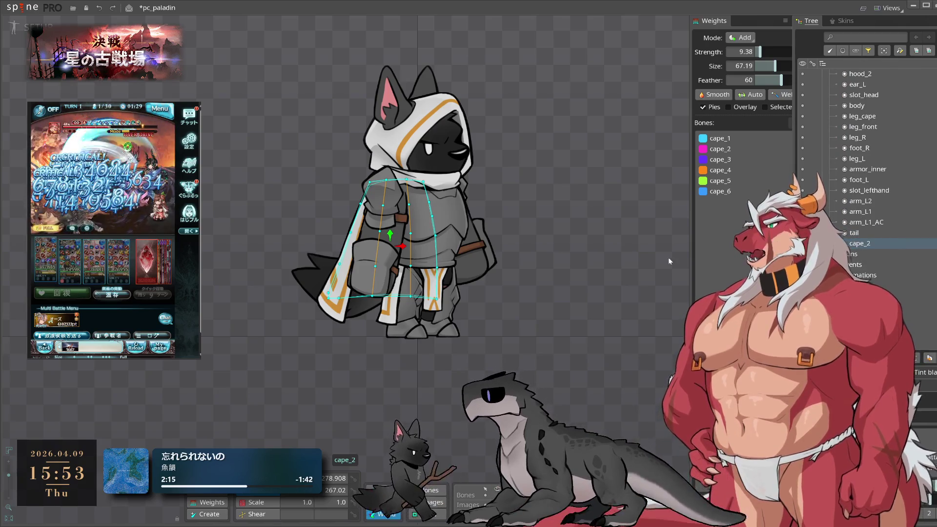
# Back in animate mode on w_idle, select the tail bone and its keys at frames 0, 30 and 60
pyautogui.hotkey('ctrl', 'Tab')
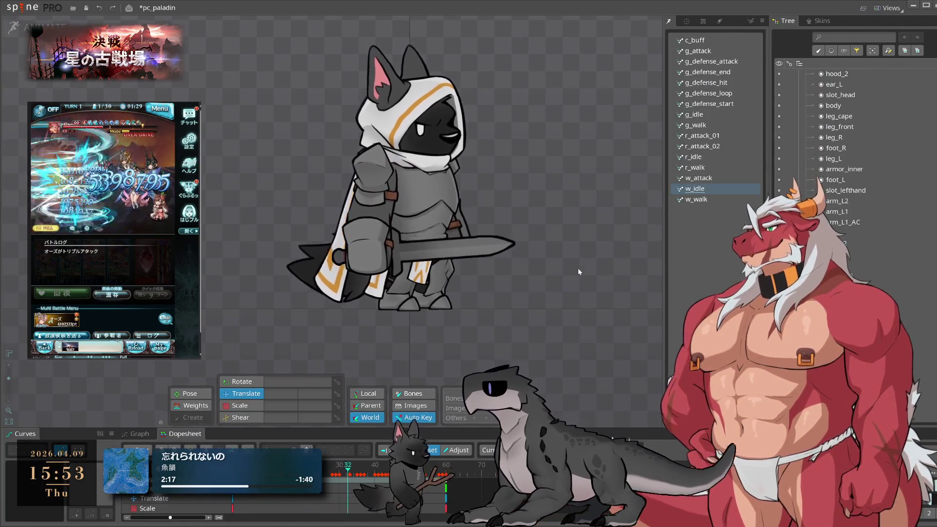
pyautogui.click(385, 235)
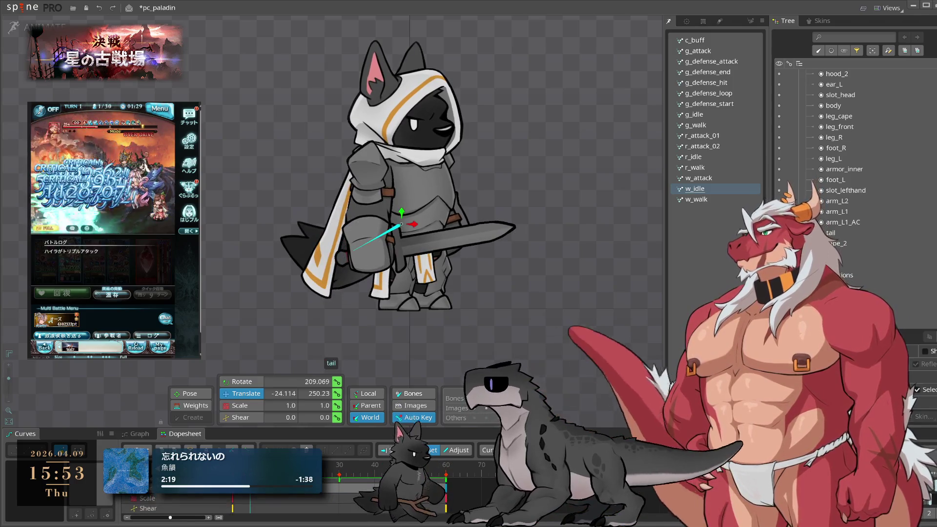
pyautogui.click(339, 503)
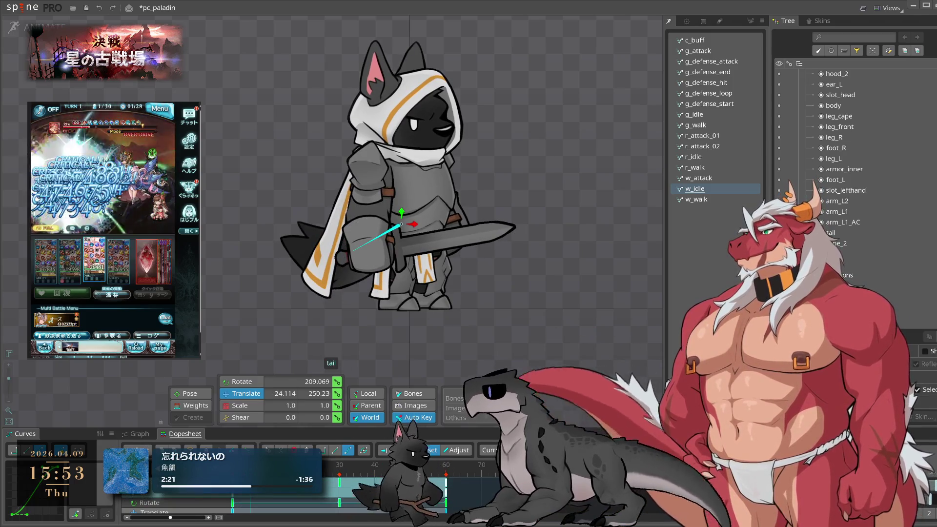
pyautogui.scroll(2, 568, 345)
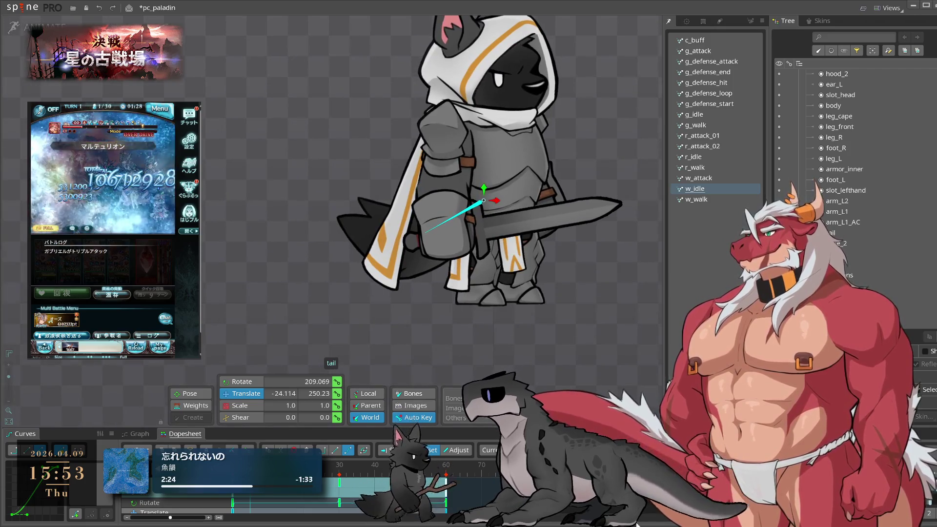
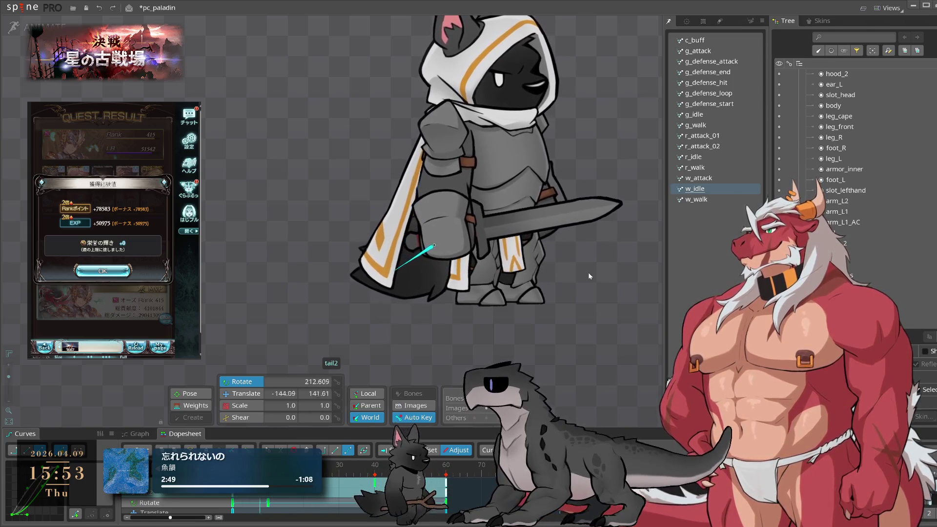
# Close the game's quest result screen and start a new battle from party selection
pyautogui.scroll(-3, 588, 276)
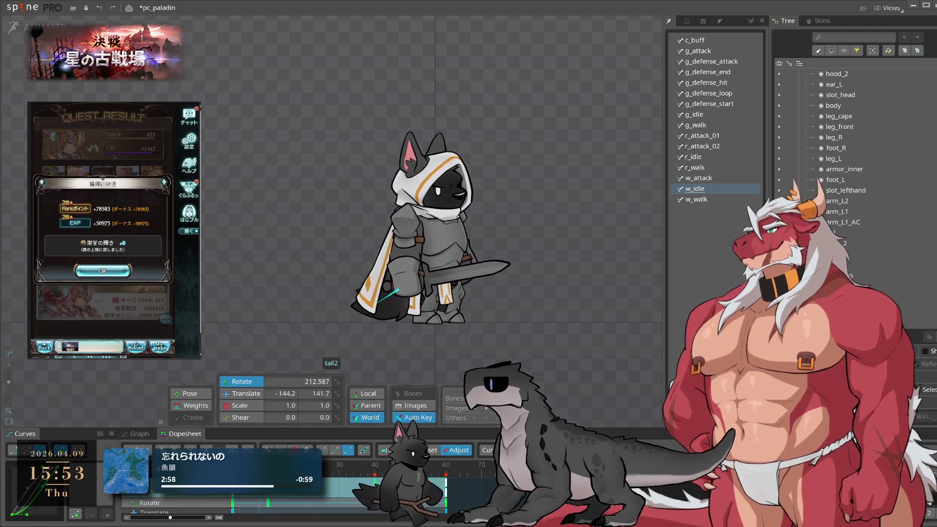
pyautogui.click(102, 271)
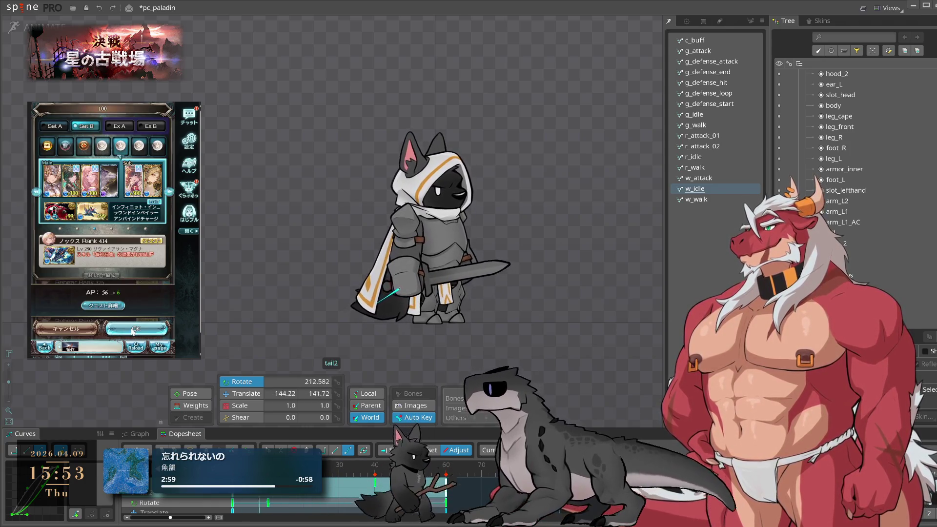
pyautogui.click(133, 329)
# Recentre the paladin in the viewport and save the pc_paladin project
pyautogui.moveTo(532, 334); pyautogui.dragTo(609, 348)
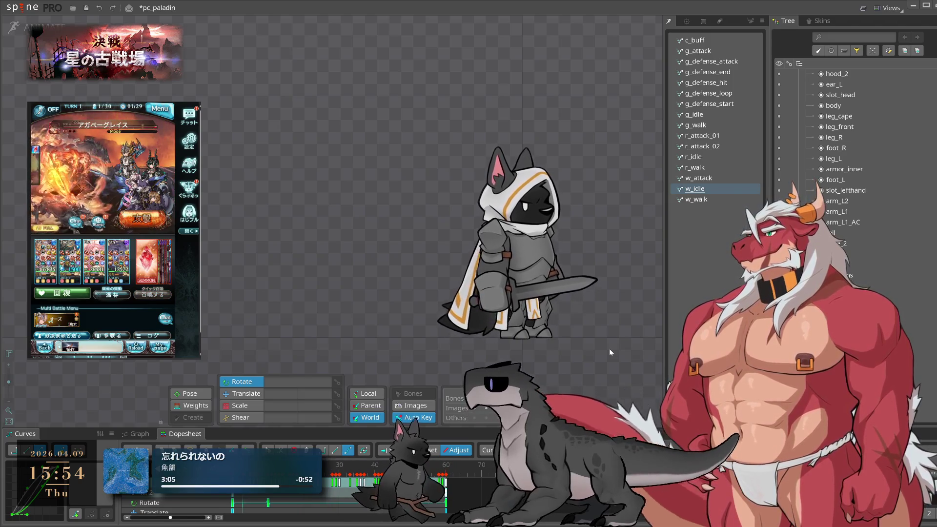
pyautogui.scroll(-5, 423, 244)
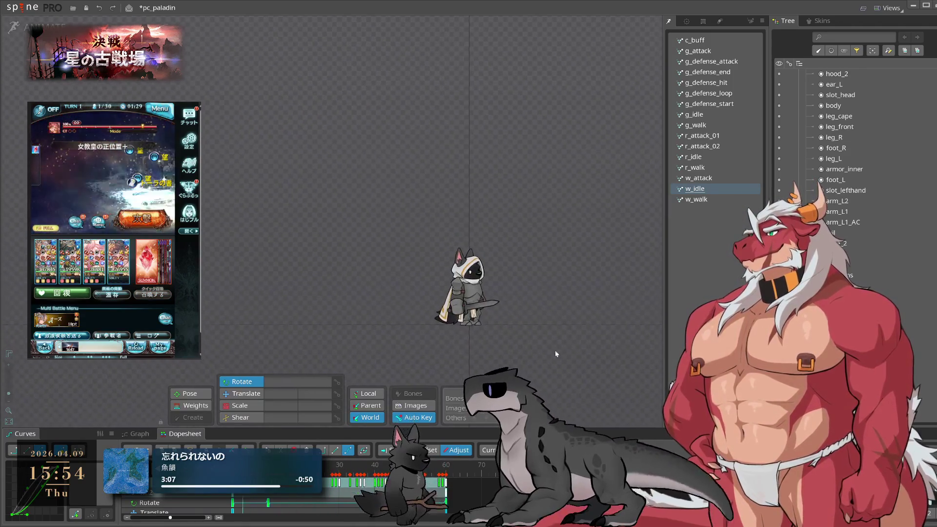
pyautogui.hotkey('ctrl', 's')
pyautogui.scroll(3, 557, 323)
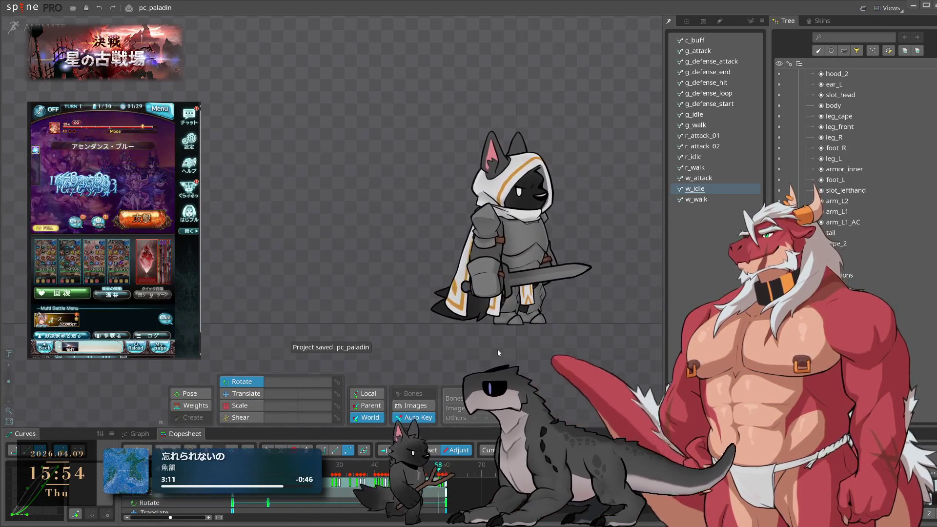
pyautogui.scroll(2, 497, 347)
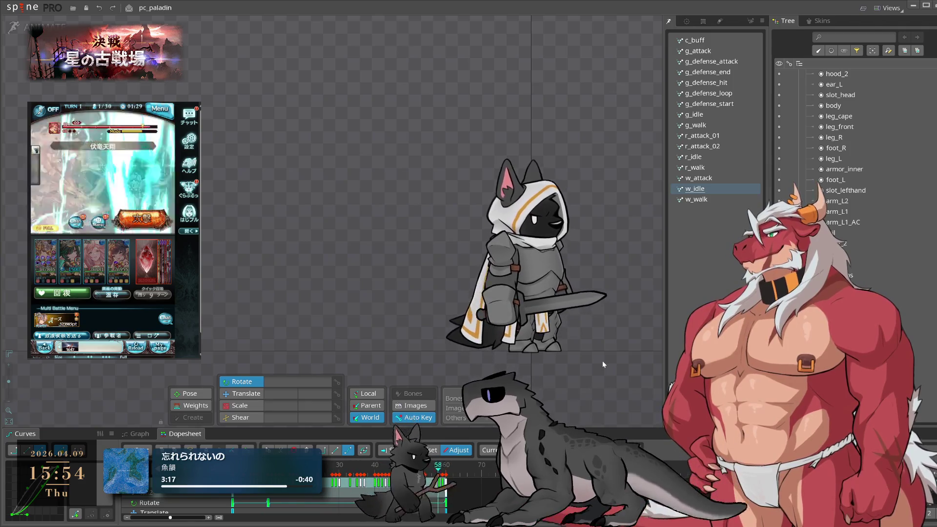
# In w_walk, rotate the tail bone to swing down-left and preview the walk
pyautogui.click(708, 199)
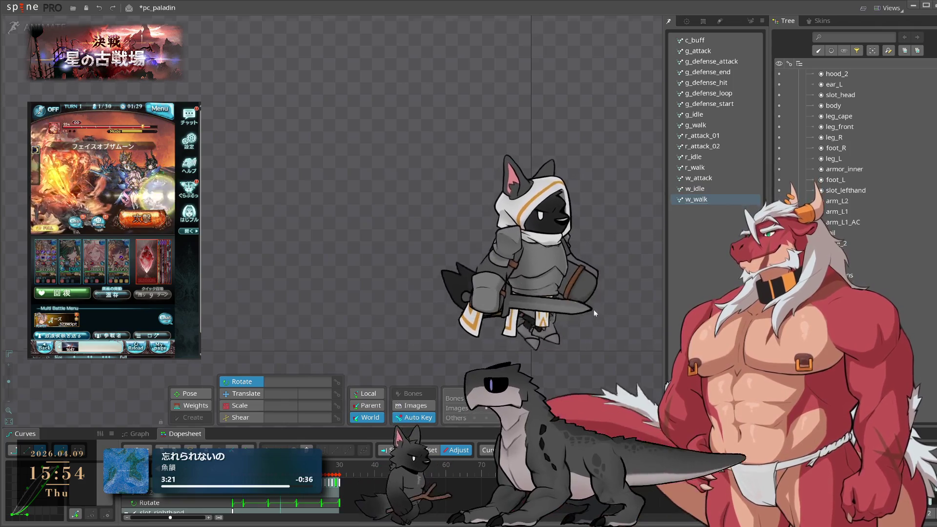
pyautogui.scroll(2, 502, 276)
pyautogui.click(502, 209)
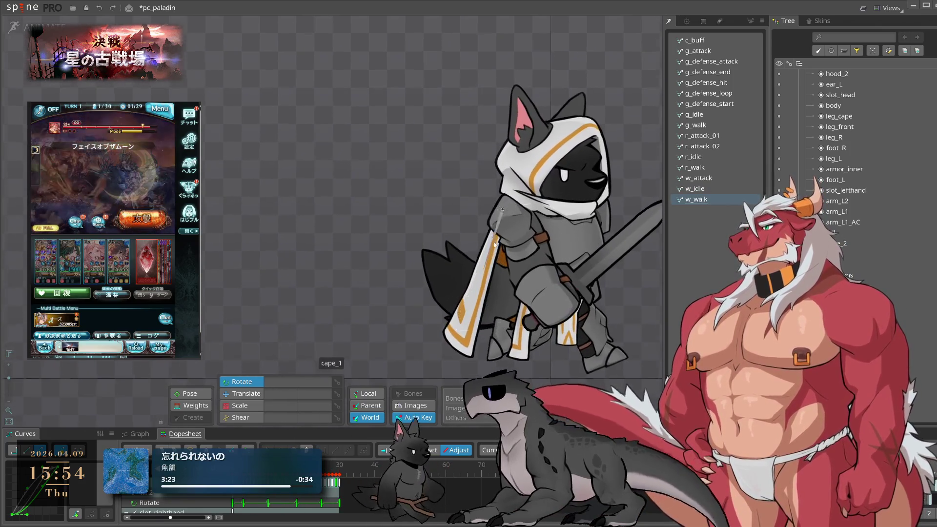
pyautogui.click(522, 284)
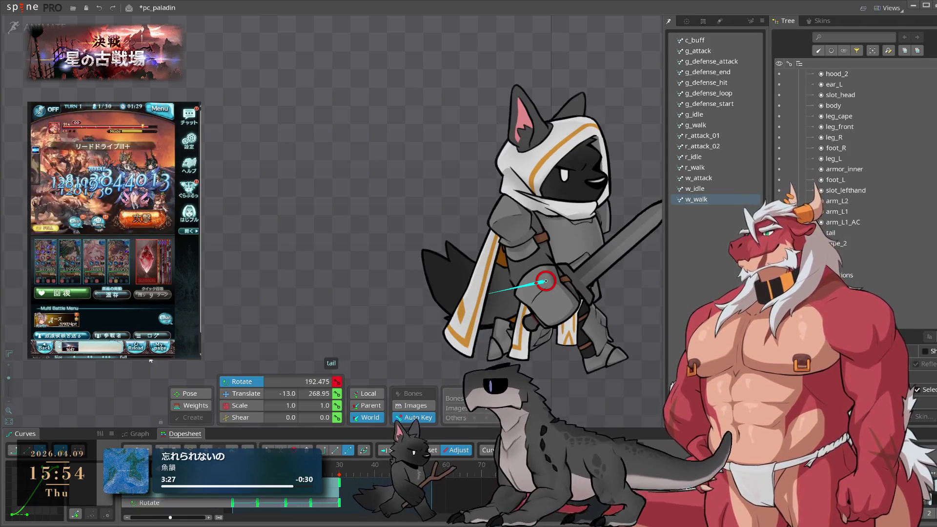
pyautogui.moveTo(213, 238); pyautogui.dragTo(218, 367)
pyautogui.press('space')
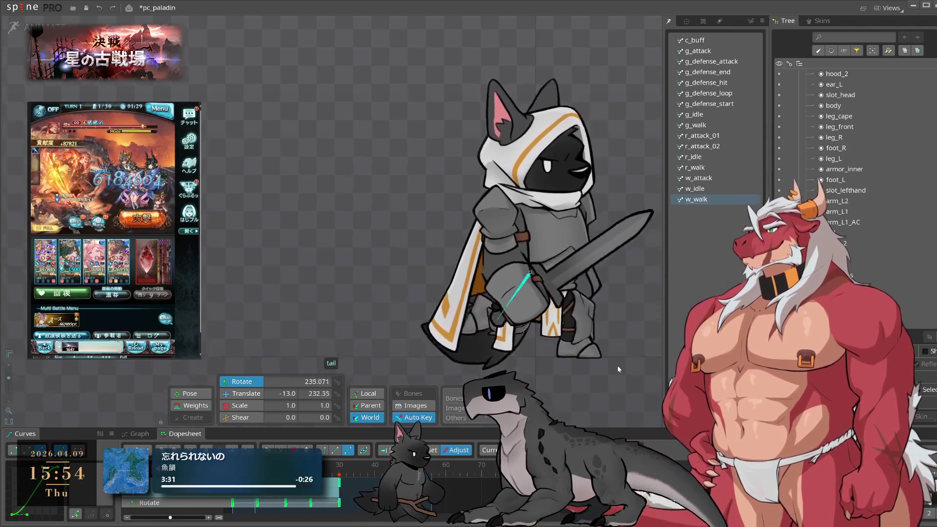
pyautogui.press('space')
# Check tail2 in playback, then rotate the cape bones outward at the animation start
pyautogui.click(494, 289)
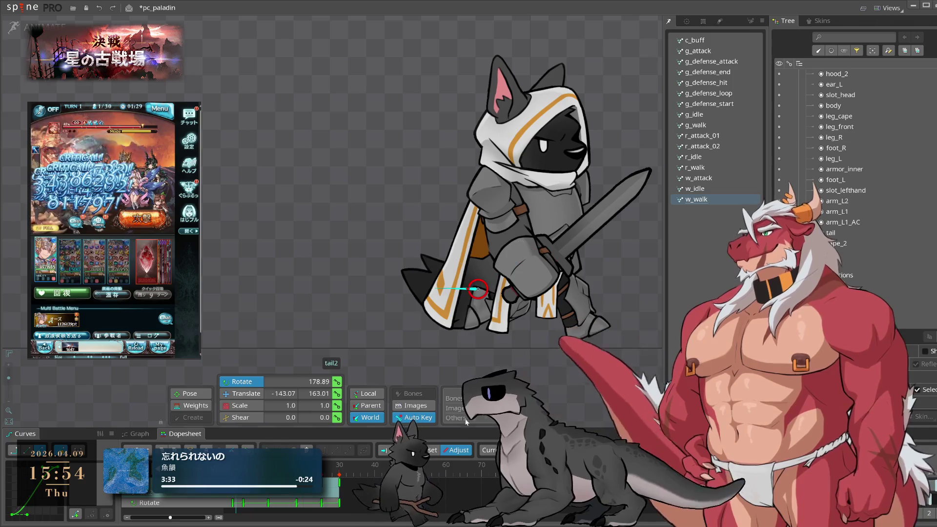
pyautogui.press('space')
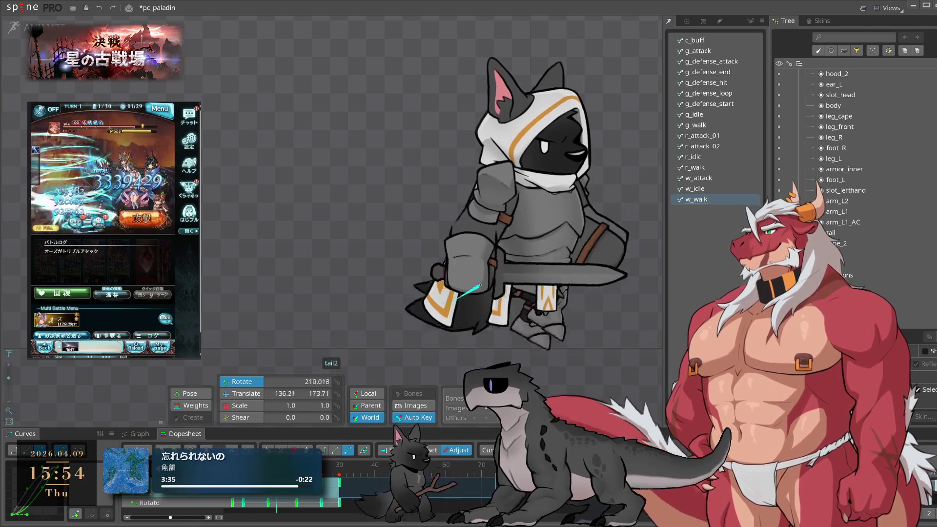
pyautogui.press('space')
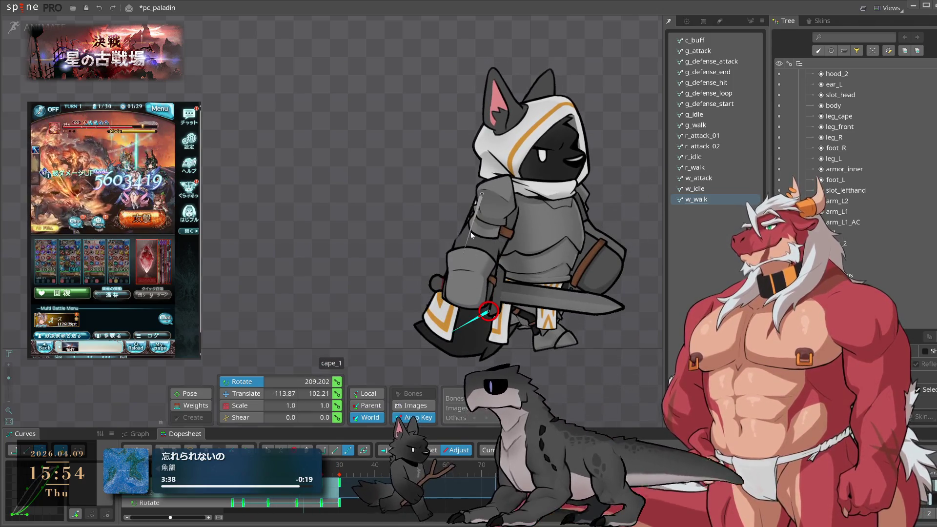
pyautogui.click(470, 233)
pyautogui.press('Home')
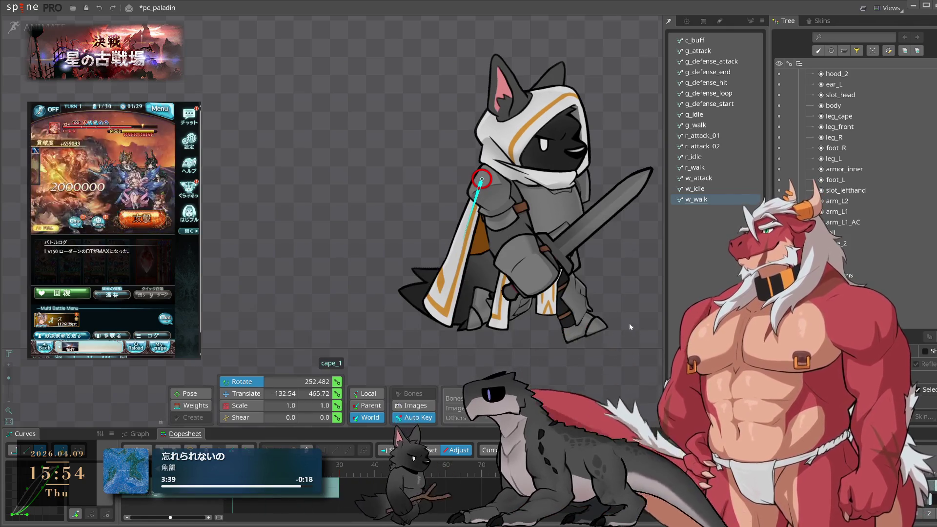
pyautogui.moveTo(628, 323); pyautogui.dragTo(598, 368)
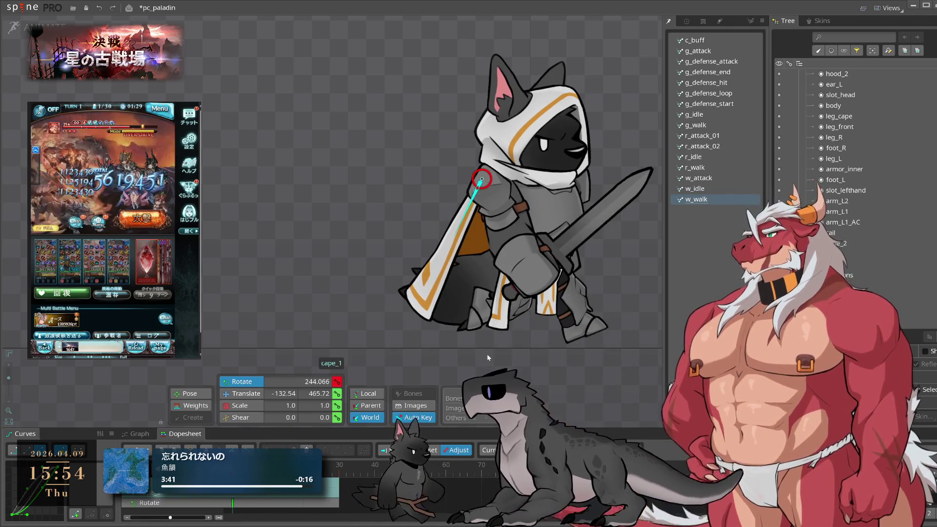
pyautogui.hotkey('ctrl', 'z')
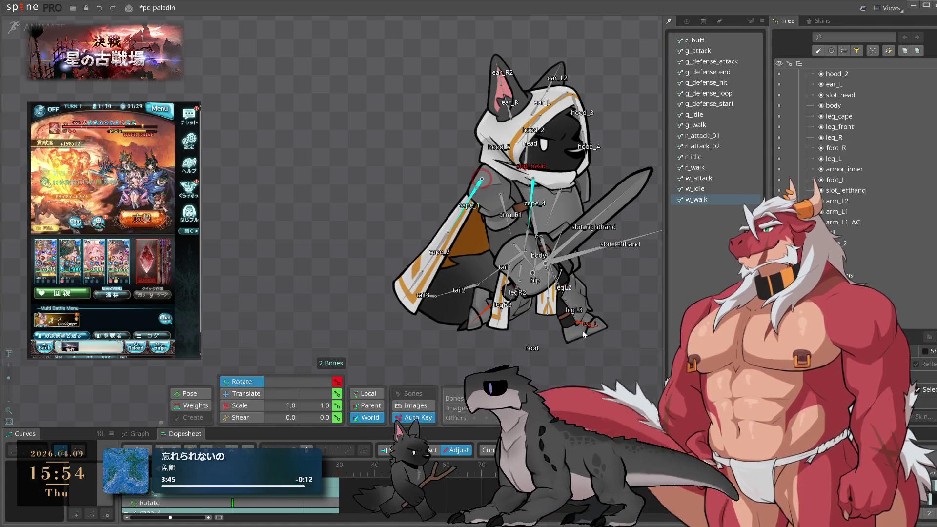
pyautogui.moveTo(636, 267)
pyautogui.mouseDown()
pyautogui.moveTo(644, 265)
pyautogui.moveTo(617, 300)
pyautogui.mouseUp()
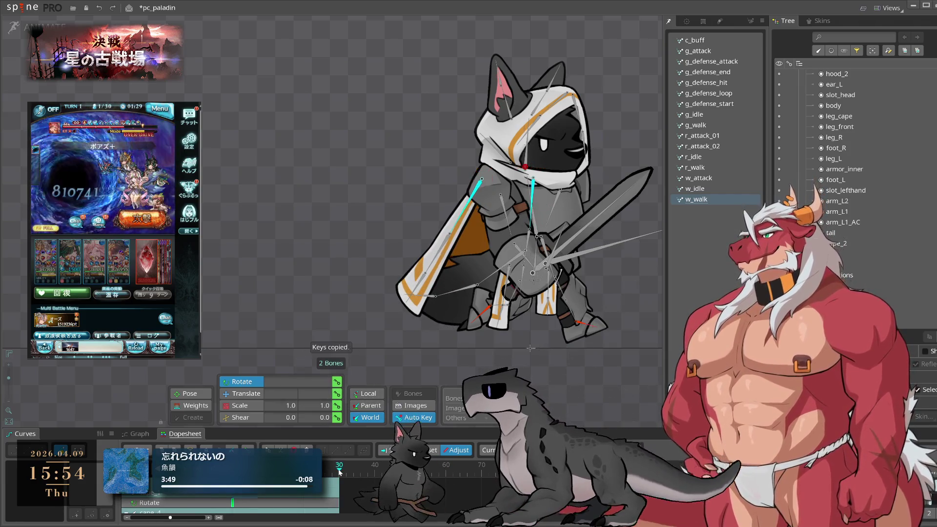
# Copy the cape bones' keys and paste them at frame 30, previewing the loop
pyautogui.hotkey('ctrl', 'v')
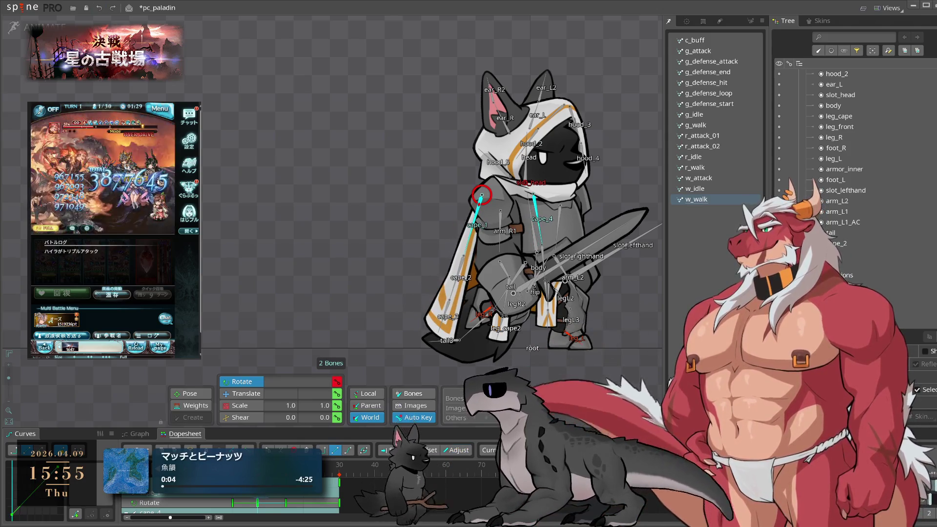
pyautogui.hotkey('ctrl', 'c')
pyautogui.hotkey('ctrl', 'v')
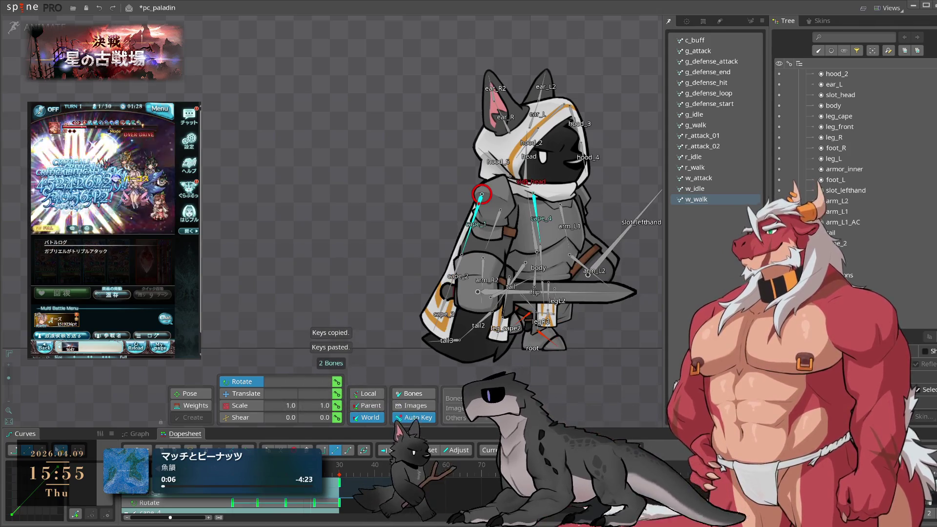
pyautogui.press('space')
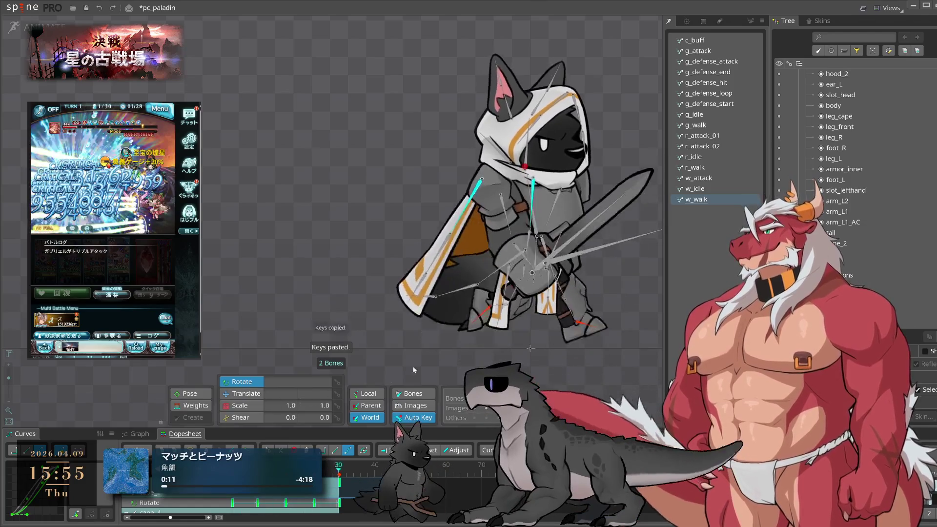
pyautogui.press('space')
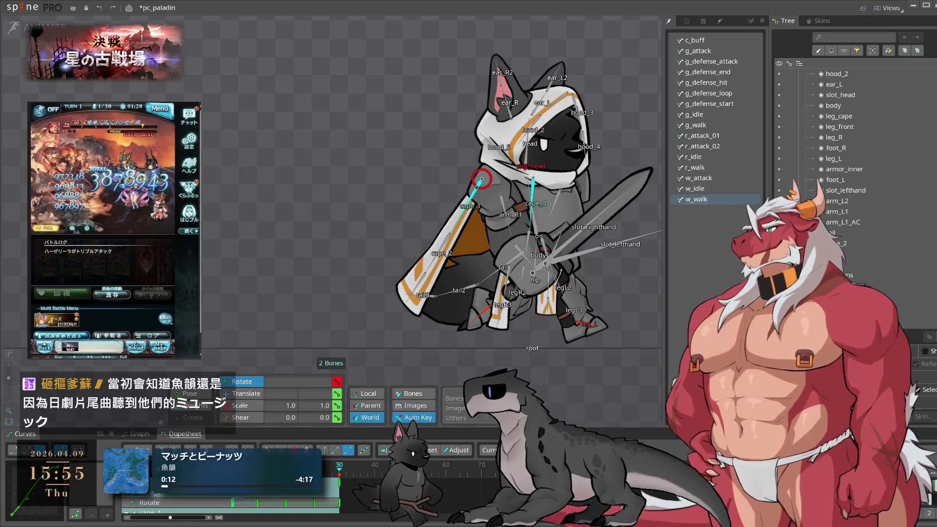
pyautogui.hotkey('ctrl', 'v')
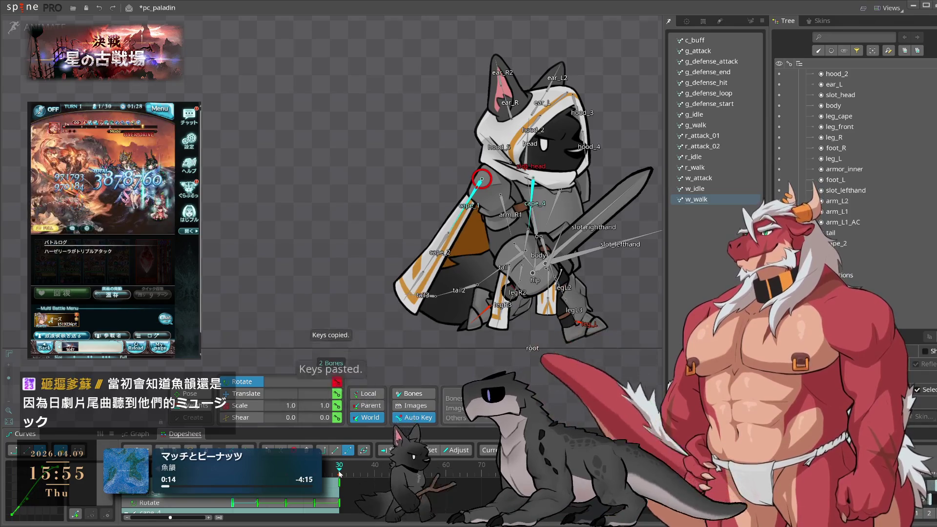
pyautogui.press('space')
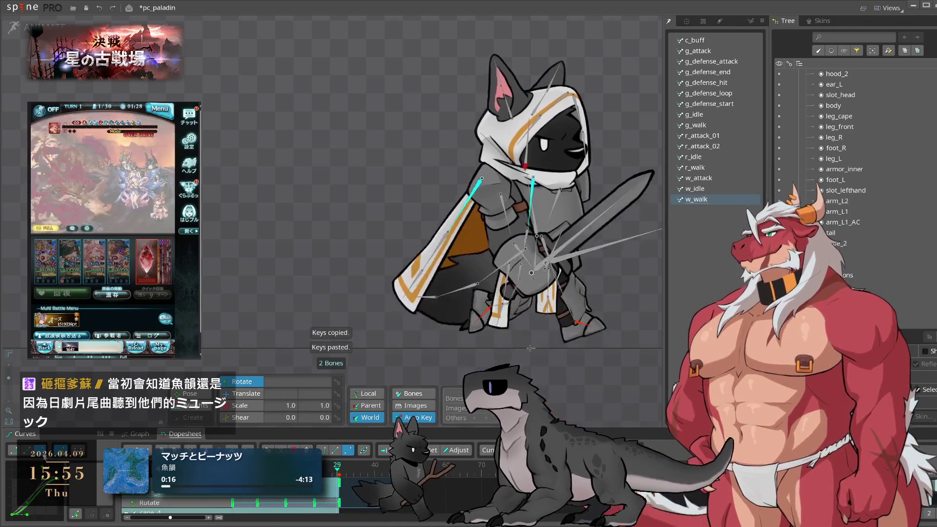
pyautogui.press('space')
# Select the cape_2 and cape_5 bones to group four cape bones together
pyautogui.click(444, 247)
pyautogui.click(442, 245)
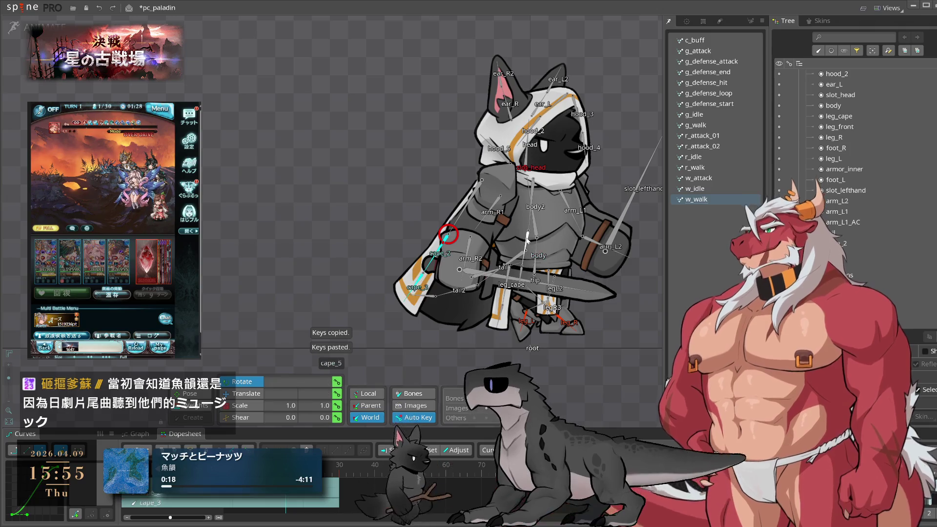
pyautogui.press('space')
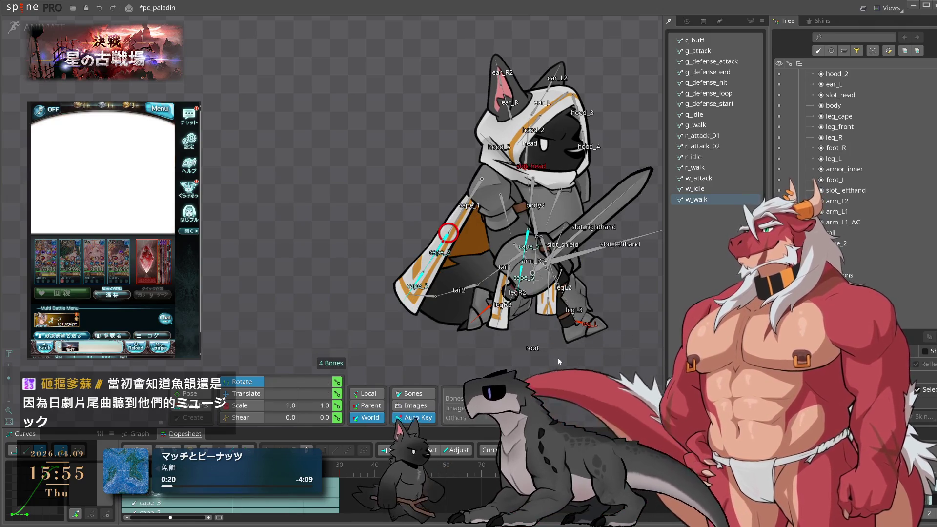
pyautogui.press('space')
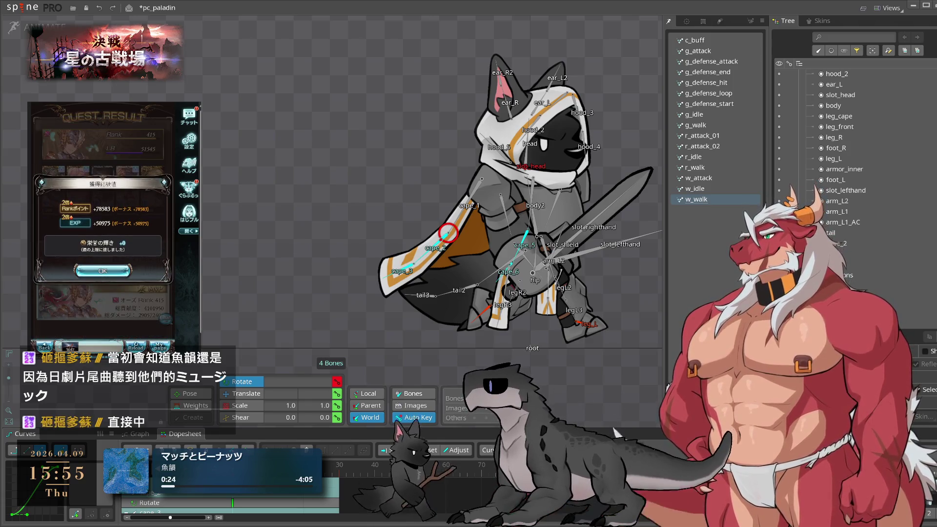
# Paste the four cape bones' keys at frame 15, and frame 7's keys at frame 24
pyautogui.moveTo(537, 429); pyautogui.dragTo(537, 396)
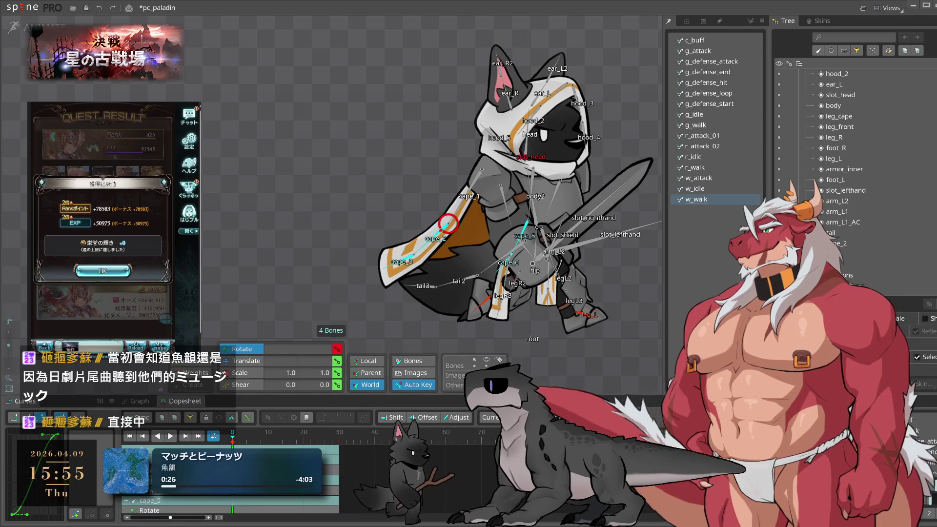
pyautogui.hotkey('ctrl', 'c')
pyautogui.click(287, 441)
pyautogui.hotkey('ctrl', 'v')
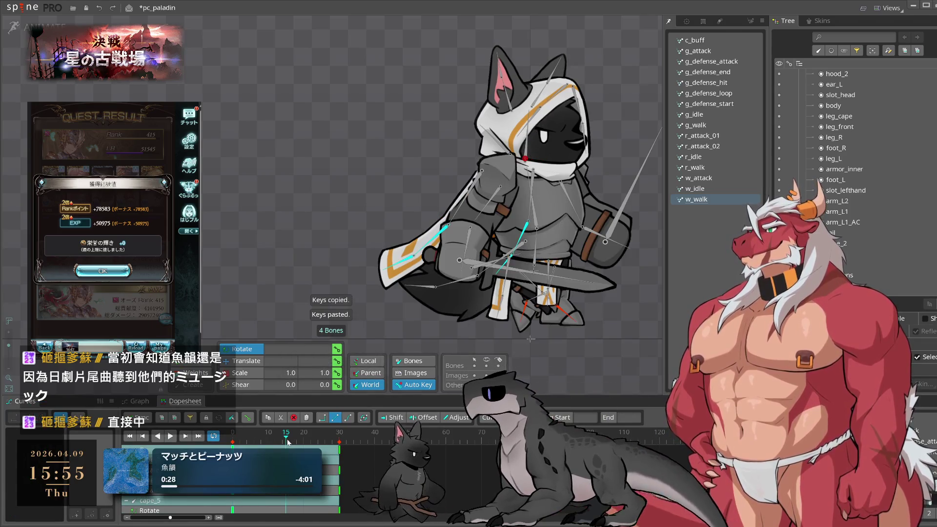
pyautogui.click(257, 443)
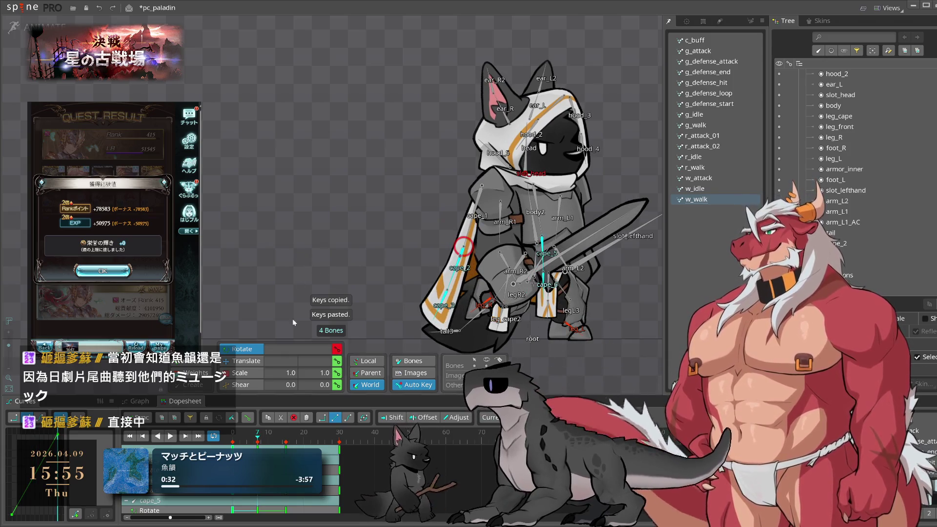
pyautogui.hotkey('ctrl', 'c')
pyautogui.click(317, 441)
pyautogui.hotkey('ctrl', 'v')
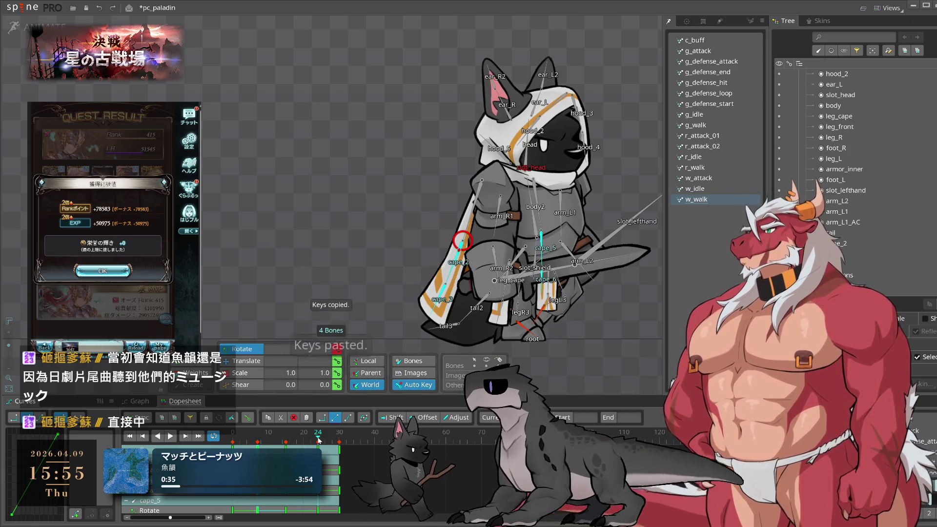
pyautogui.click(349, 418)
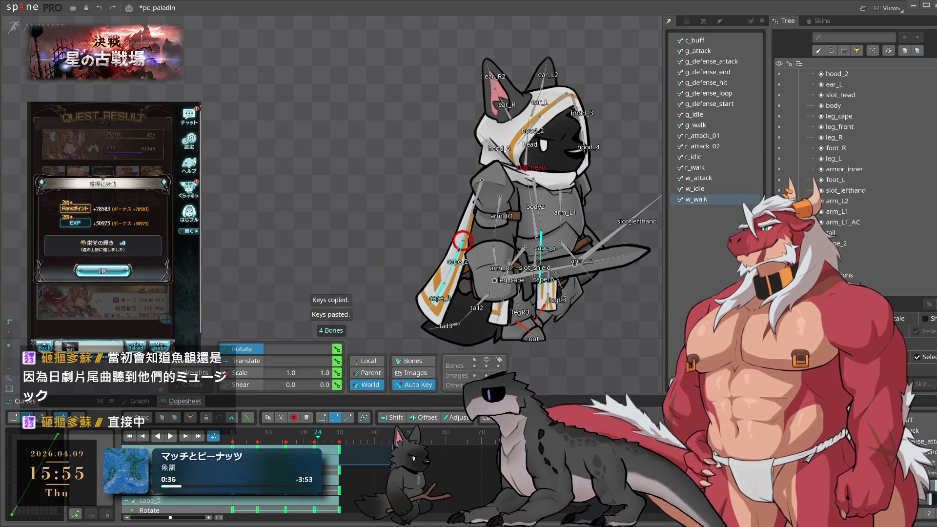
pyautogui.press('space')
# Offset cape_2's keys 3 frames later, checking frames 27 and 3 during playback
pyautogui.click(450, 253)
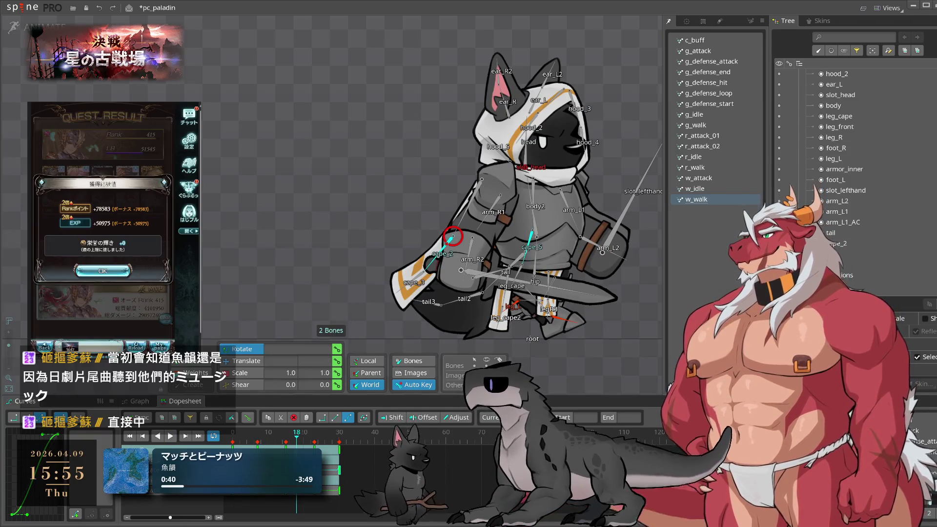
pyautogui.click(424, 417)
pyautogui.moveTo(296, 437); pyautogui.dragTo(307, 437)
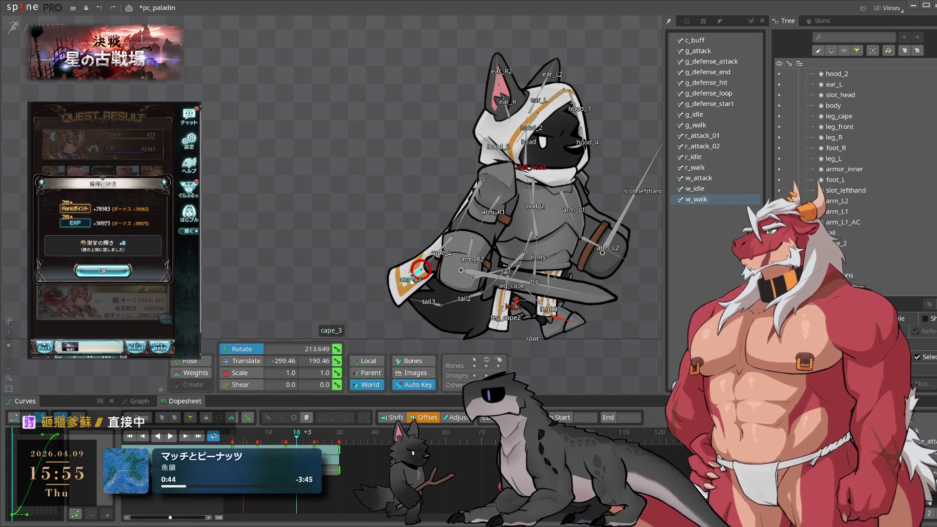
pyautogui.scroll(5, 513, 281)
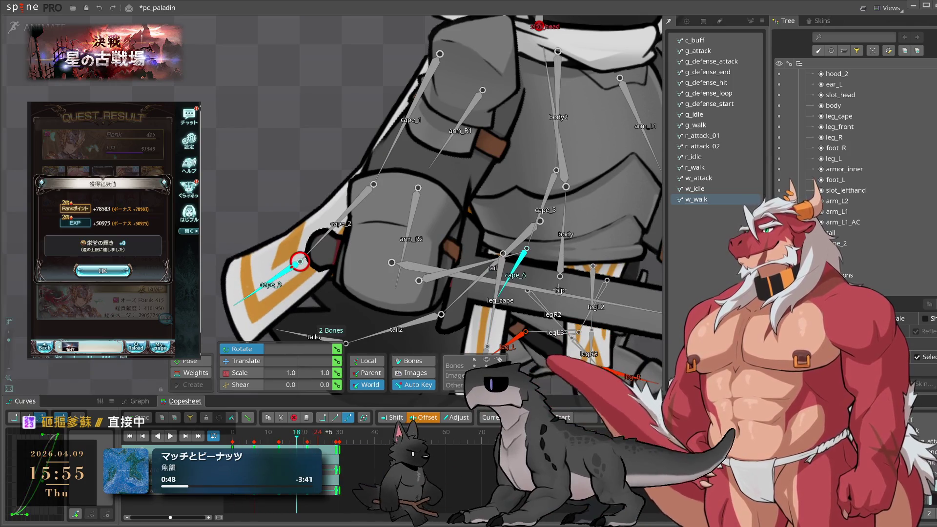
pyautogui.scroll(-5, 354, 274)
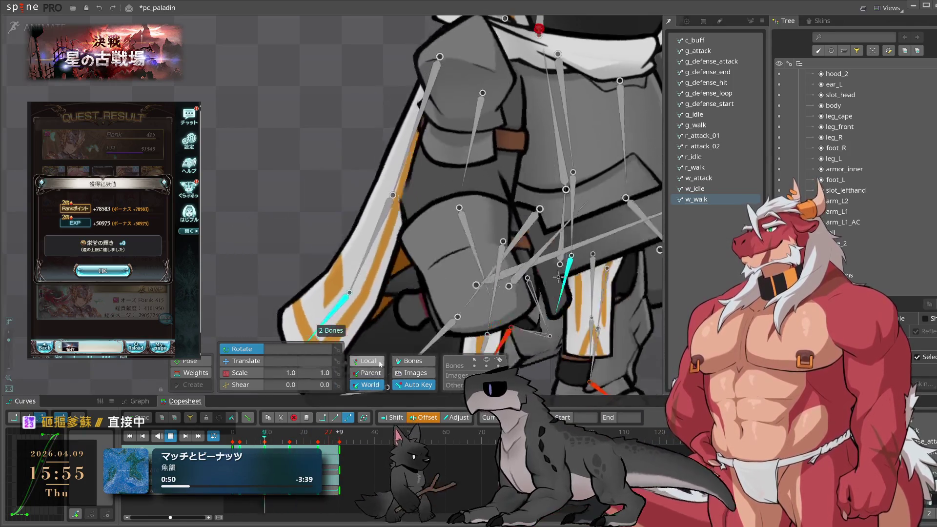
pyautogui.click(328, 435)
pyautogui.click(243, 432)
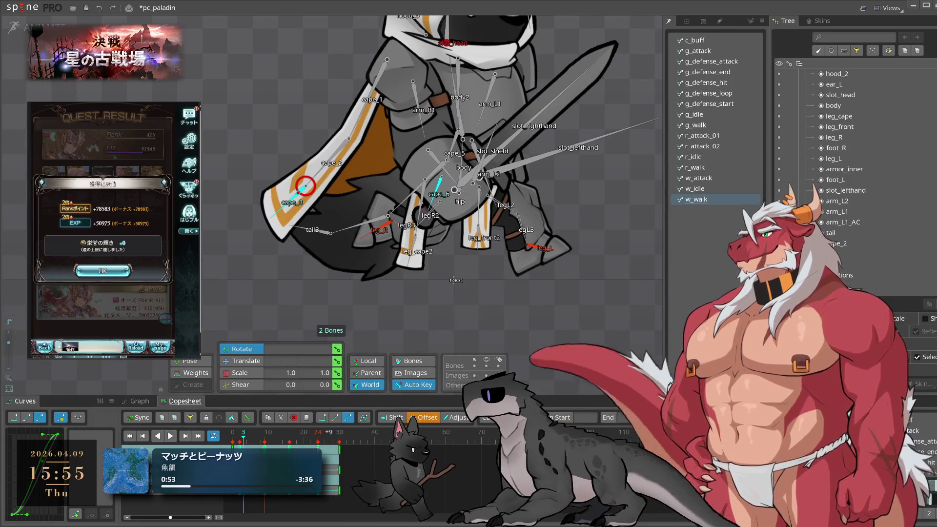
pyautogui.click(171, 436)
pyautogui.scroll(5, 284, 224)
pyautogui.scroll(-3, 285, 224)
pyautogui.click(322, 242)
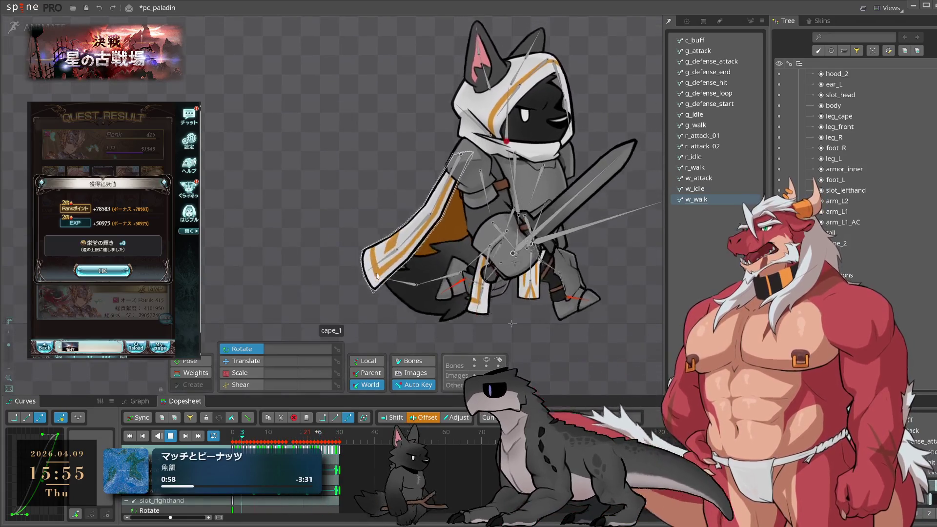
pyautogui.click(103, 271)
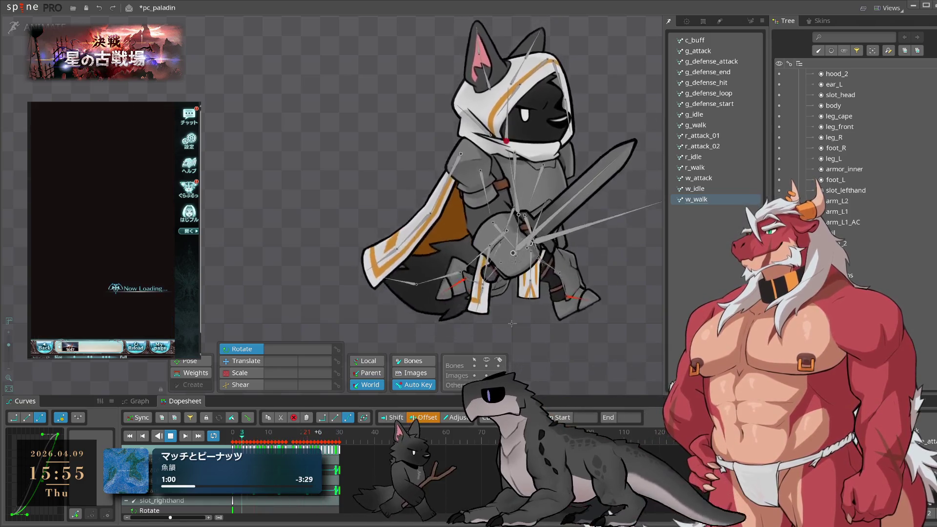
# Offset cape_2's keys 3 frames earlier and play from the start
pyautogui.click(143, 332)
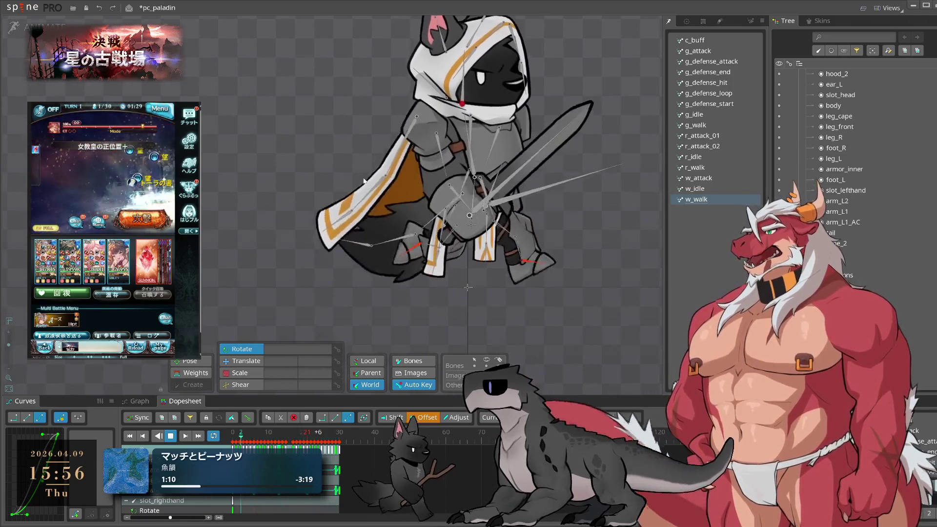
pyautogui.click(389, 196)
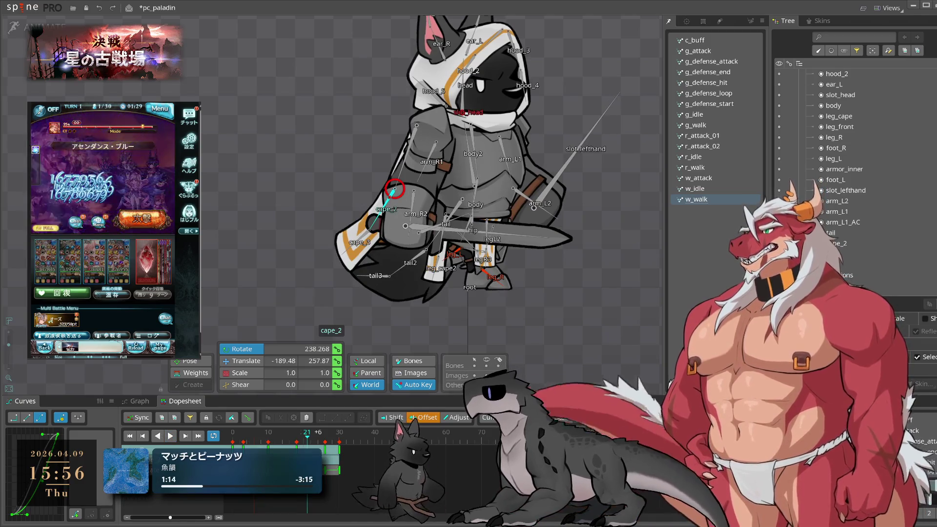
pyautogui.moveTo(319, 442); pyautogui.dragTo(242, 442)
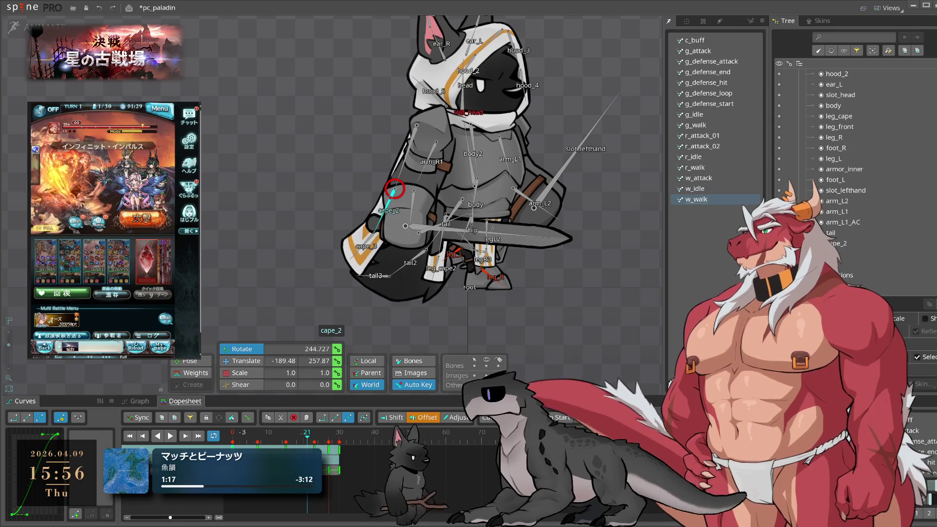
pyautogui.press('space')
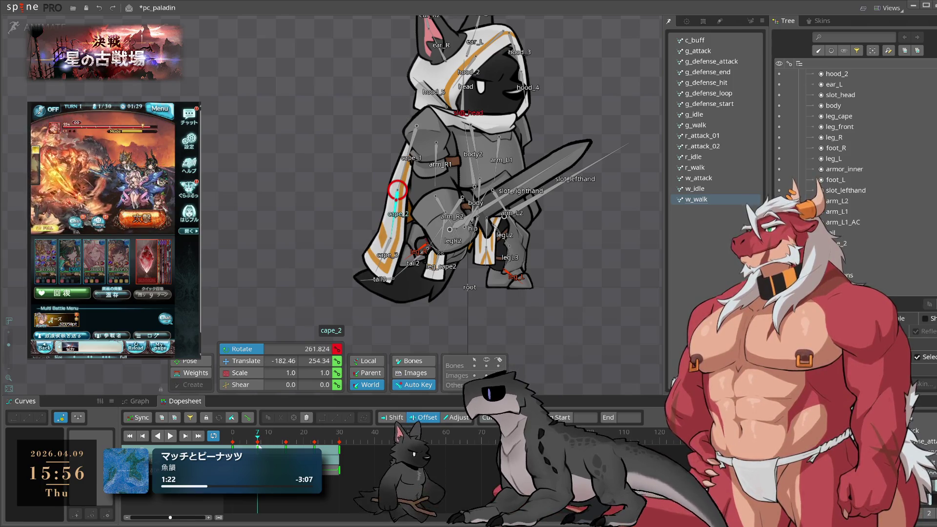
# Copy cape_2's frame 7 key and paste it at frame 23, then review playback
pyautogui.hotkey('ctrl', 'c')
pyautogui.click(315, 442)
pyautogui.hotkey('ctrl', 'v')
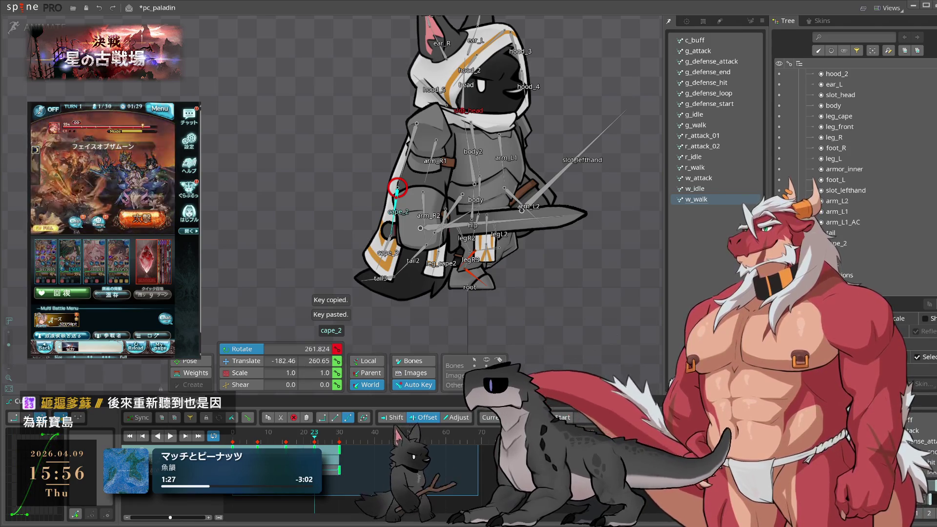
pyautogui.press('space')
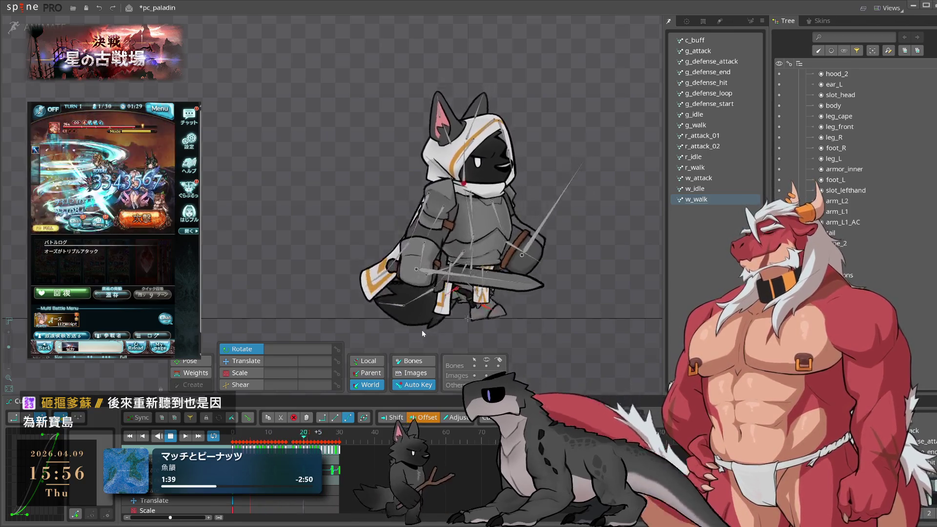
pyautogui.press('space')
# Review cape_3 during playback, then switch the skeleton to Setup mode
pyautogui.click(375, 265)
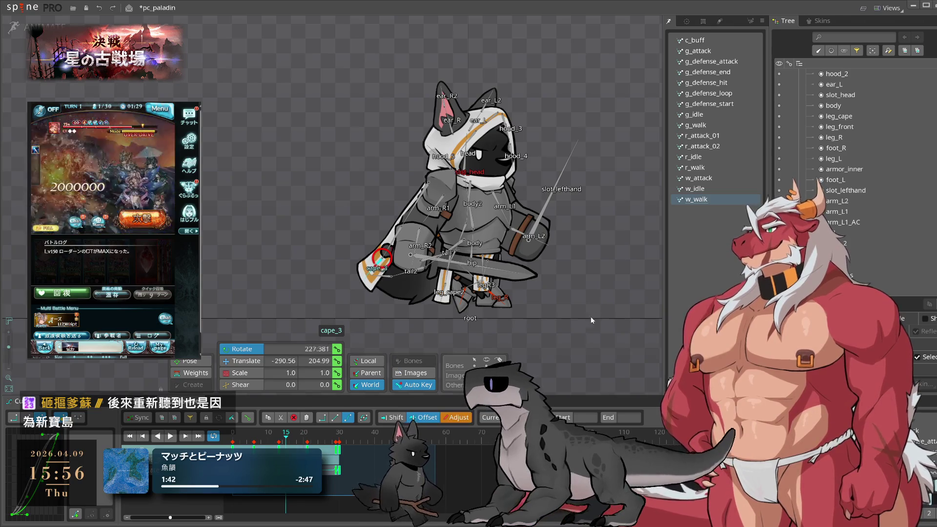
pyautogui.press('space')
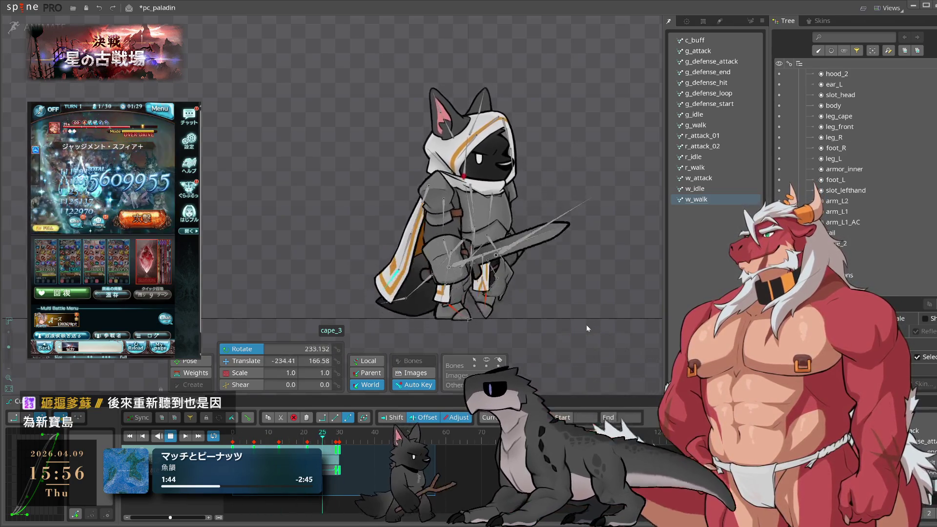
pyautogui.click(586, 324)
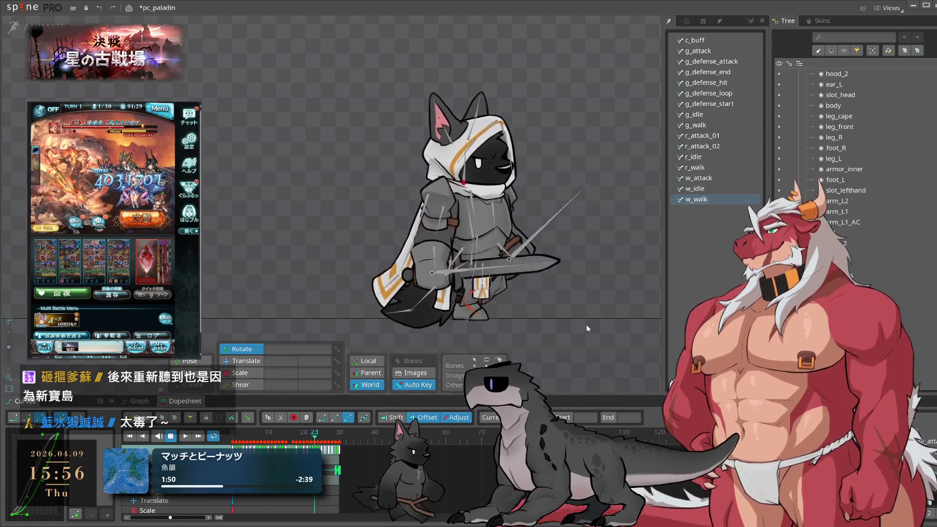
pyautogui.press('Tab')
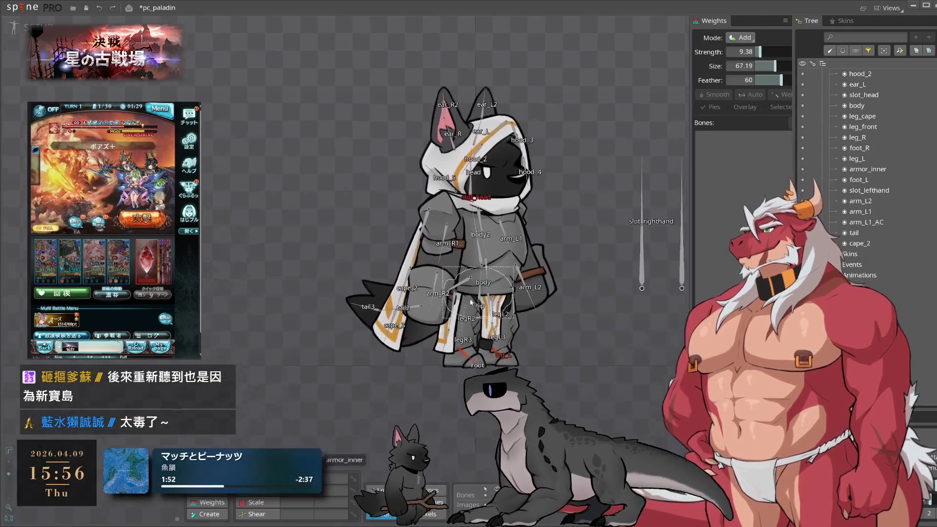
# Add body2 to the cape mesh's weight bones, then return to Animate mode
pyautogui.scroll(2, 472, 301)
pyautogui.click(395, 293)
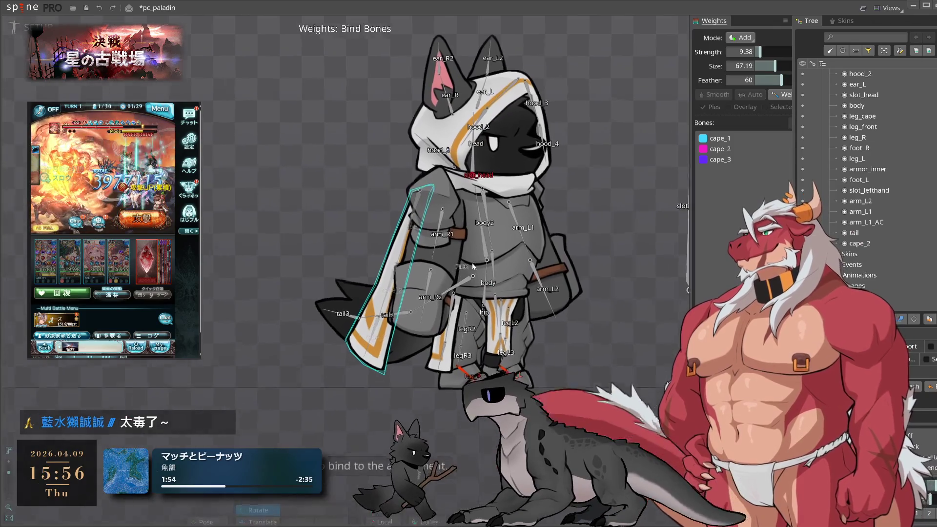
pyautogui.scroll(1, 473, 266)
pyautogui.click(473, 266)
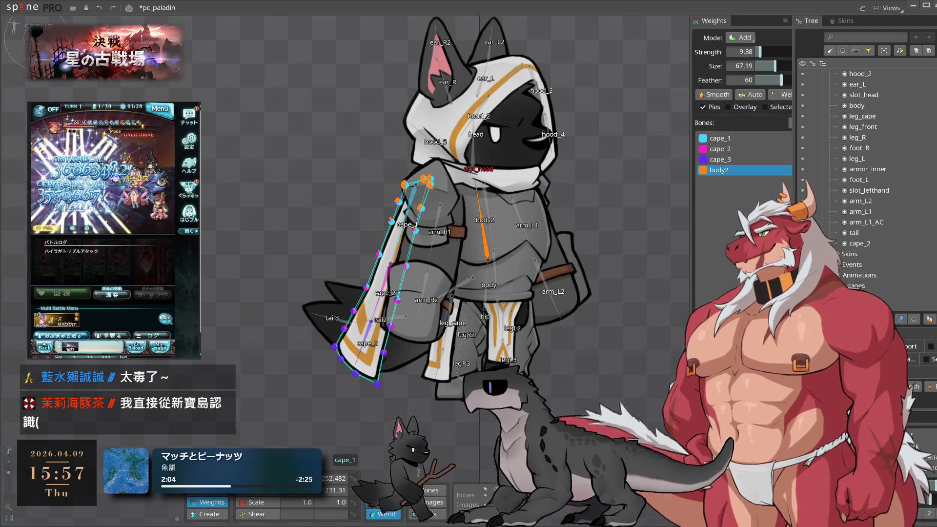
pyautogui.press('Tab')
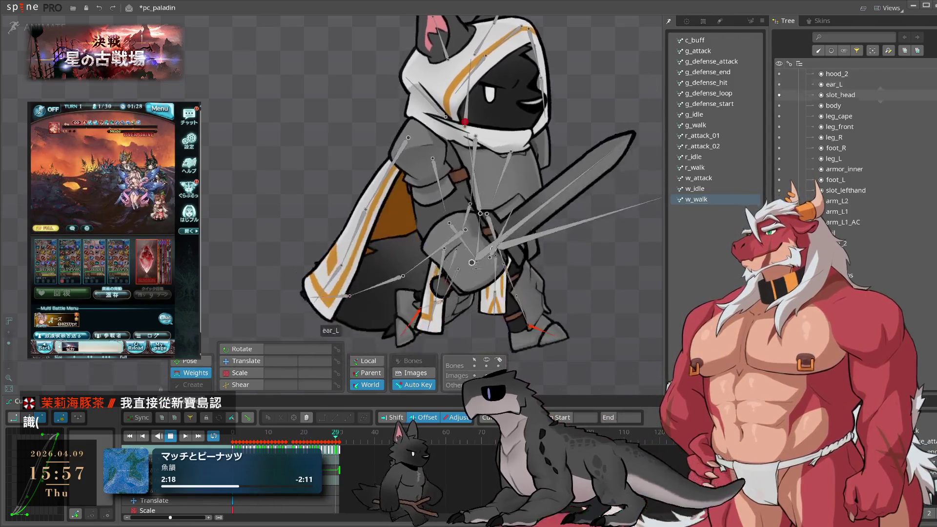
# Paste the leg cape's frame 0 keys at frame 30 and hang leg_cape straight down at frame 15
pyautogui.moveTo(532, 375)
pyautogui.mouseDown()
pyautogui.moveTo(576, 324)
pyautogui.moveTo(584, 295)
pyautogui.mouseUp()
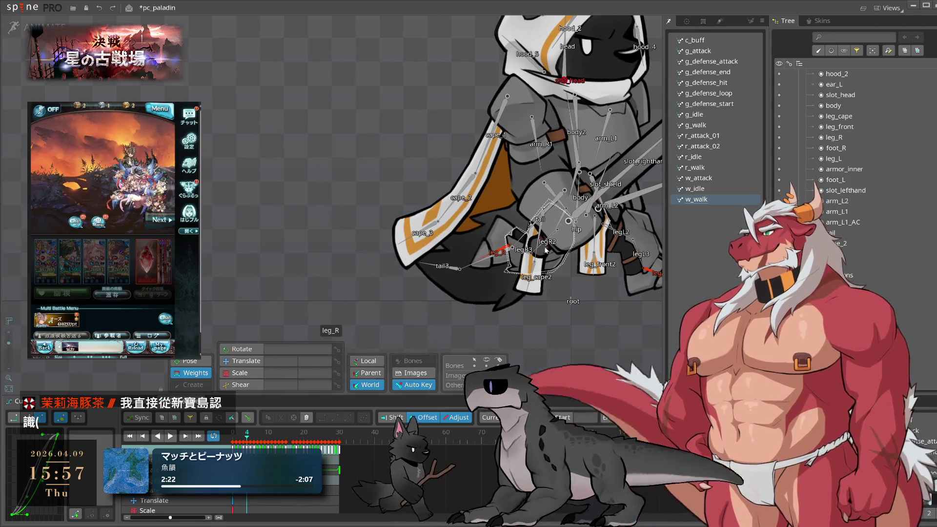
pyautogui.click(542, 235)
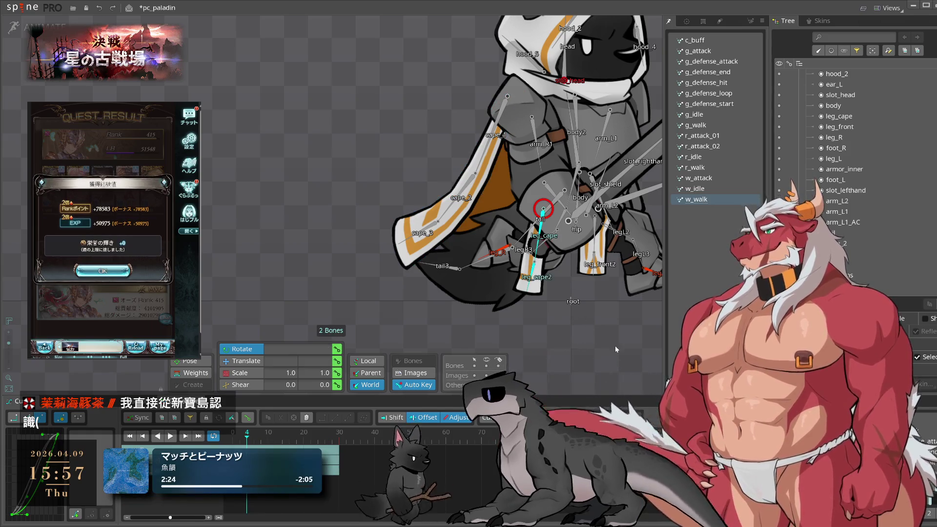
pyautogui.click(505, 249)
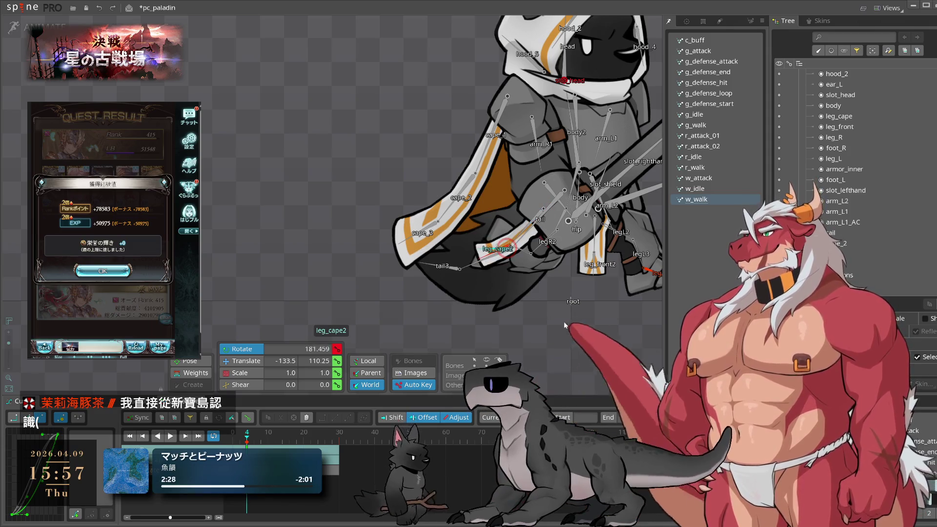
pyautogui.click(535, 222)
pyautogui.scroll(3, 534, 221)
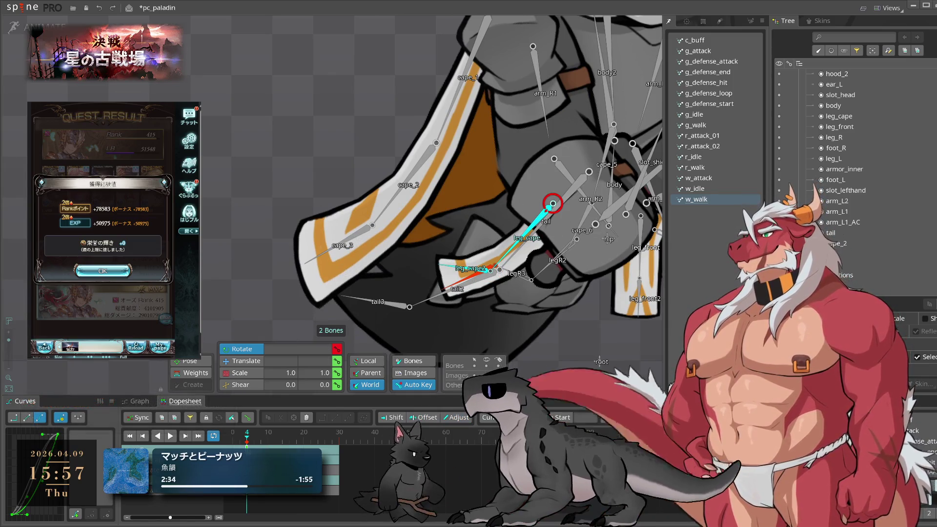
pyautogui.click(229, 443)
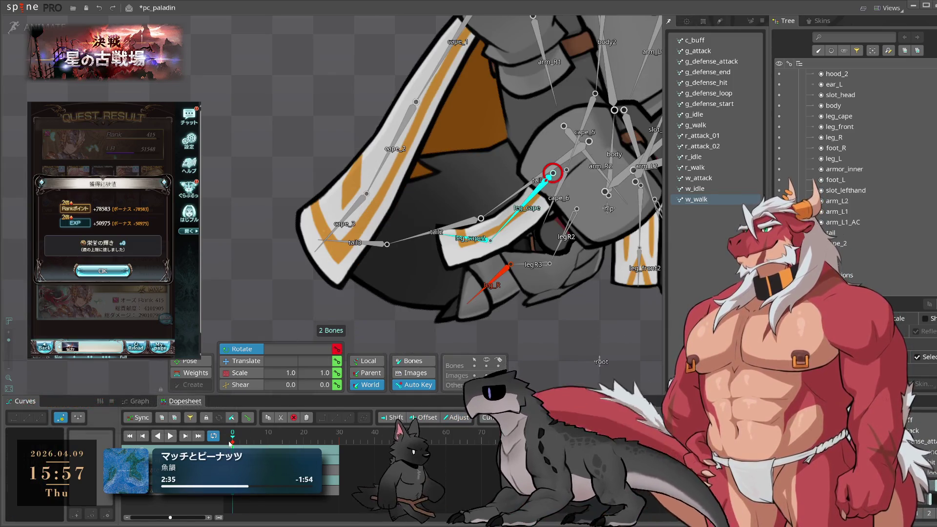
pyautogui.click(340, 443)
pyautogui.hotkey('ctrl', 'v')
pyautogui.click(286, 442)
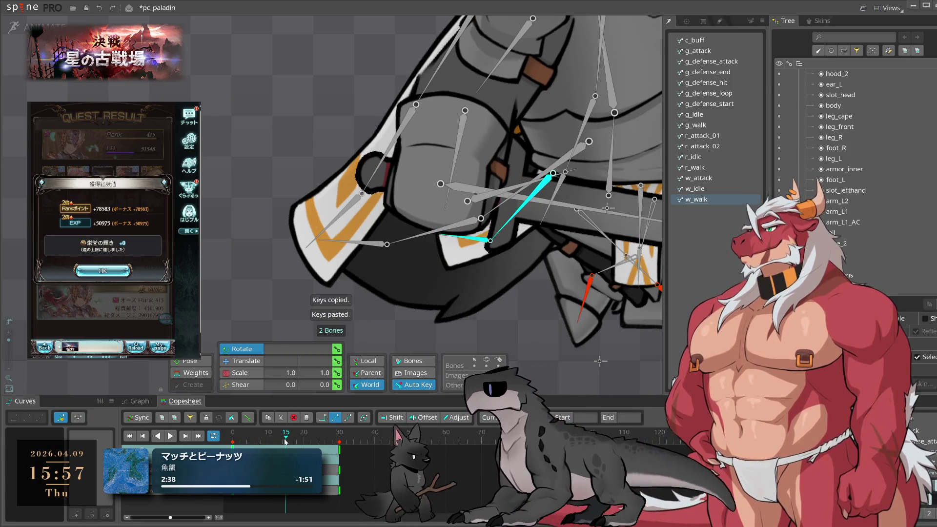
pyautogui.moveTo(553, 173)
pyautogui.mouseDown()
pyautogui.moveTo(542, 283)
pyautogui.moveTo(518, 308)
pyautogui.mouseUp()
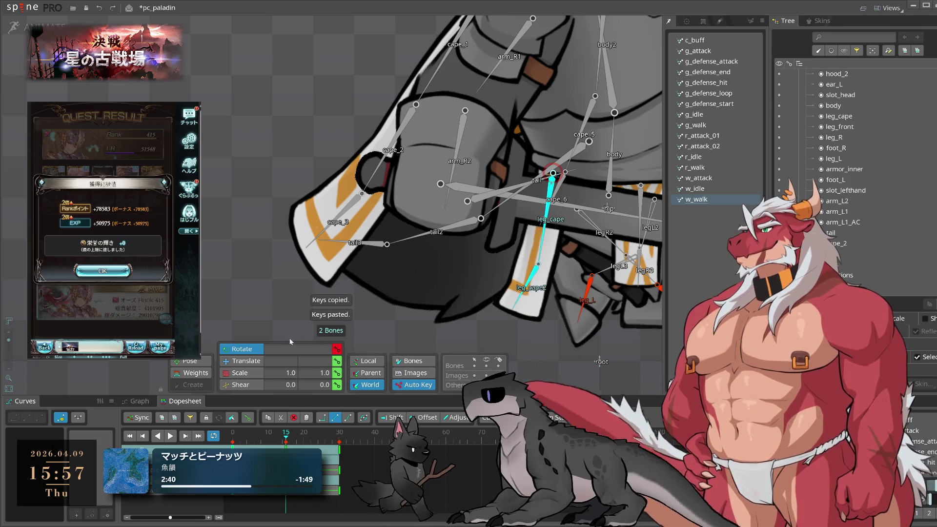
# Select leg_cape2 and undo then redo its latest rotation
pyautogui.click(536, 245)
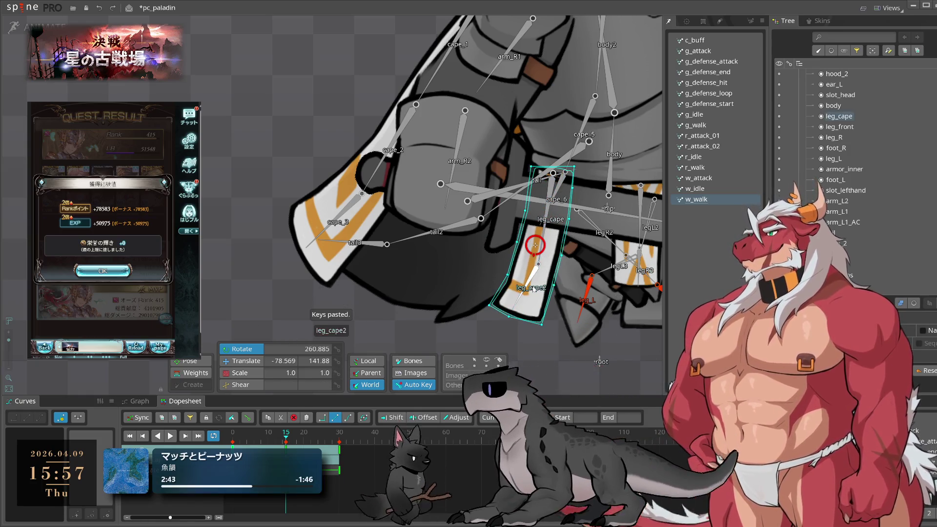
pyautogui.click(536, 245)
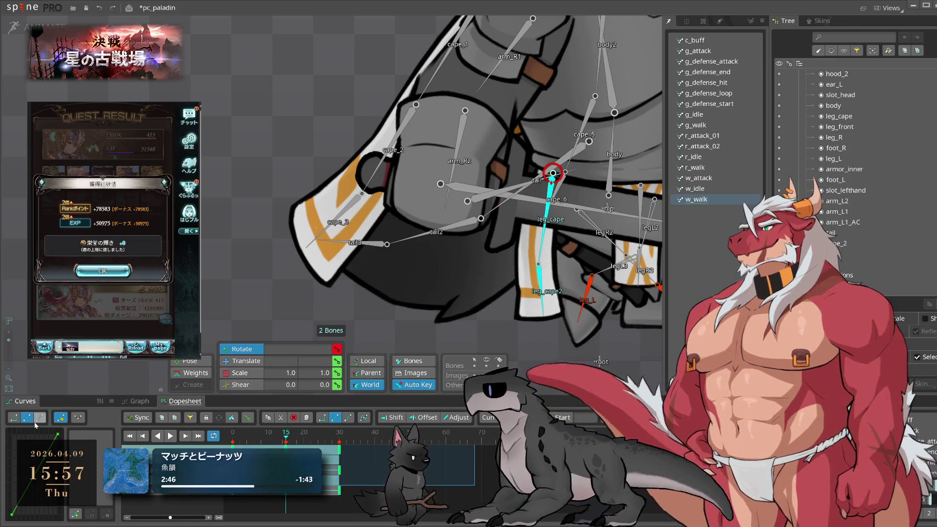
pyautogui.click(543, 308)
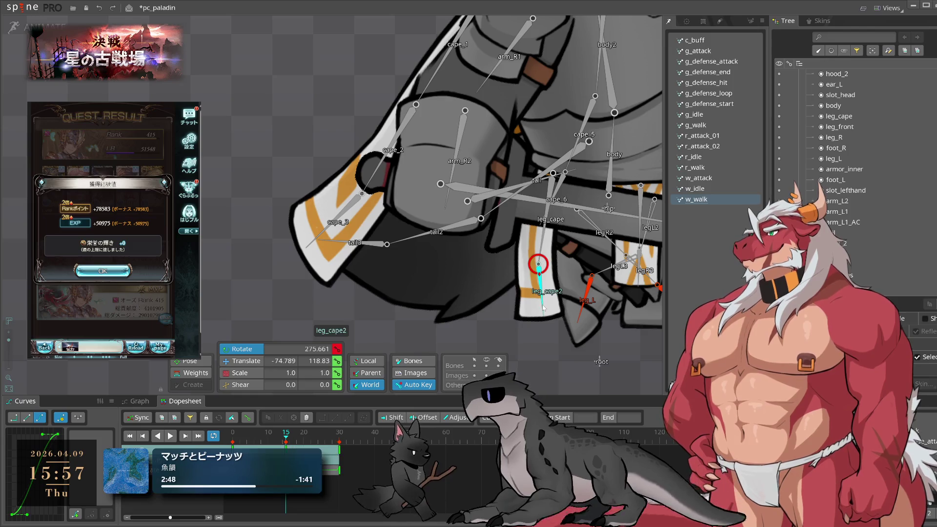
pyautogui.hotkey('ctrl', 'z')
pyautogui.hotkey('ctrl', 'y')
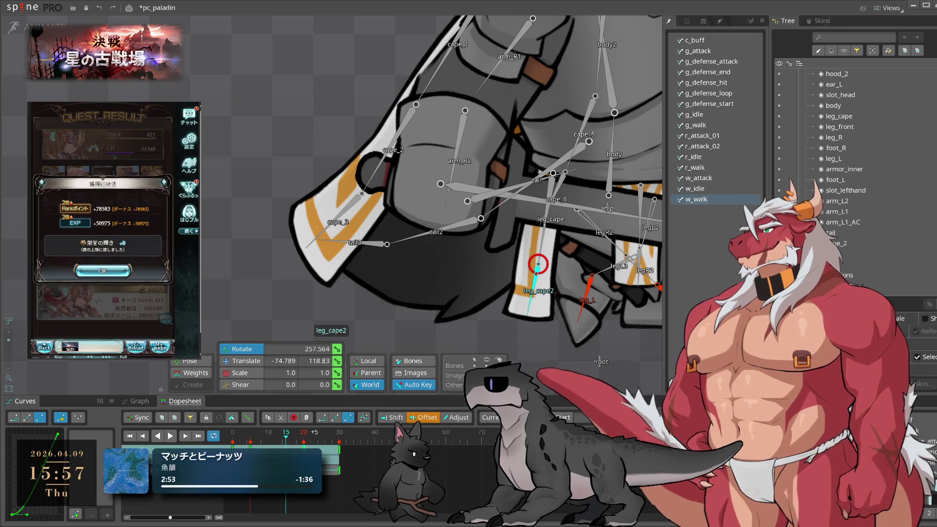
# Review the leg cape in playback and remove leg_cape2's key at frame 19
pyautogui.press('l')
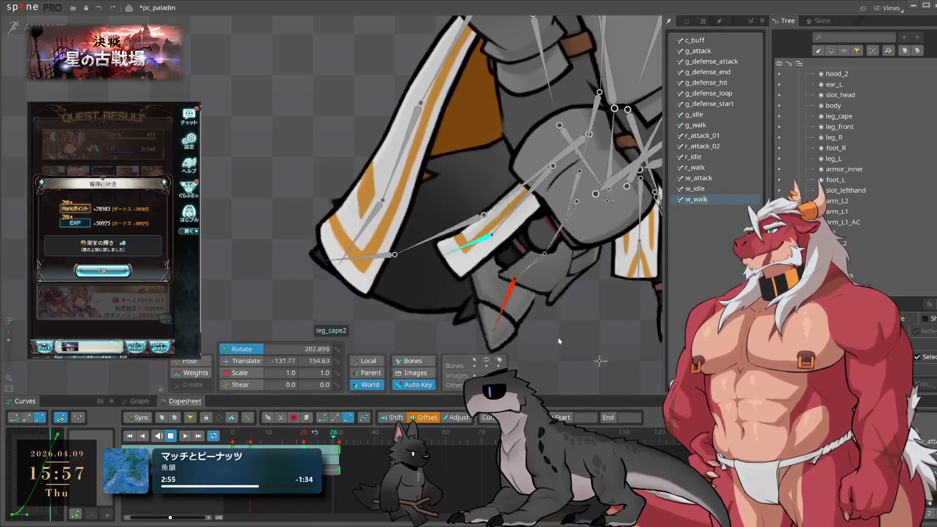
pyautogui.press('k')
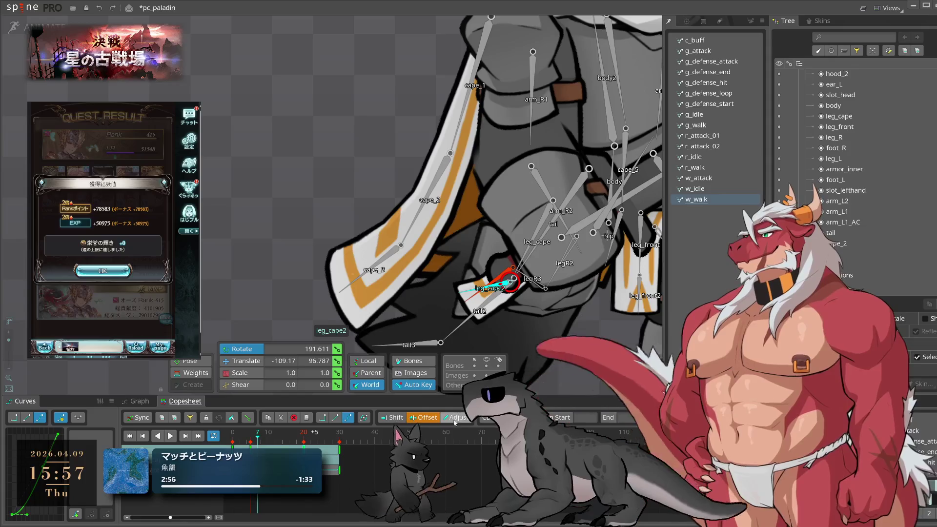
pyautogui.press('l')
pyautogui.press('k')
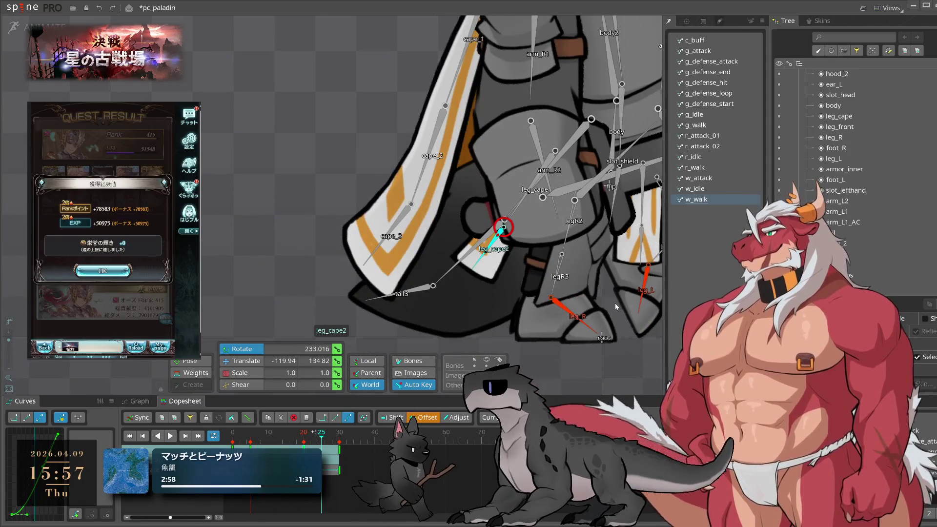
pyautogui.press('l')
pyautogui.press('k')
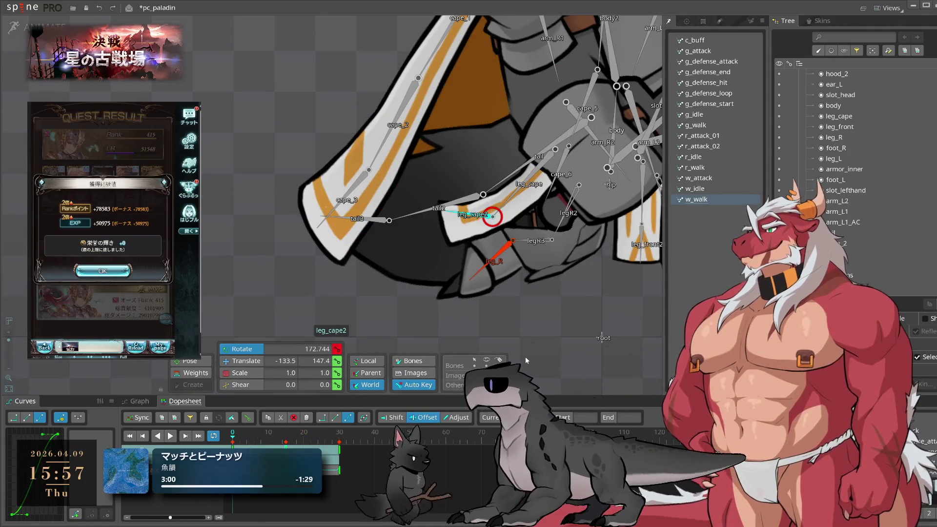
pyautogui.press('l')
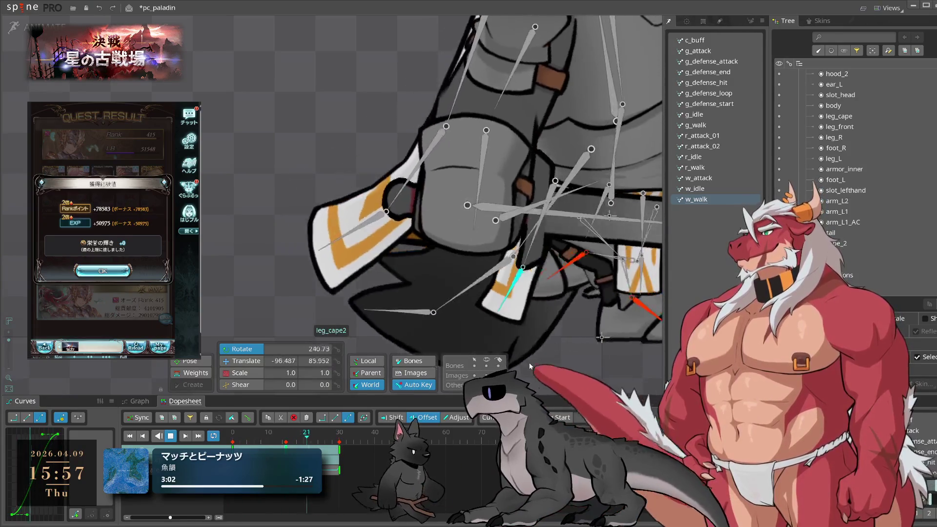
pyautogui.press('k')
pyautogui.press('l')
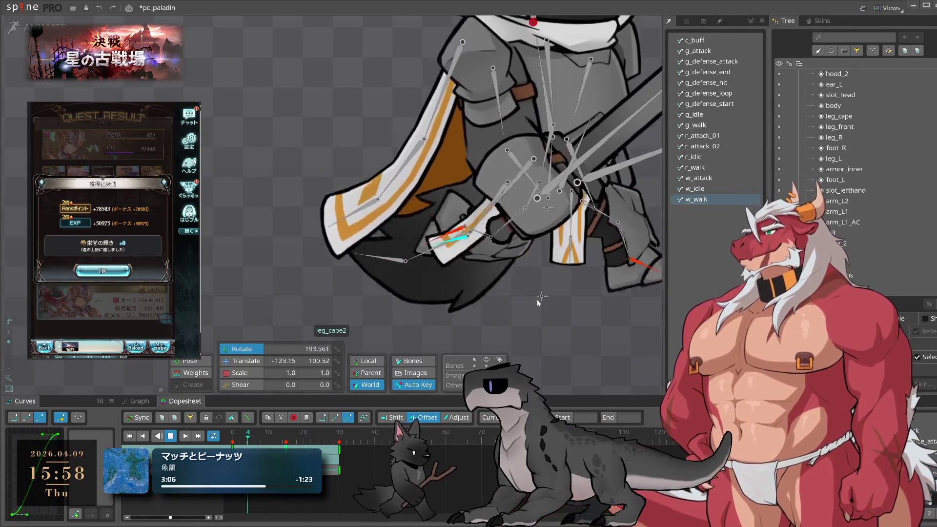
pyautogui.press('k')
pyautogui.hotkey('ctrl', 'z')
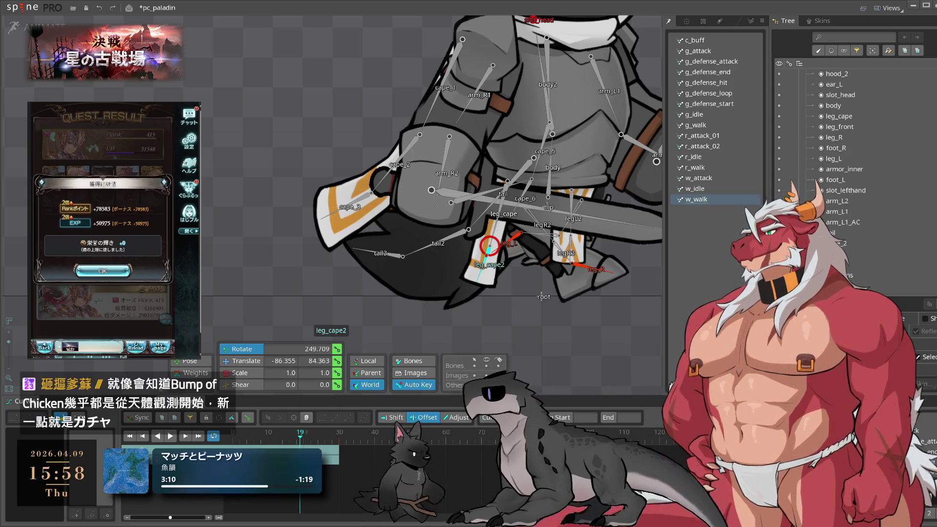
pyautogui.click(102, 271)
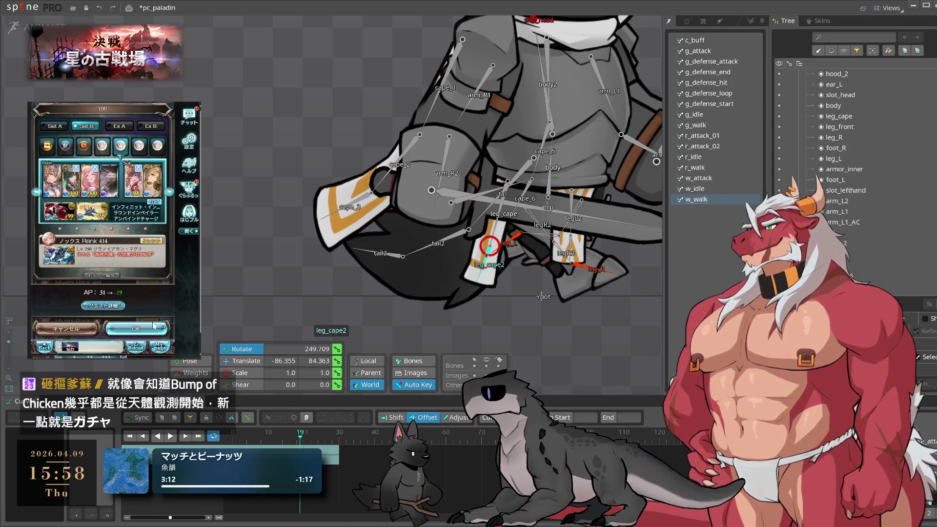
pyautogui.click(155, 329)
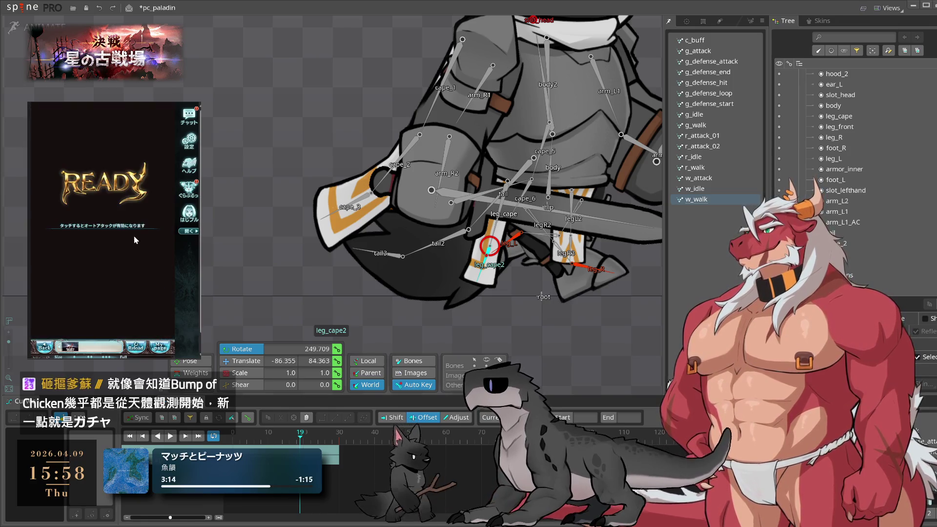
# Swing leg_cape further, move its key from frame 15 to 18, and replay from frame 0
pyautogui.scroll(3, 527, 309)
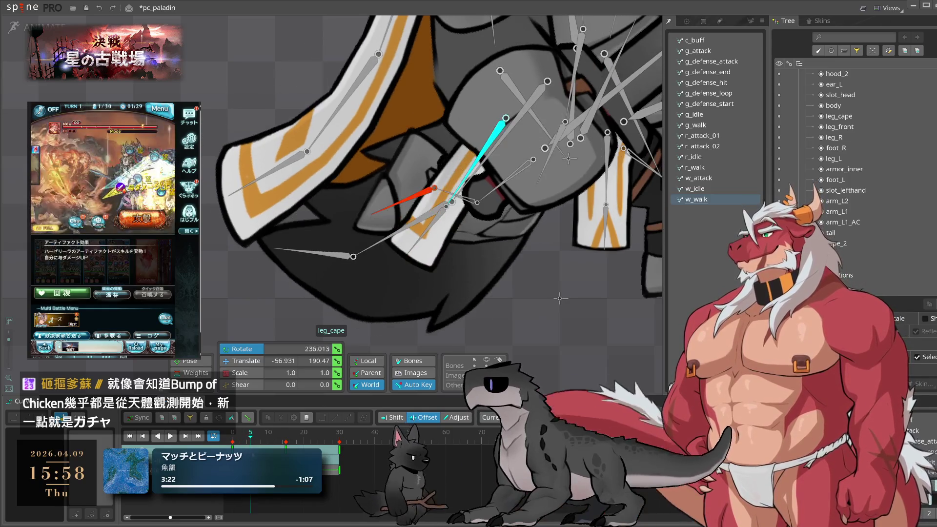
pyautogui.moveTo(628, 337); pyautogui.dragTo(569, 369)
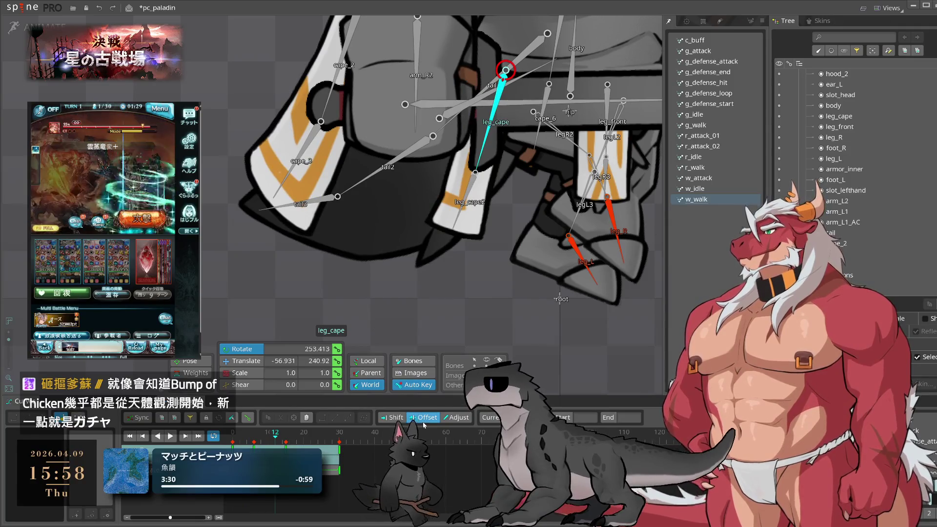
pyautogui.moveTo(285, 442); pyautogui.dragTo(296, 442)
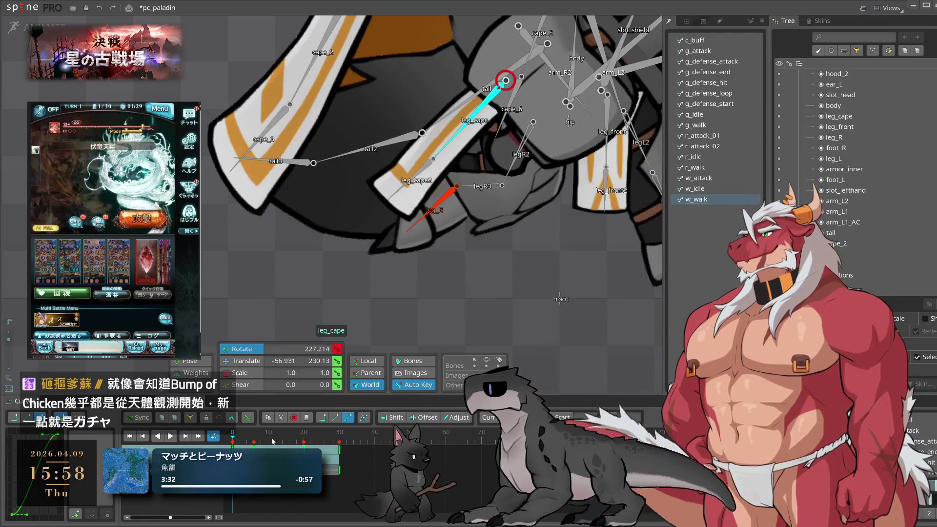
pyautogui.press('space')
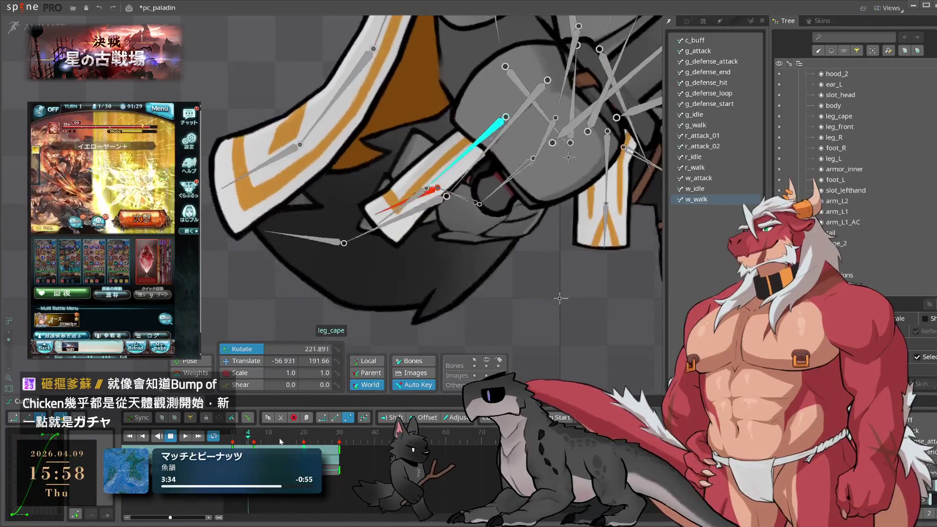
pyautogui.press('space')
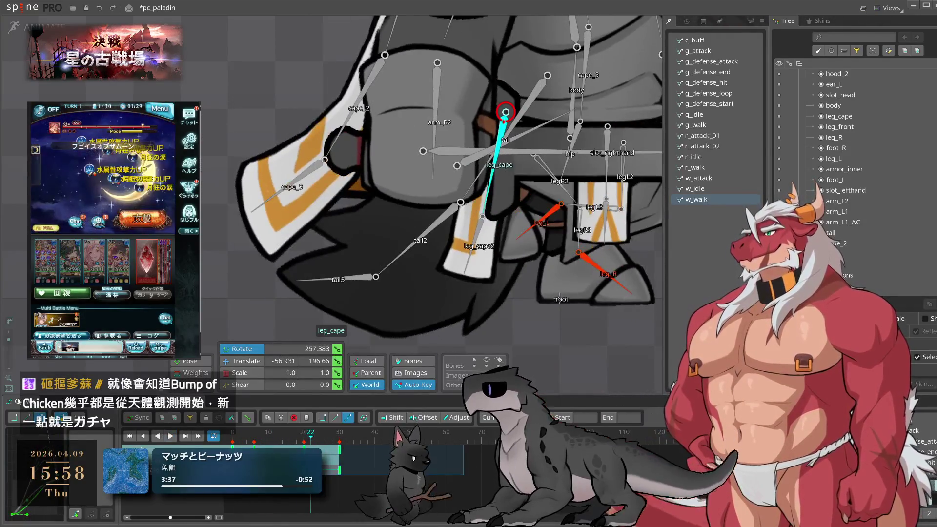
pyautogui.press('space')
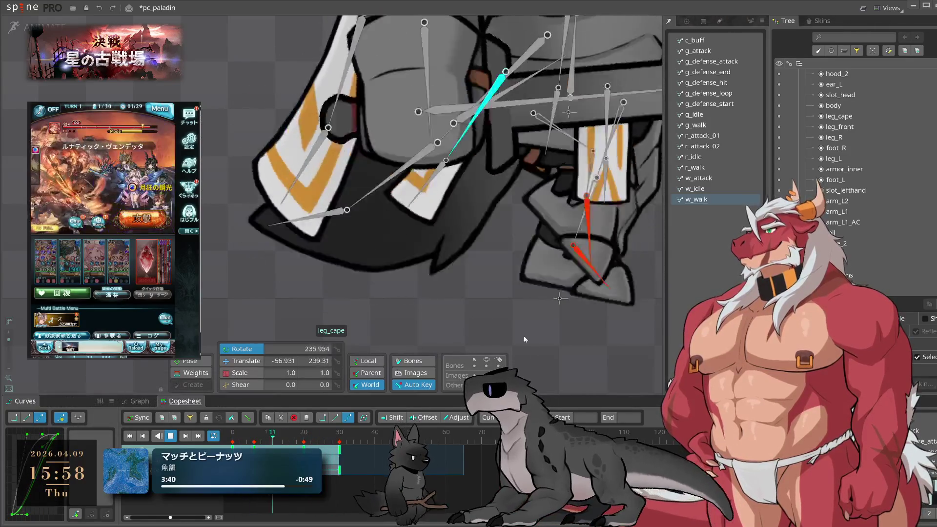
pyautogui.press('space')
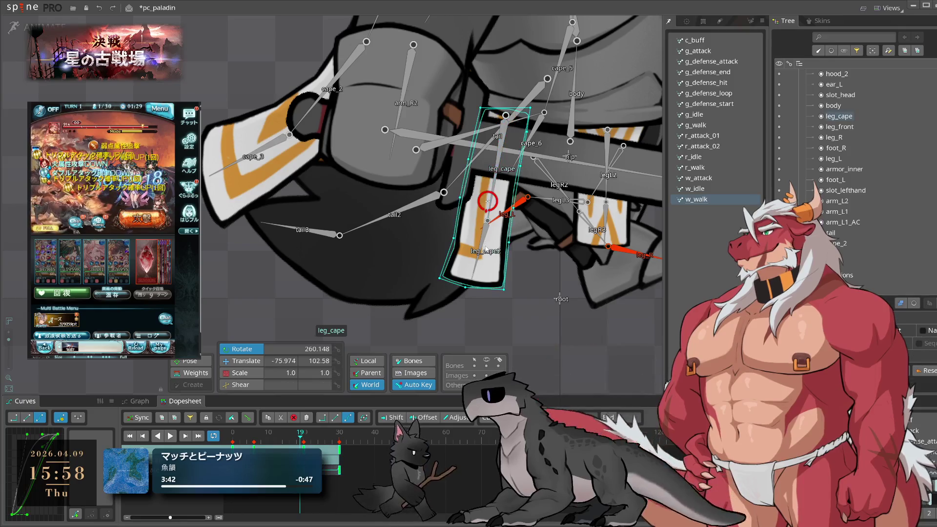
pyautogui.click(488, 222)
pyautogui.moveTo(309, 431); pyautogui.dragTo(204, 439)
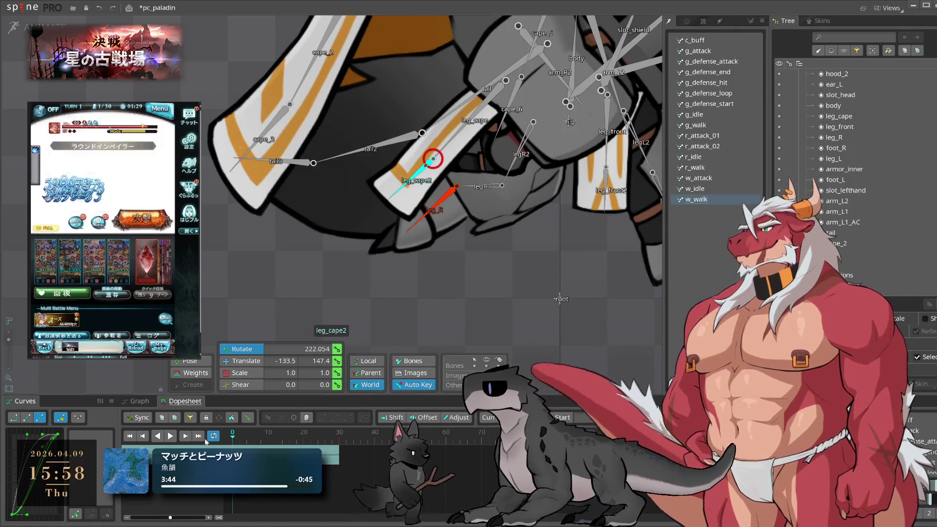
pyautogui.press('space')
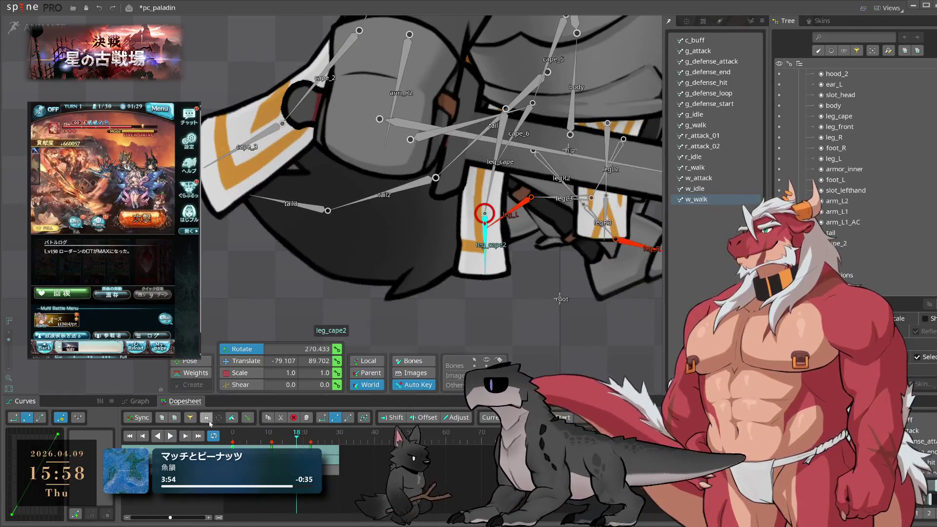
# Paste leg_cape2's copied key at frame 30 and scrub through frames 22 to 27
pyautogui.click(341, 441)
pyautogui.hotkey('ctrl', 'v')
pyautogui.press('space')
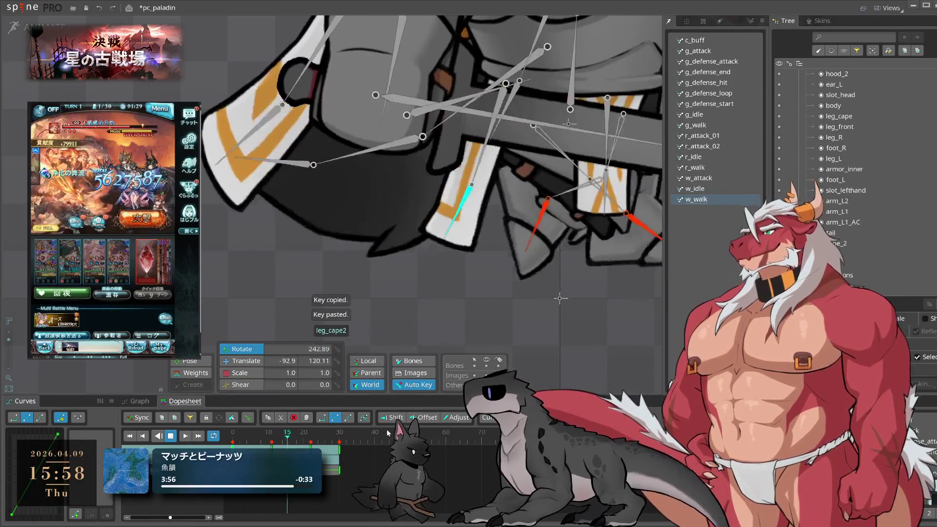
pyautogui.press('space')
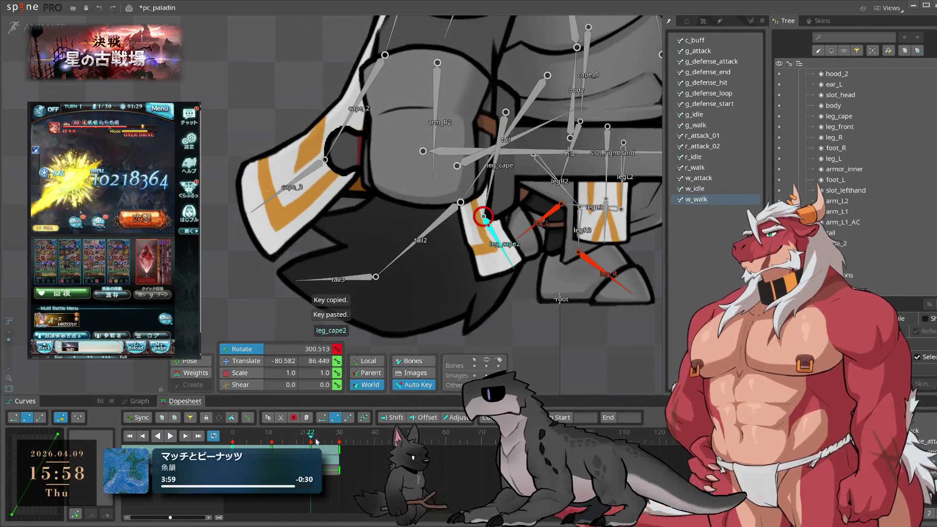
pyautogui.moveTo(317, 442); pyautogui.dragTo(329, 442)
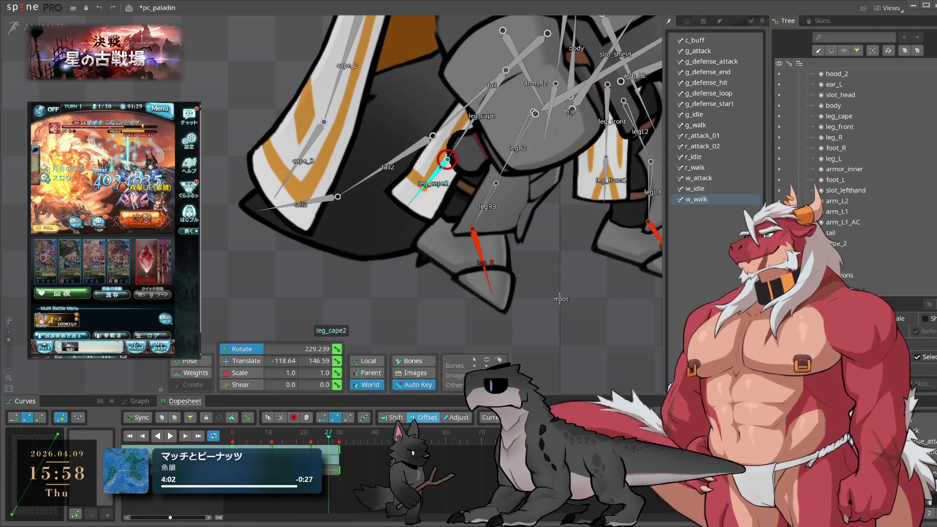
# Shift the selected keys 3 frames earlier and re-rotate leg_cape2 to about 248 at frame 26
pyautogui.moveTo(311, 442); pyautogui.dragTo(300, 442)
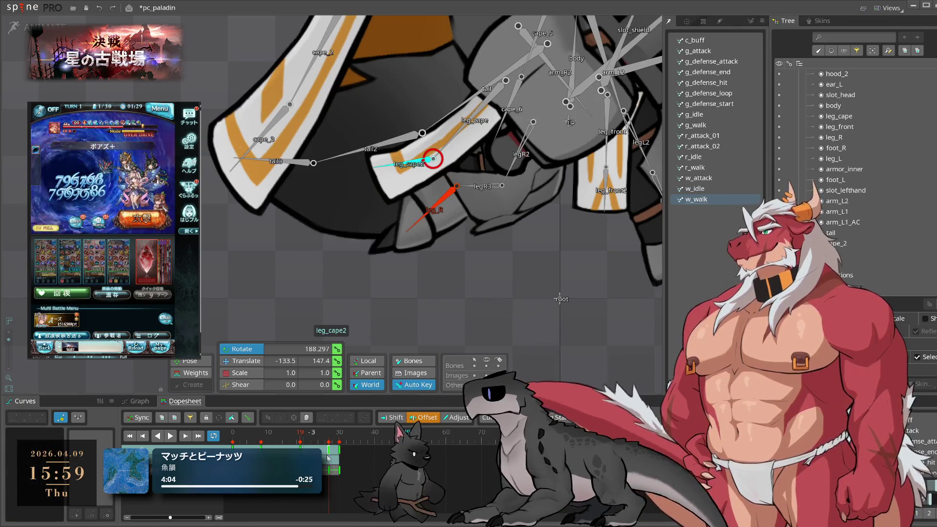
pyautogui.click(326, 442)
pyautogui.moveTo(521, 361); pyautogui.dragTo(574, 288)
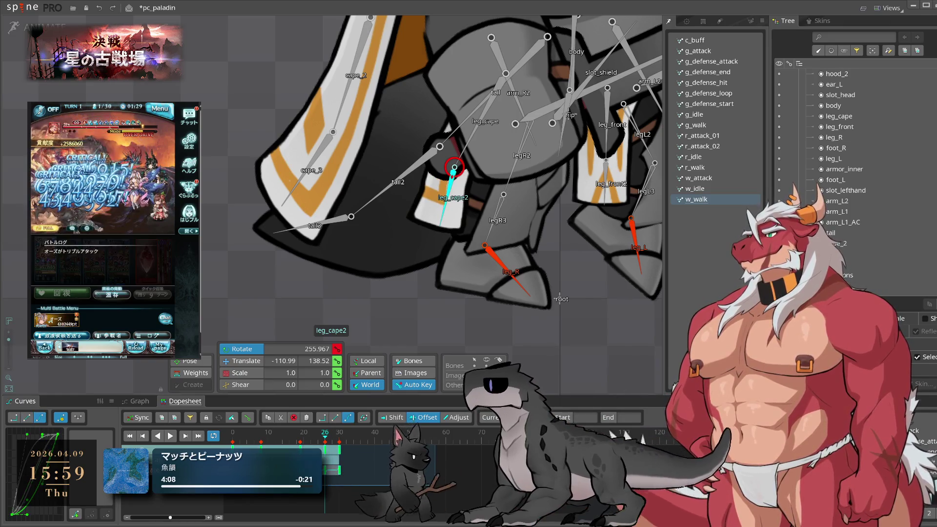
pyautogui.press('space')
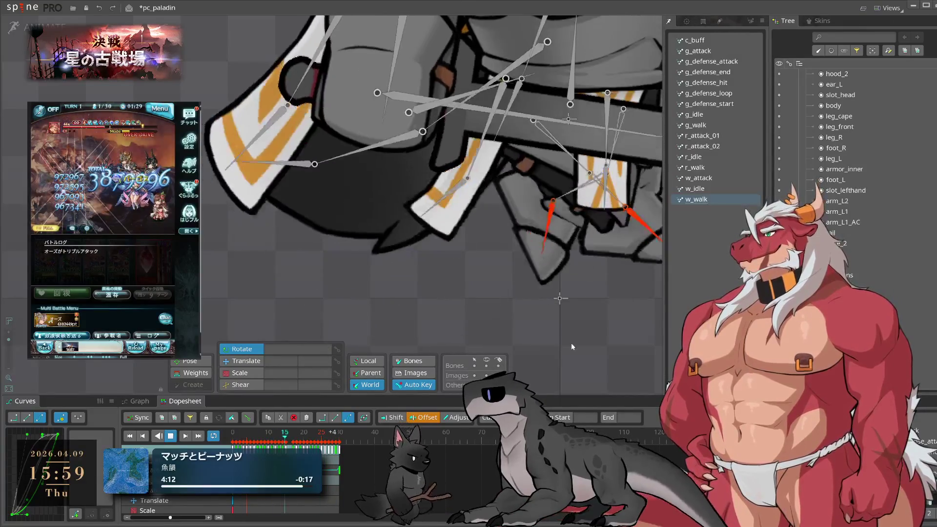
pyautogui.press('space')
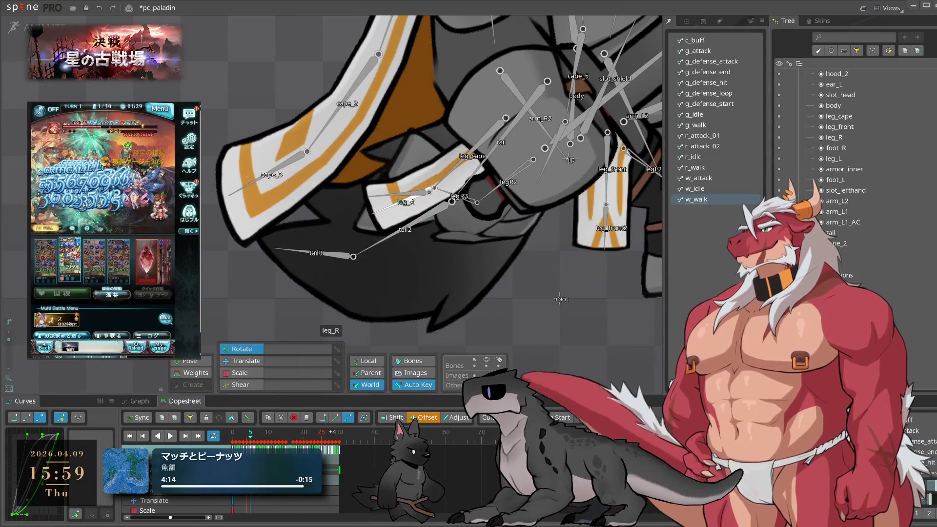
# Step through frames with leg_cape2 selected, select its frame 26 key, and replay
pyautogui.click(420, 191)
pyautogui.press('.')
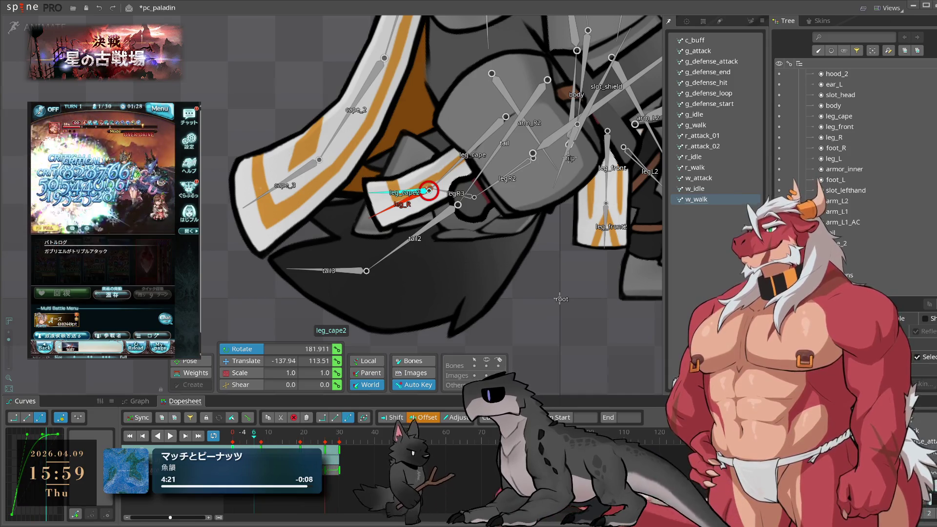
pyautogui.click(345, 499)
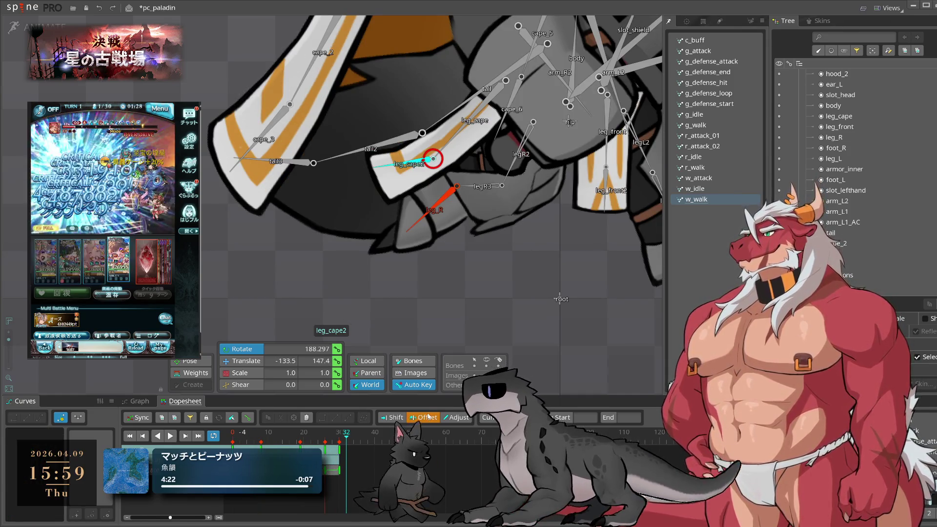
pyautogui.click(326, 471)
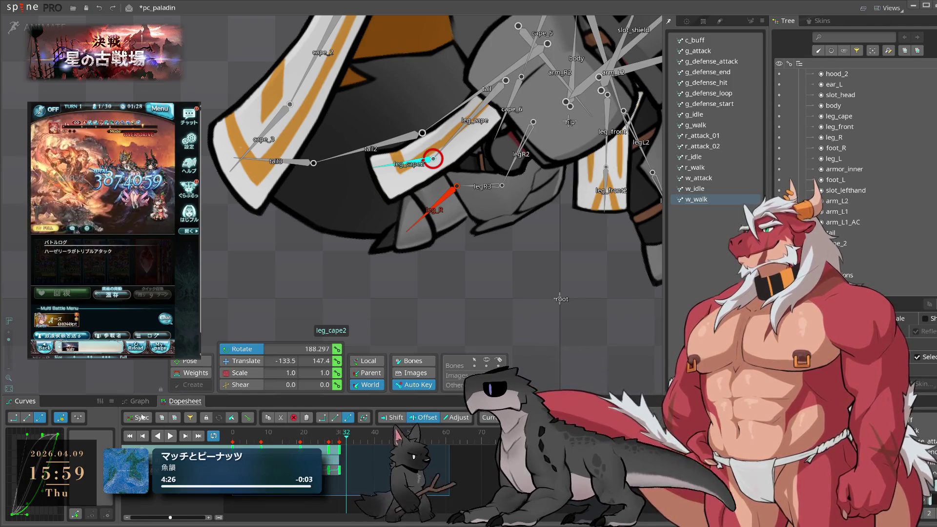
pyautogui.press('space')
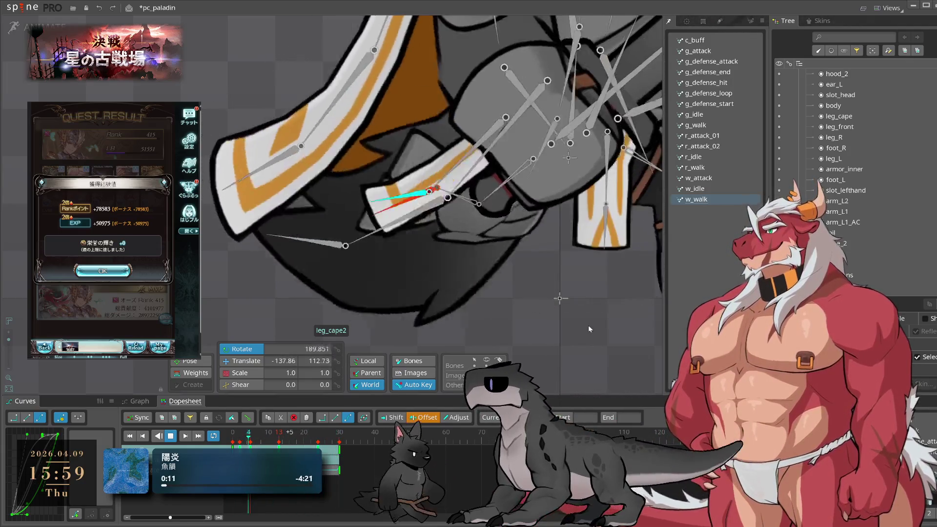
pyautogui.click(592, 329)
pyautogui.scroll(-6, 531, 236)
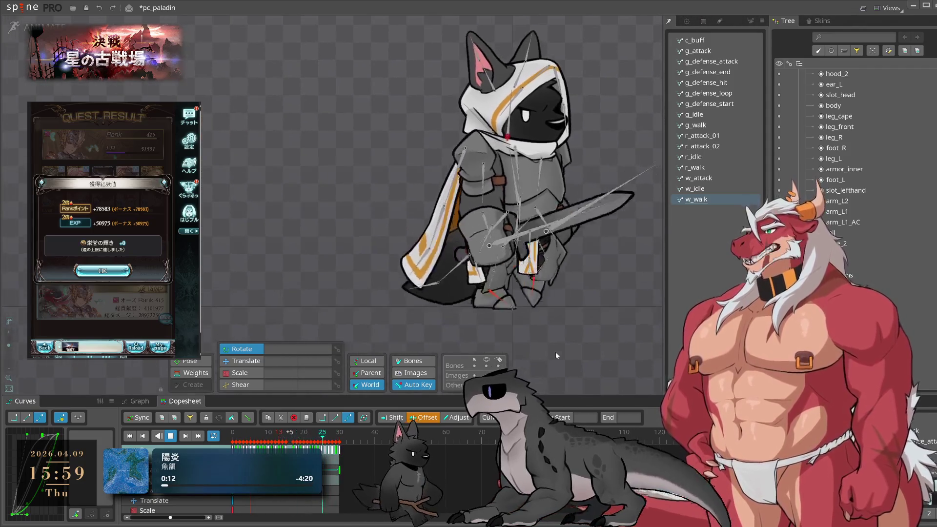
pyautogui.scroll(5, 537, 330)
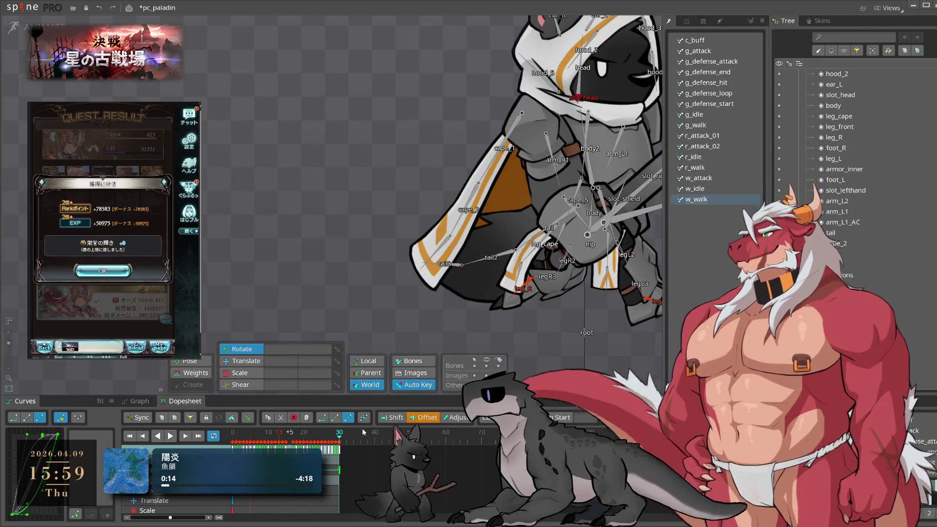
pyautogui.click(542, 241)
pyautogui.click(253, 443)
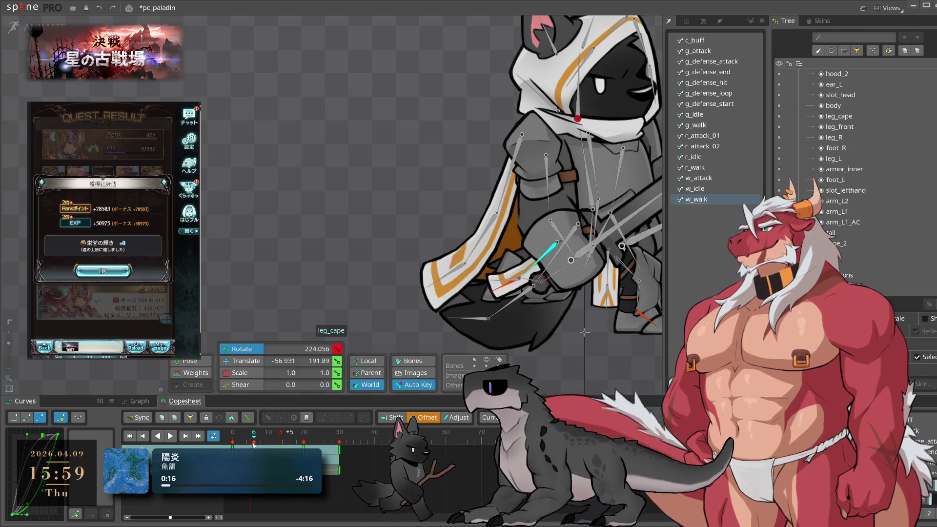
pyautogui.moveTo(254, 442); pyautogui.dragTo(266, 443)
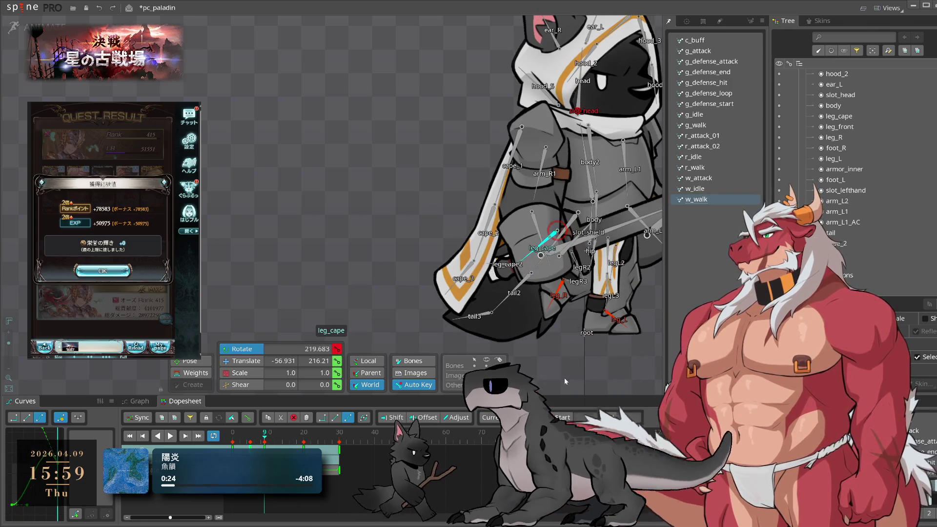
pyautogui.press('space')
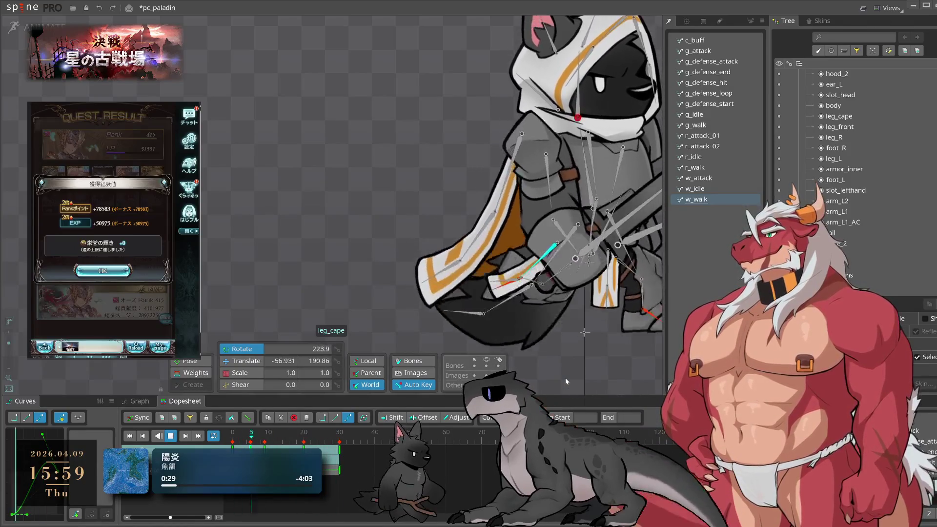
pyautogui.click(102, 271)
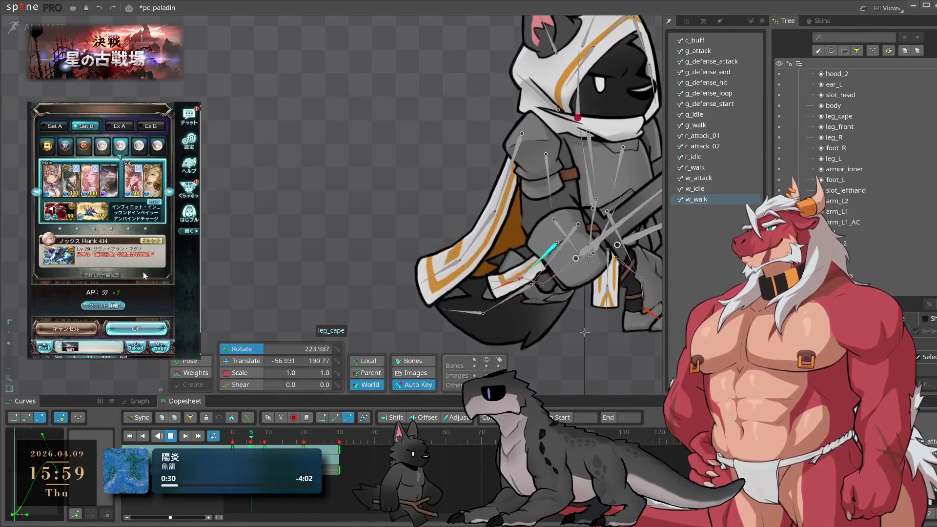
pyautogui.click(136, 329)
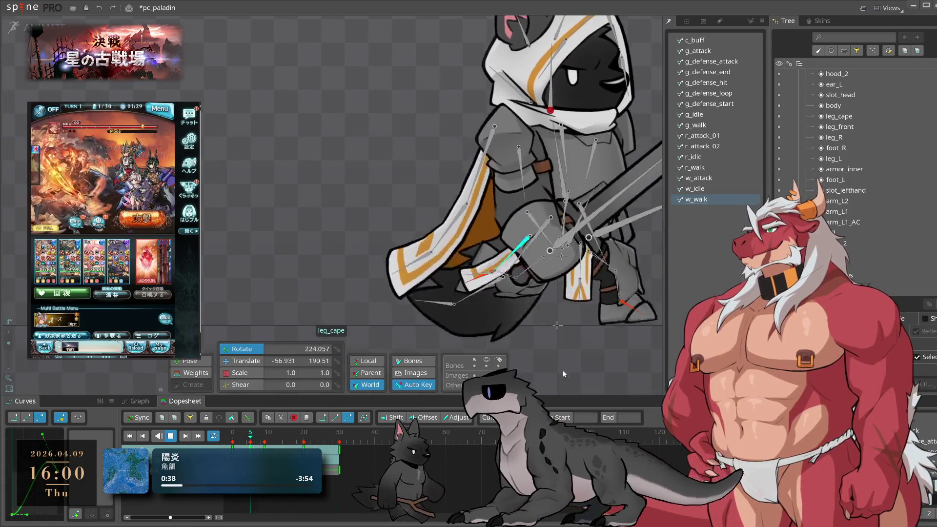
pyautogui.click(528, 332)
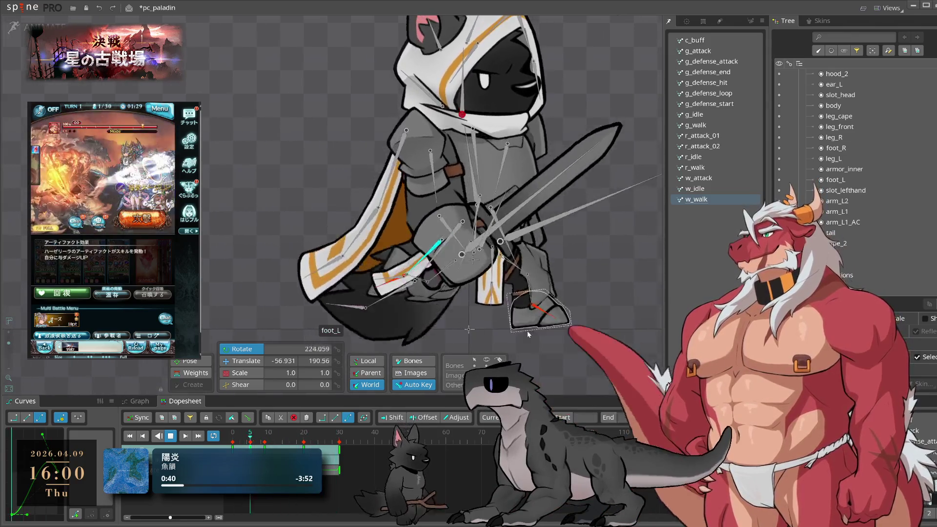
# Swing leg_front back at frame 0 and paste its keys at frame 30
pyautogui.click(495, 255)
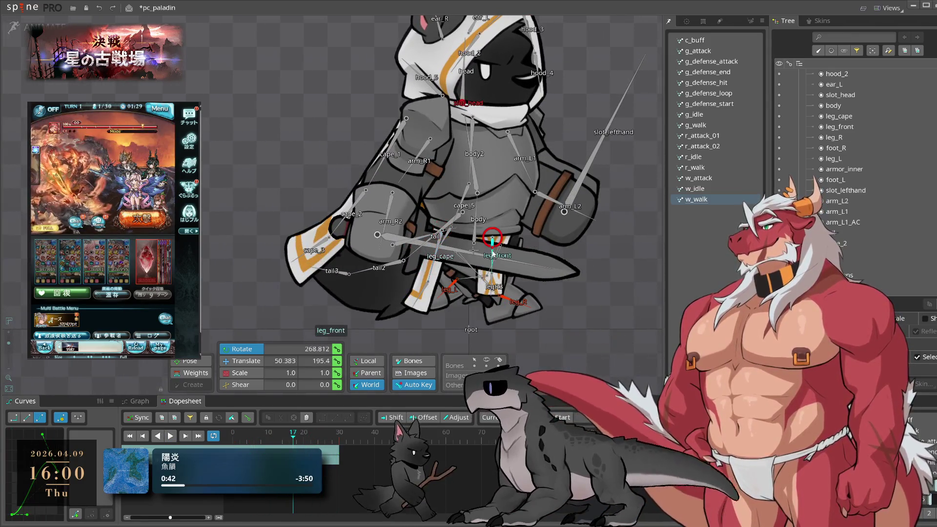
pyautogui.moveTo(282, 443); pyautogui.dragTo(233, 439)
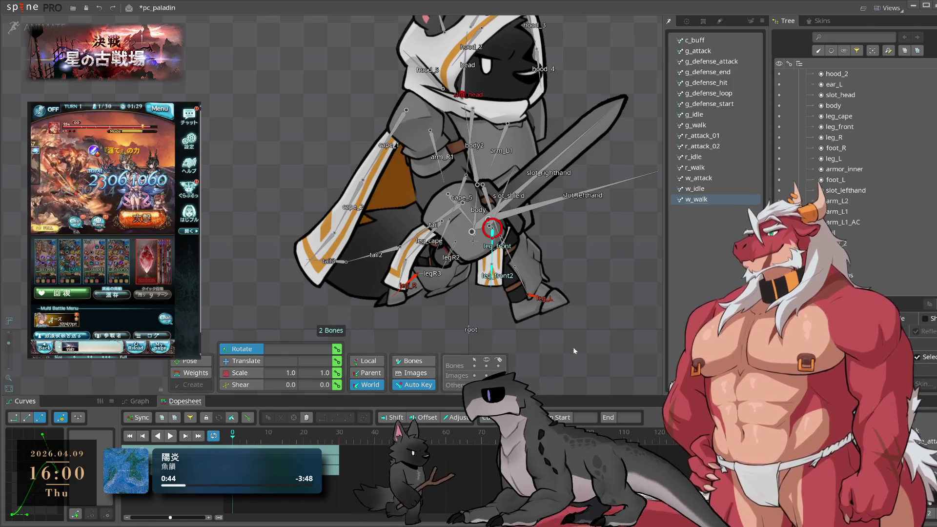
pyautogui.moveTo(573, 347); pyautogui.dragTo(559, 360)
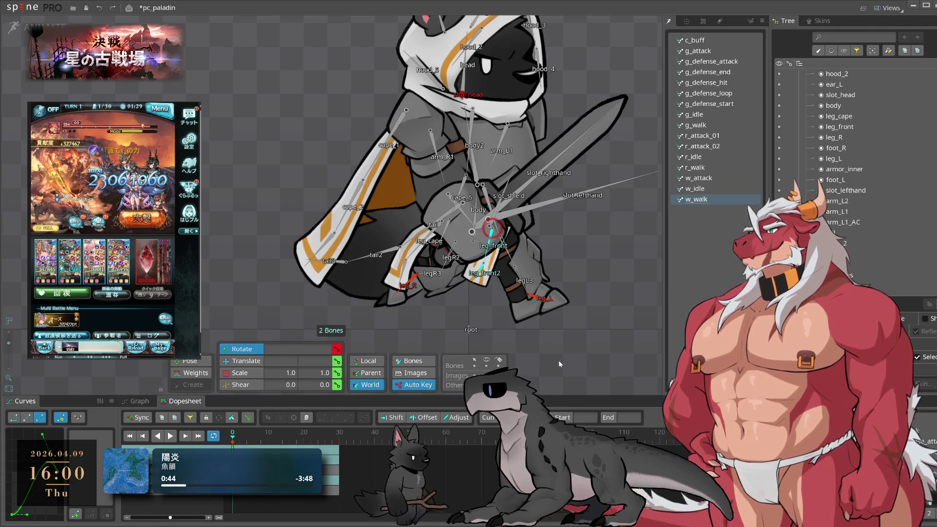
pyautogui.click(345, 441)
pyautogui.hotkey('ctrl', 'v')
pyautogui.click(286, 434)
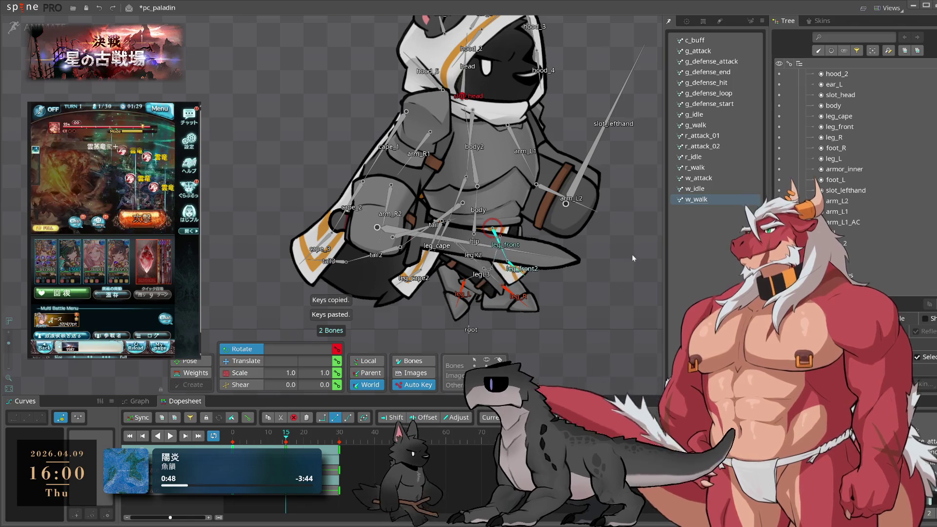
pyautogui.scroll(2, 576, 298)
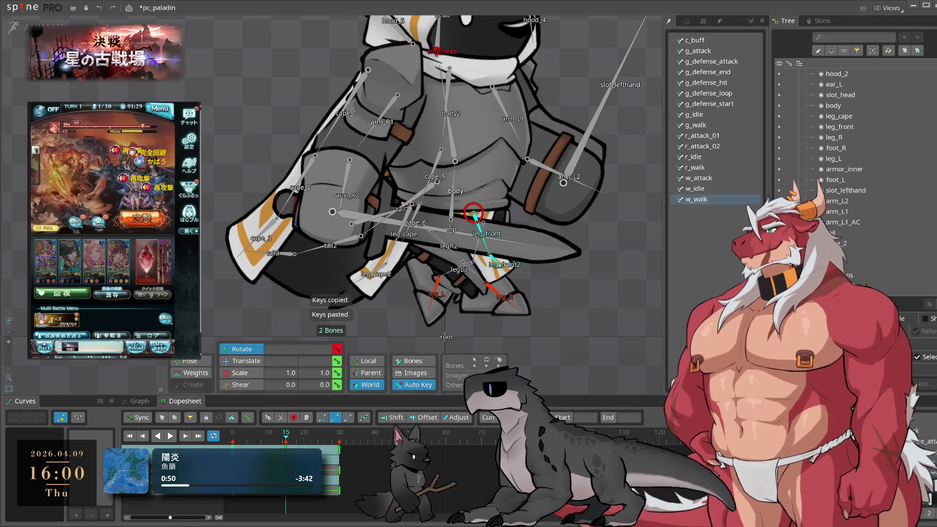
# Select leg_front2 and play the attack back to check the front-leg follow-through
pyautogui.click(502, 267)
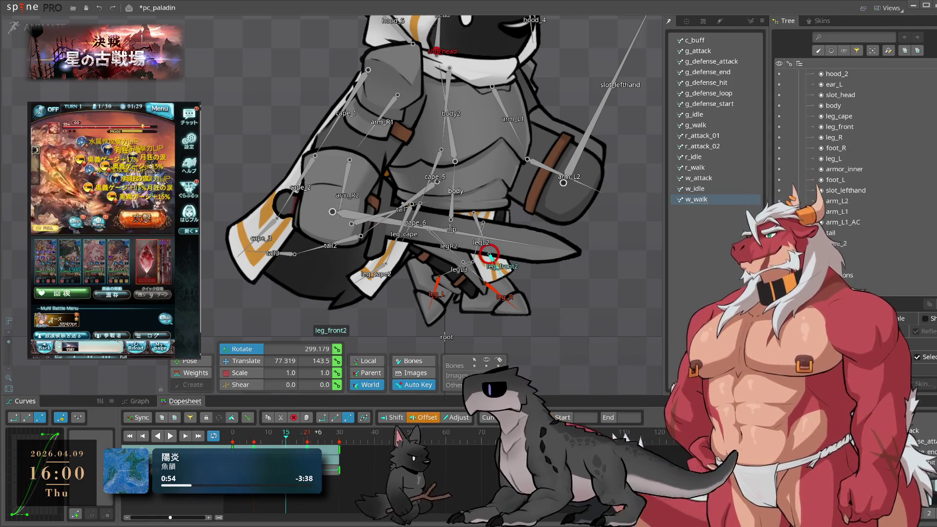
pyautogui.press('space')
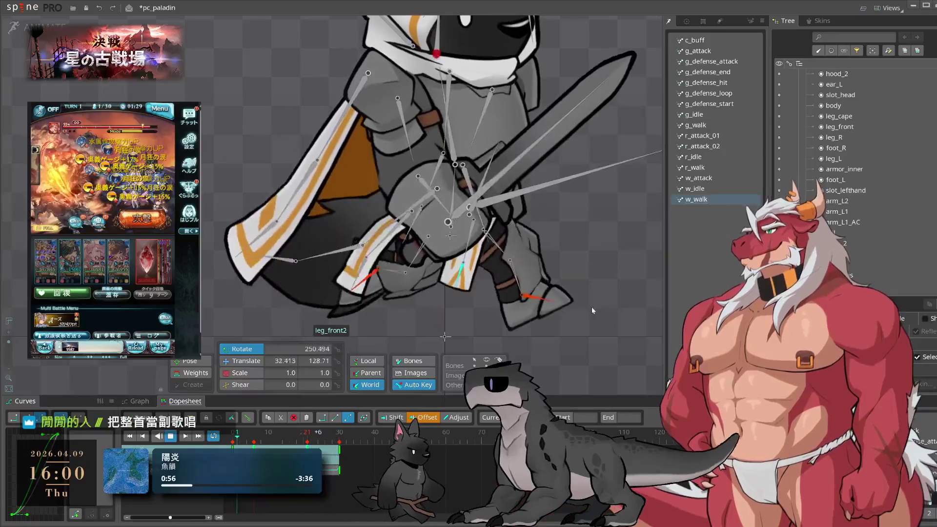
pyautogui.press('space')
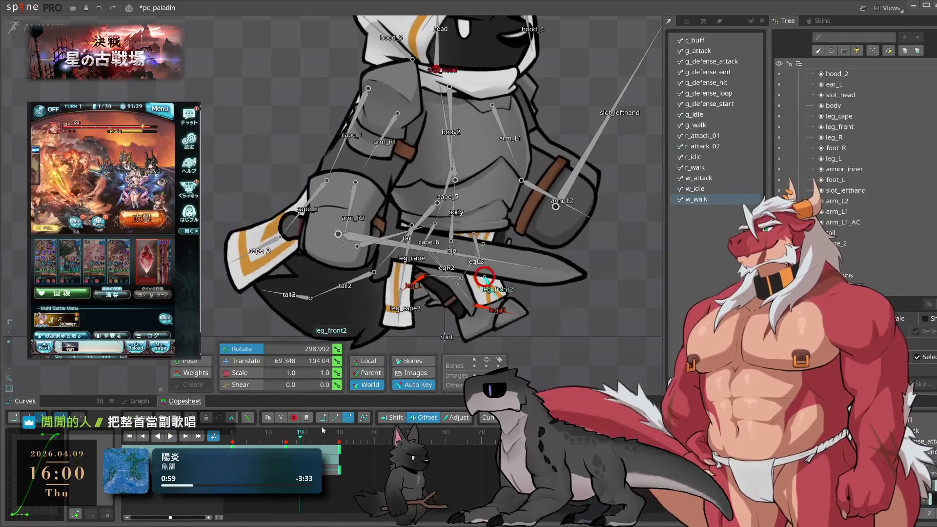
pyautogui.press('space')
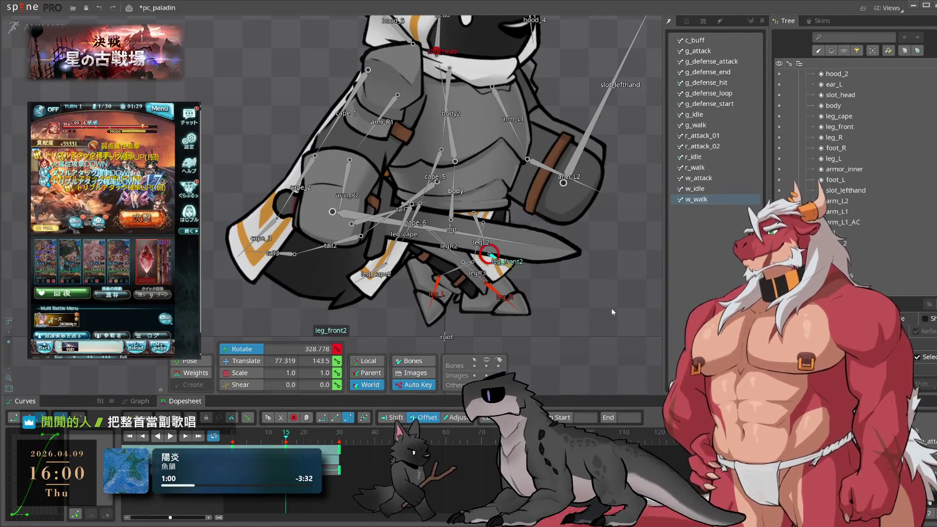
pyautogui.click(142, 436)
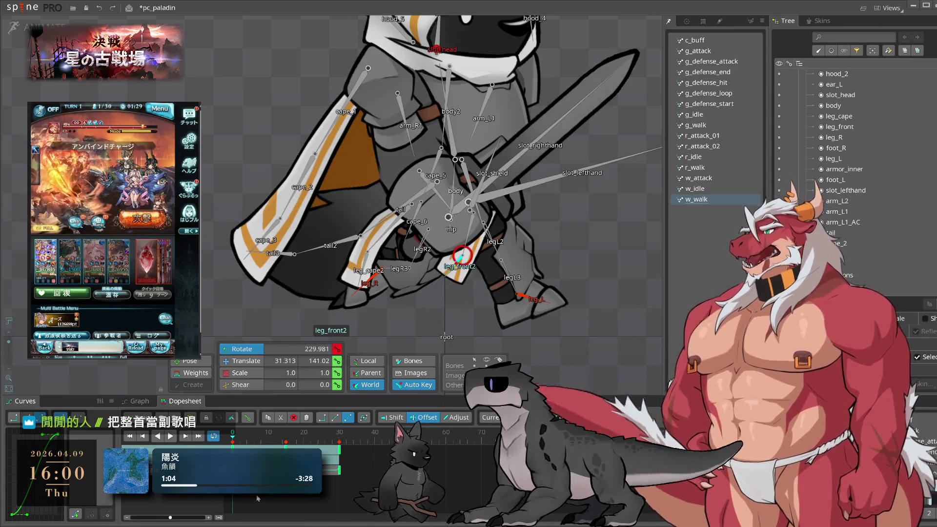
pyautogui.click(339, 443)
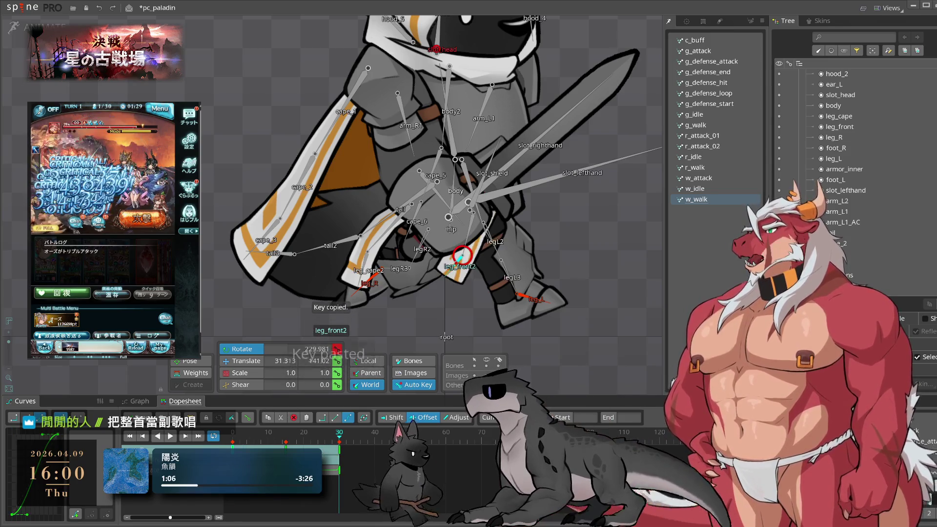
pyautogui.press('space')
pyautogui.scroll(2, 561, 352)
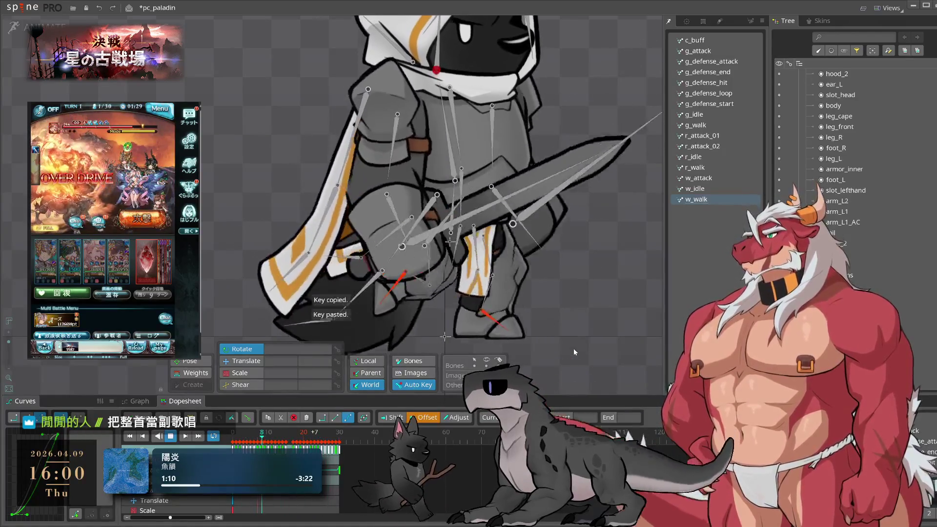
pyautogui.scroll(-3, 579, 327)
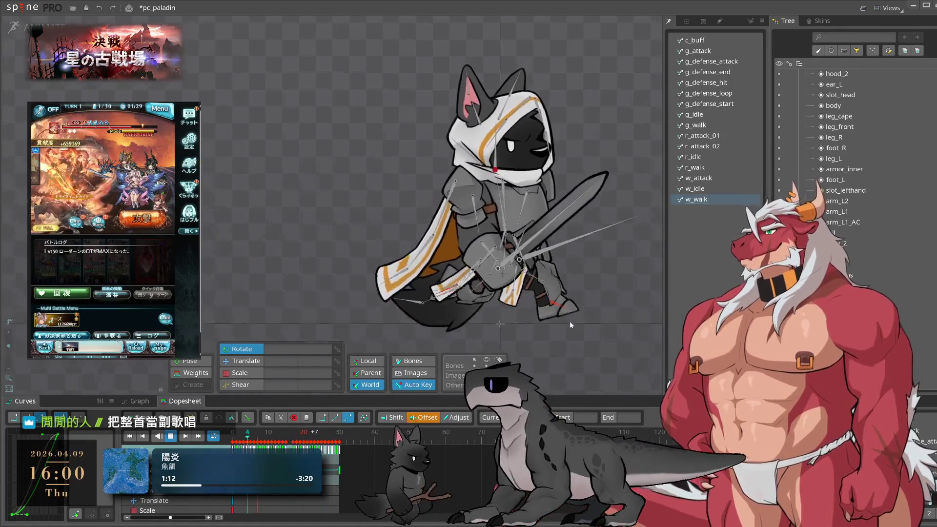
pyautogui.moveTo(593, 331); pyautogui.dragTo(653, 370)
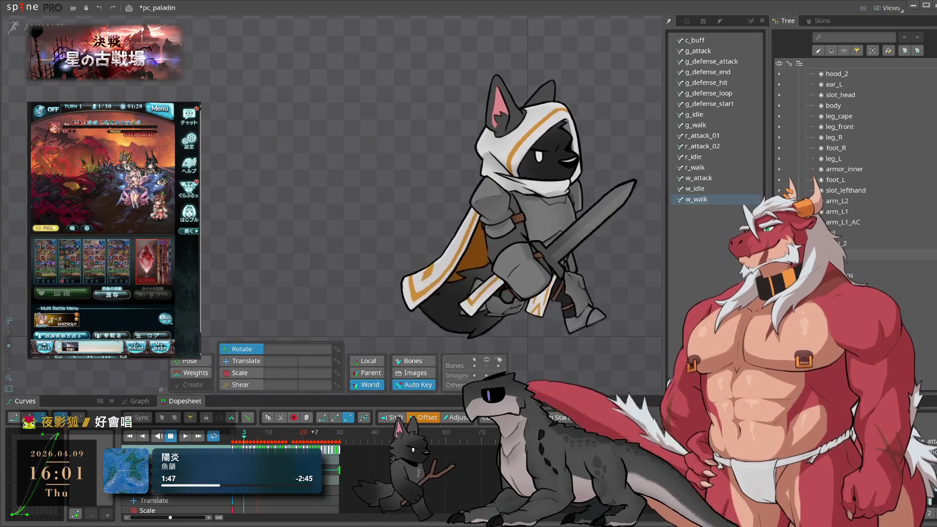
pyautogui.hotkey('alt', 'Left')
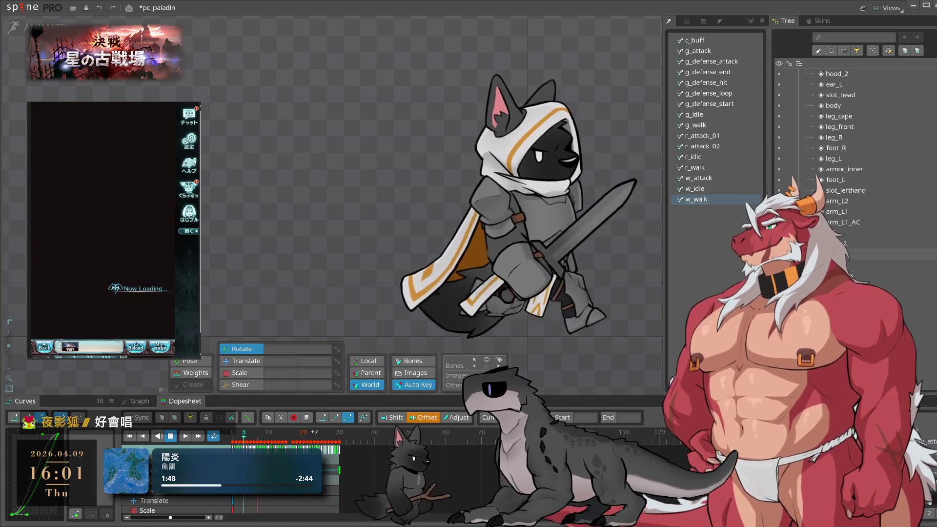
pyautogui.click(140, 330)
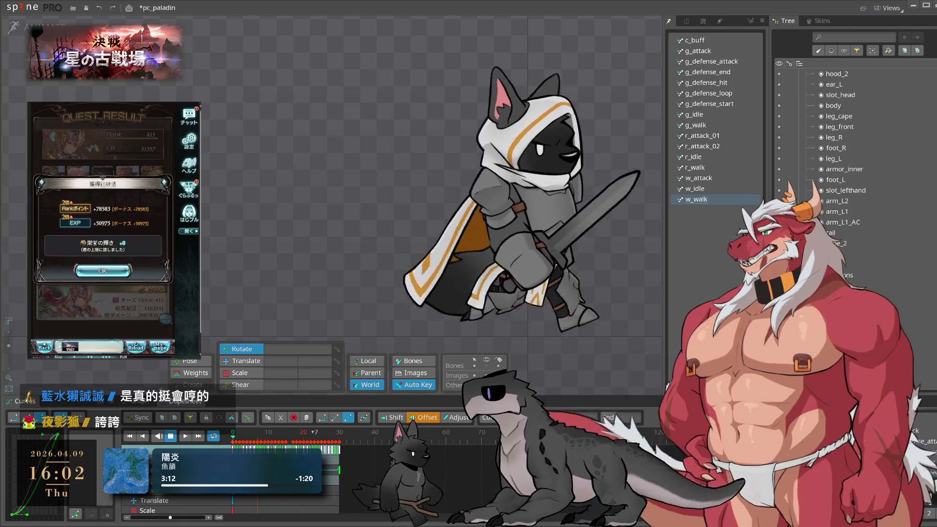
pyautogui.click(141, 328)
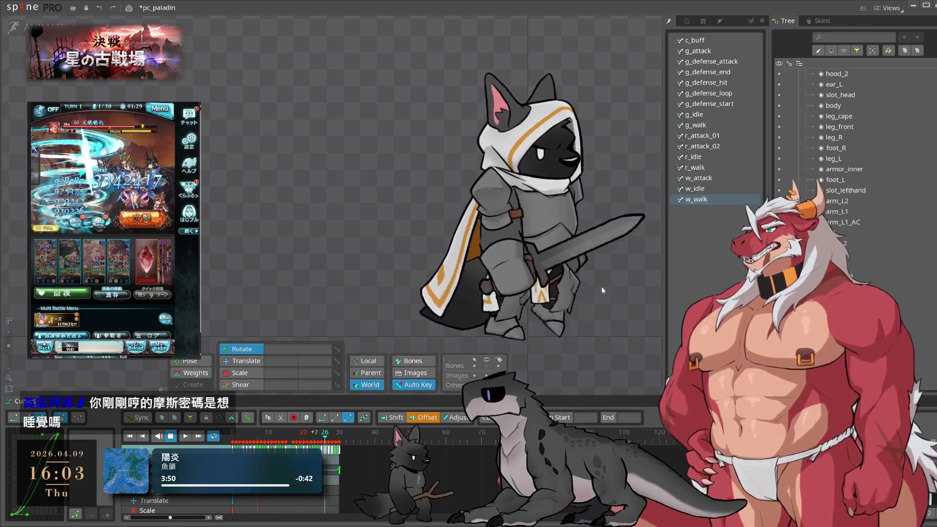
pyautogui.scroll(2, 602, 286)
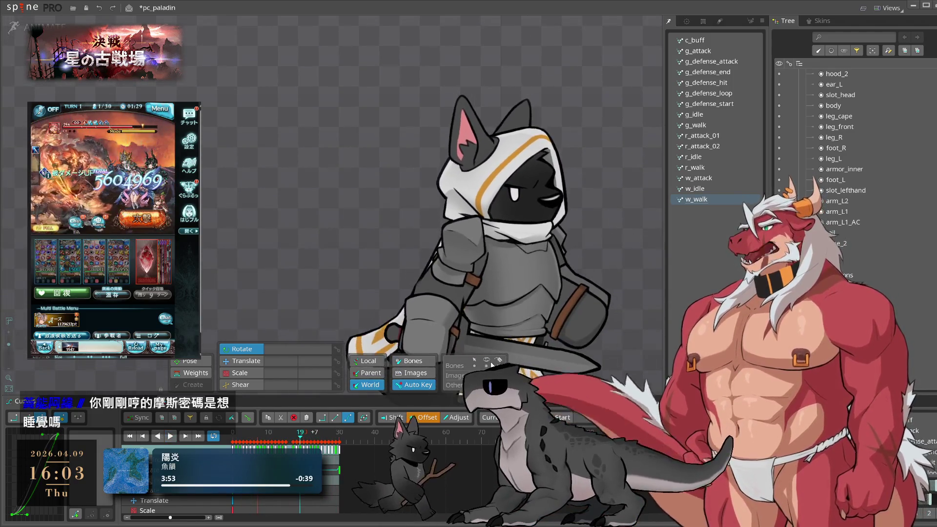
pyautogui.click(533, 148)
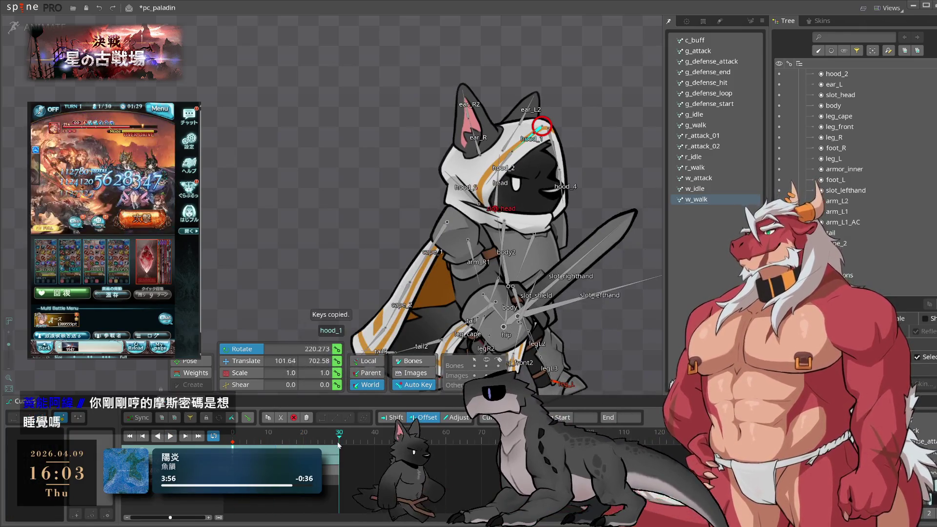
# Paste hood_1's keys at frame 30, review frames 7–8, copy a key and preview from frame 23
pyautogui.hotkey('ctrl', 'v')
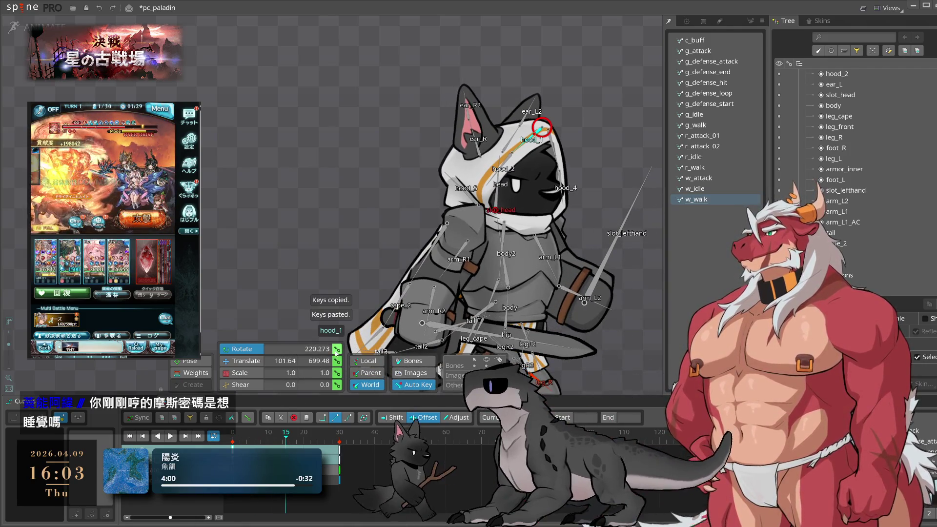
pyautogui.click(262, 441)
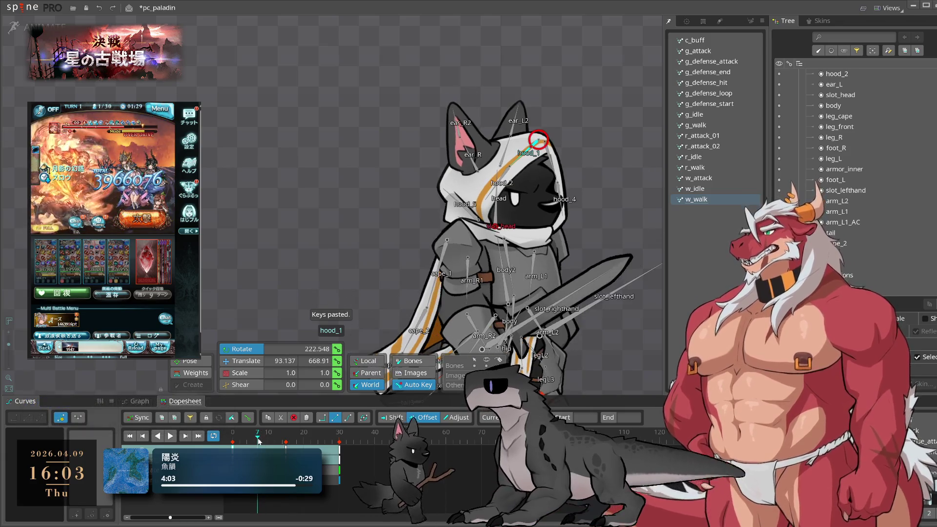
pyautogui.scroll(3, 613, 164)
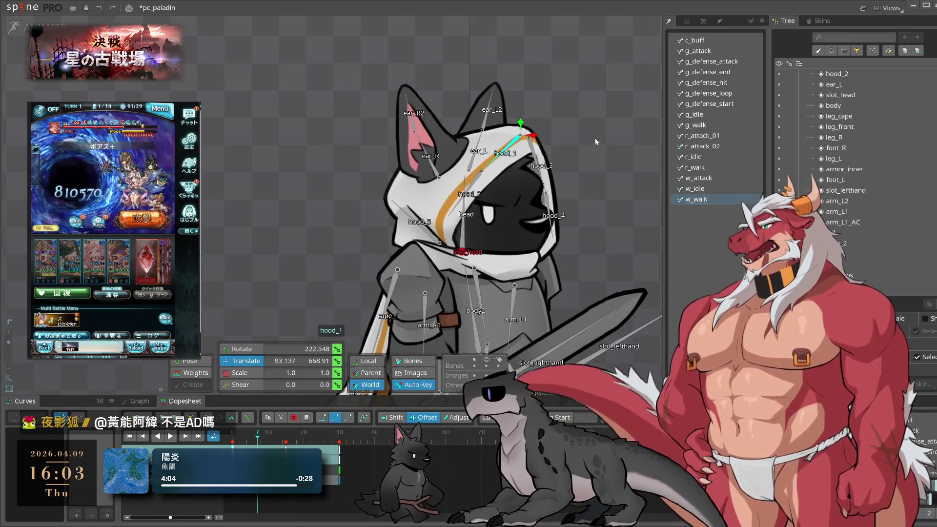
pyautogui.moveTo(251, 431)
pyautogui.mouseDown()
pyautogui.moveTo(288, 432)
pyautogui.moveTo(258, 432)
pyautogui.mouseUp()
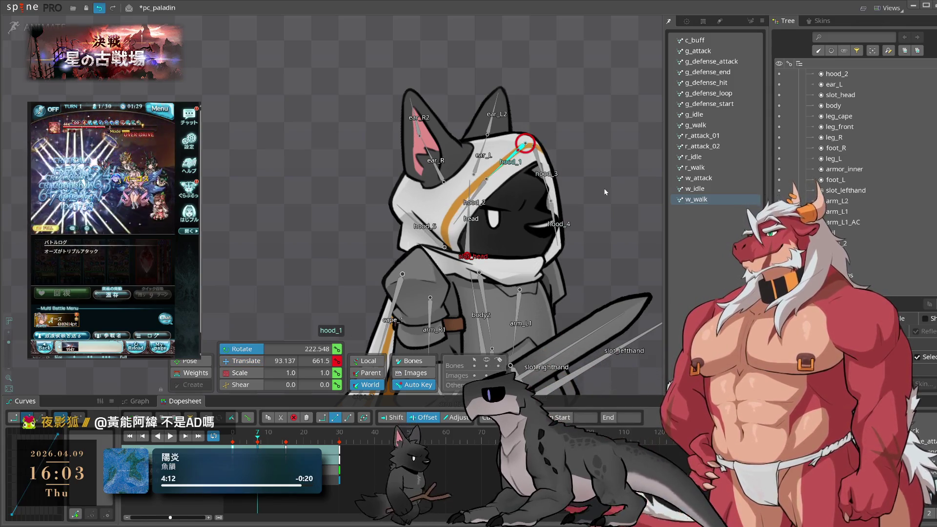
pyautogui.hotkey('ctrl', 'c')
pyautogui.click(315, 440)
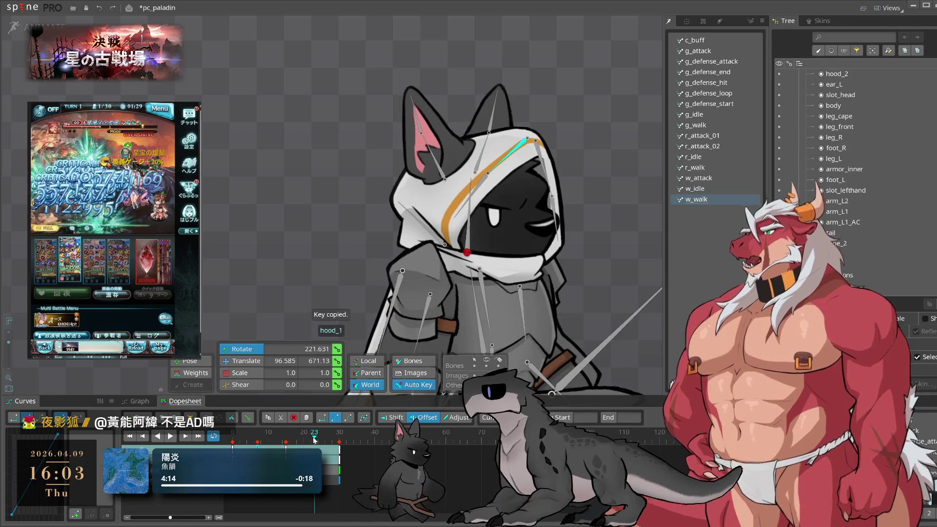
pyautogui.click(630, 221)
pyautogui.press('space')
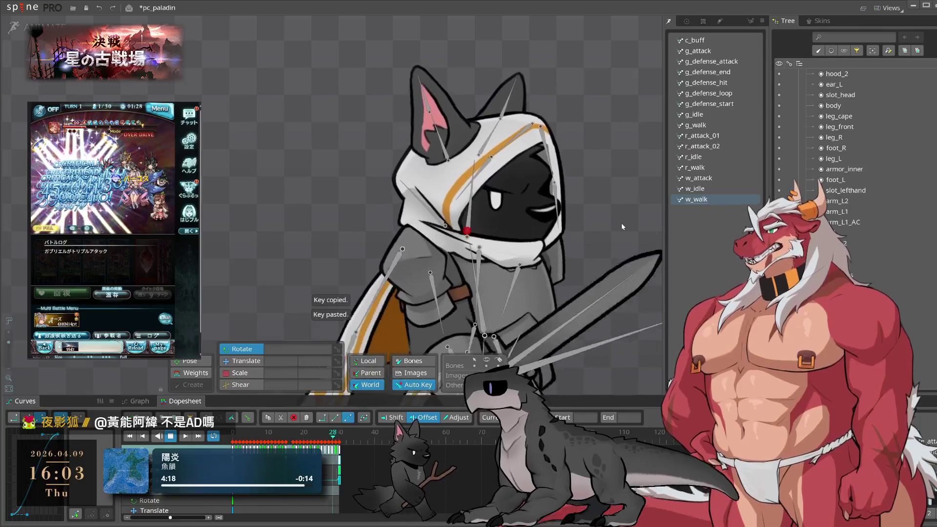
# Select hood_2 and paste its copied key at frame 30
pyautogui.press('space')
pyautogui.click(489, 161)
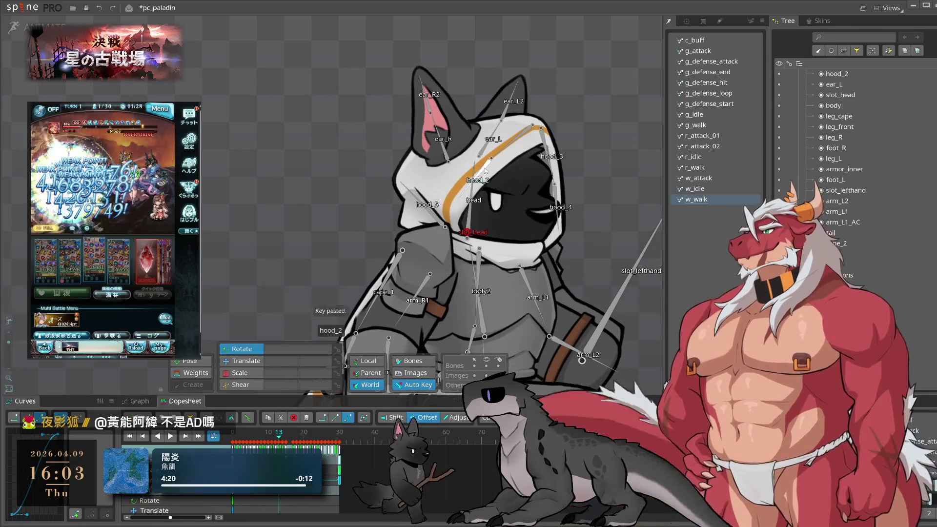
pyautogui.click(233, 432)
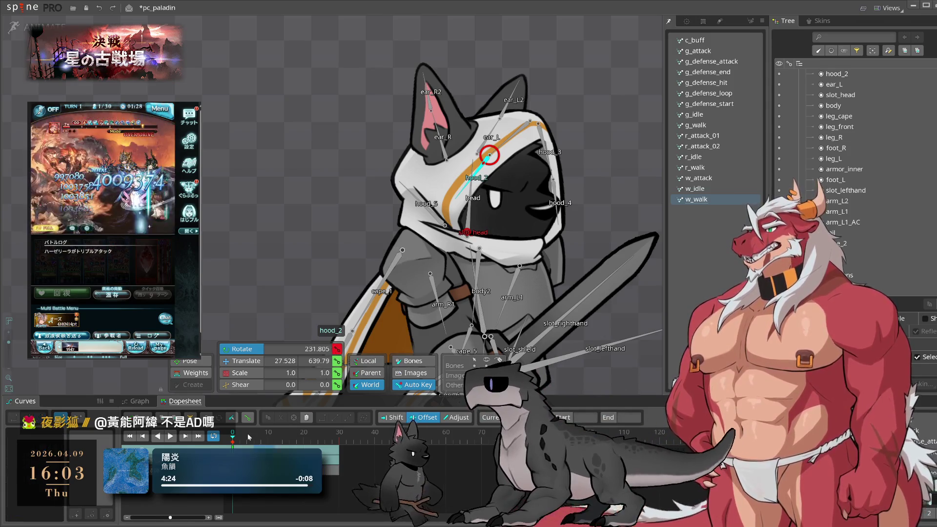
pyautogui.hotkey('ctrl', 'v')
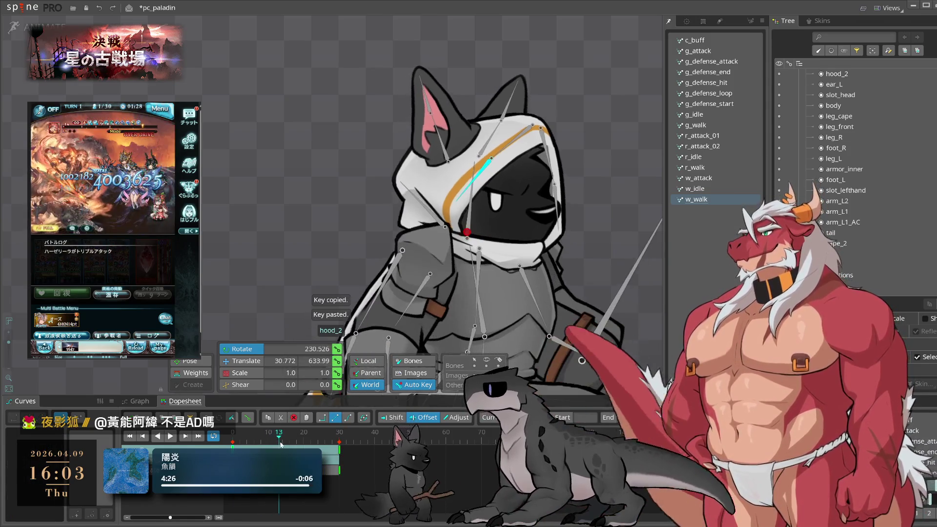
pyautogui.click(282, 444)
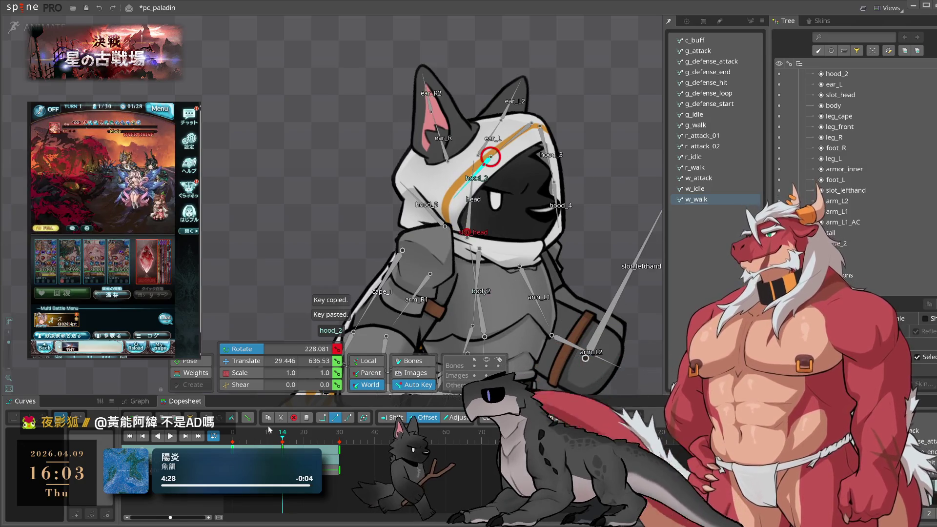
# Rotate hood_2 slightly at frame 6, copy that key to frame 23, and preview the animation
pyautogui.click(254, 434)
pyautogui.moveTo(611, 189); pyautogui.dragTo(608, 184)
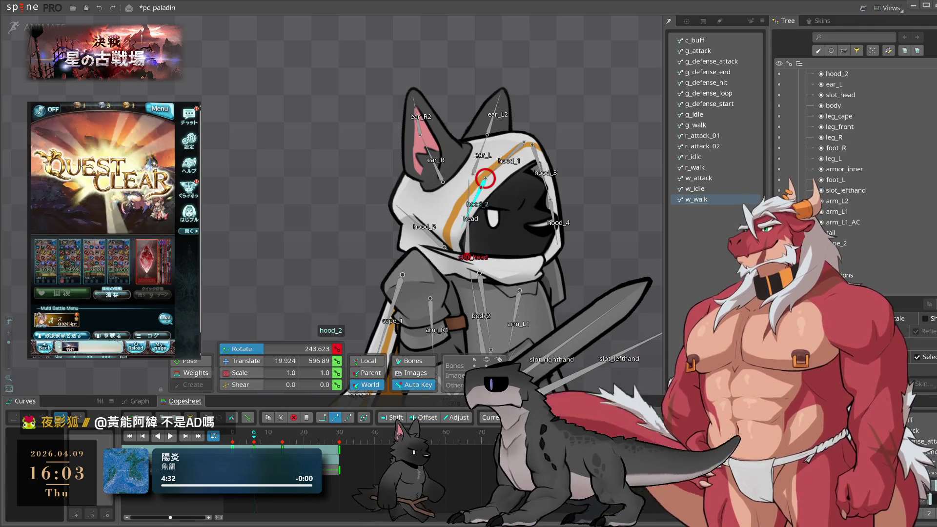
pyautogui.hotkey('ctrl', 'c')
pyautogui.click(315, 433)
pyautogui.hotkey('ctrl', 'v')
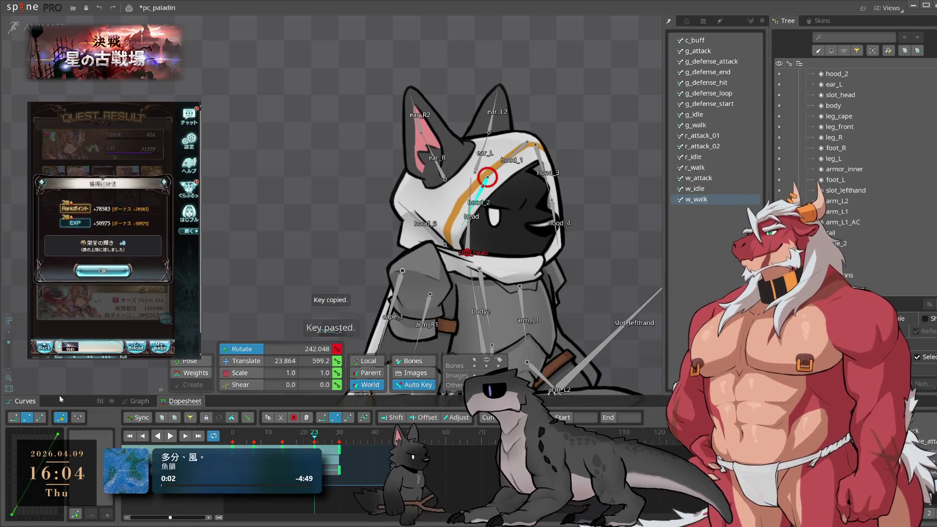
pyautogui.press('space')
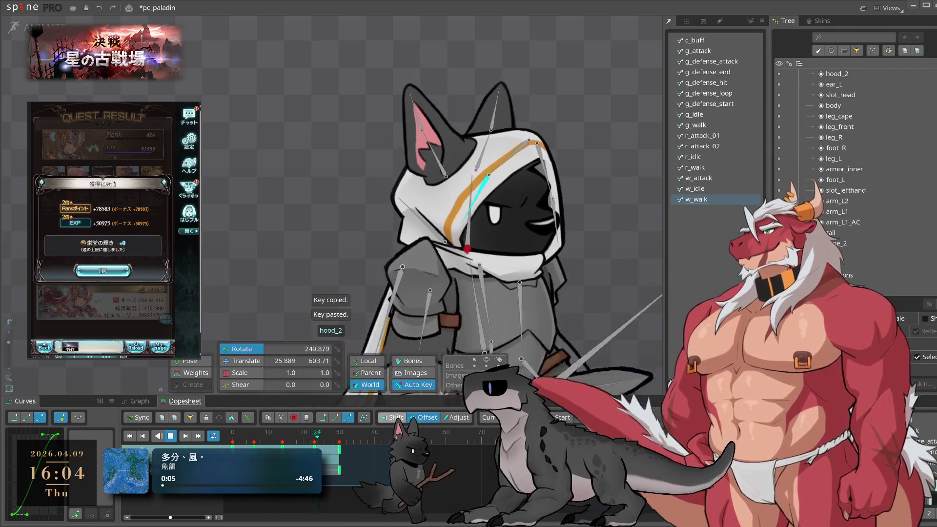
pyautogui.press('space')
pyautogui.press('space')
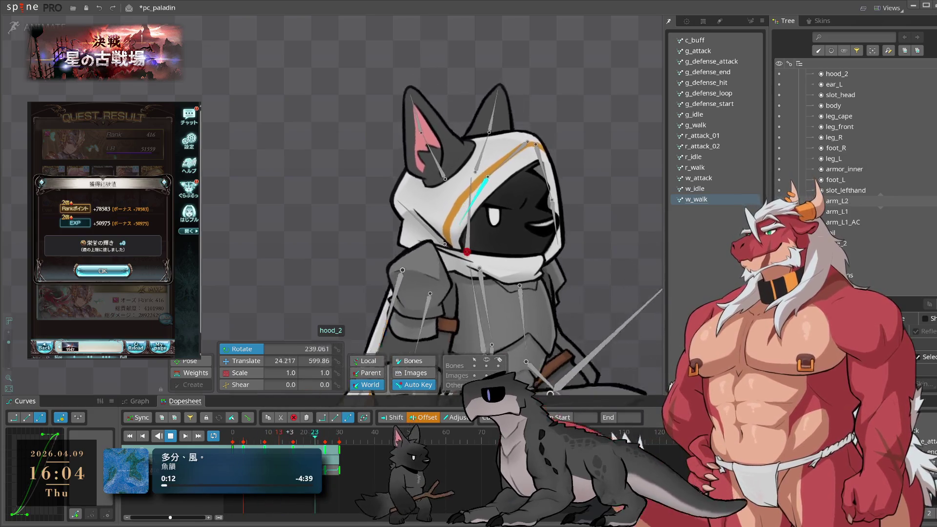
pyautogui.click(103, 271)
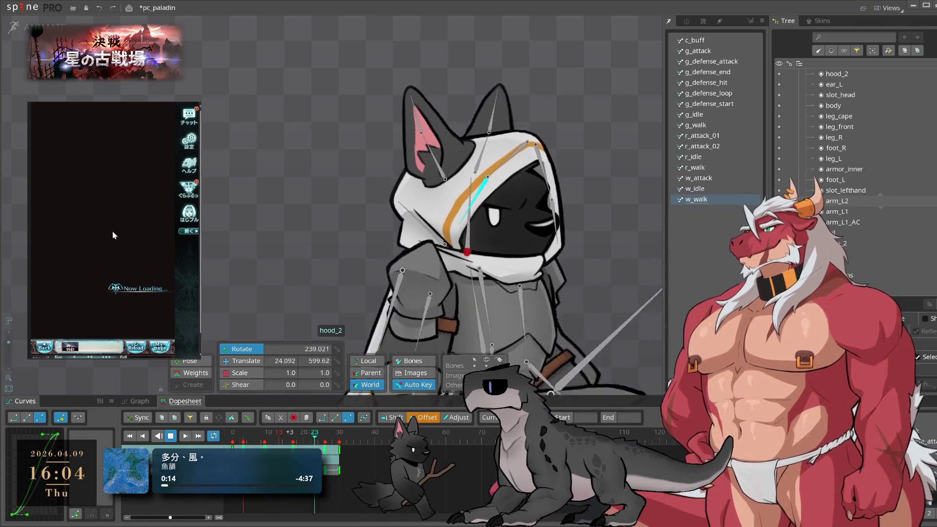
pyautogui.click(145, 329)
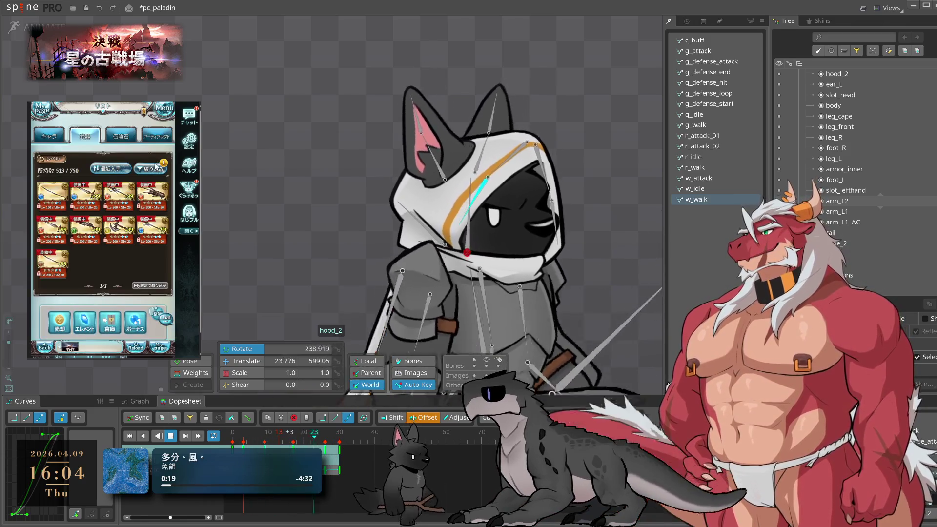
pyautogui.click(149, 169)
pyautogui.click(88, 163)
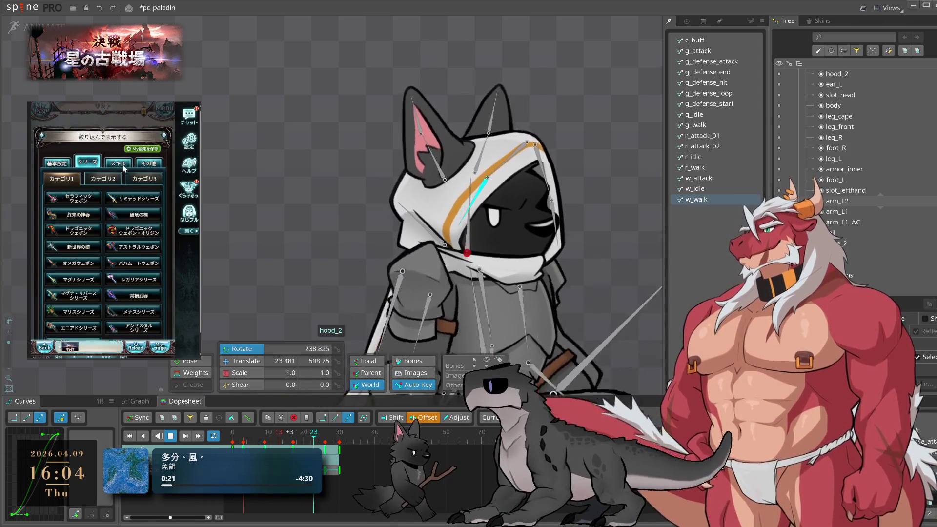
pyautogui.click(103, 179)
pyautogui.click(139, 230)
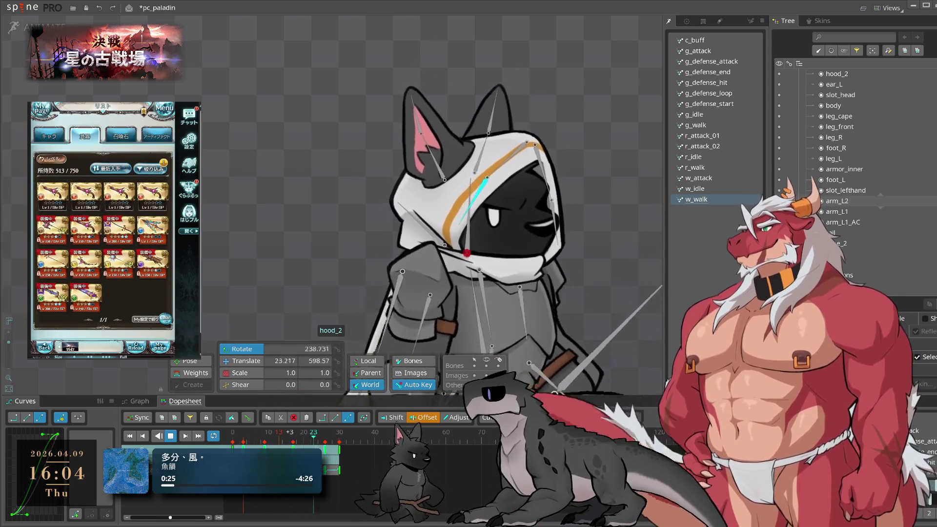
pyautogui.click(132, 329)
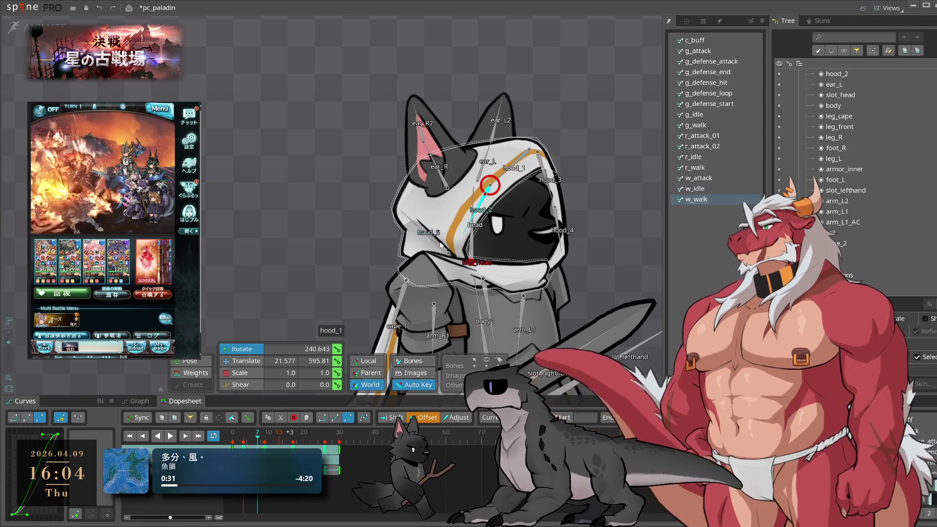
# Copy hood_5's frame 0 key and paste it at frame 30
pyautogui.click(213, 436)
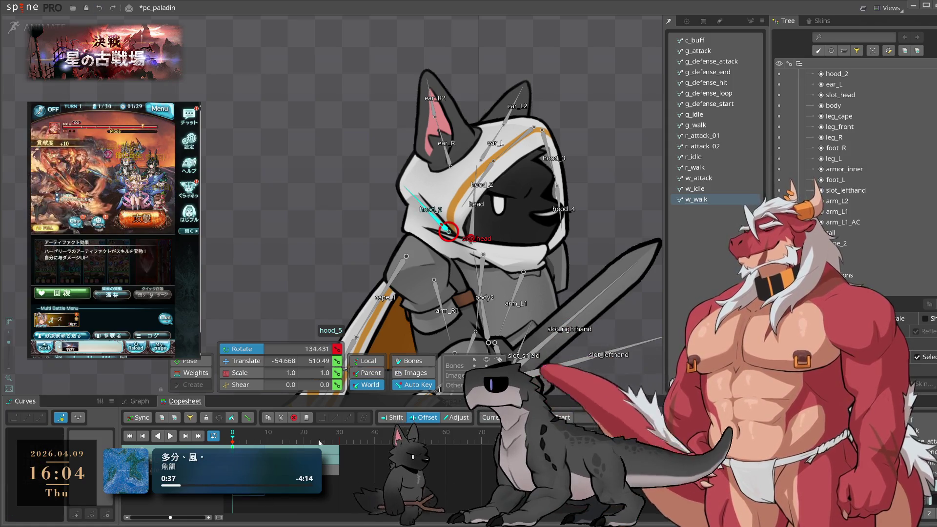
pyautogui.hotkey('ctrl', 'c')
pyautogui.hotkey('ctrl', 'v')
pyautogui.click(288, 440)
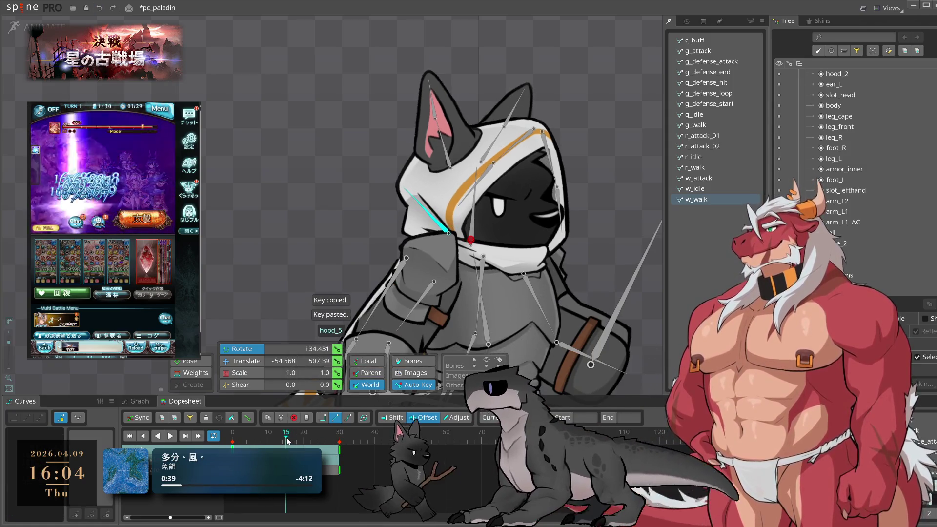
pyautogui.click(258, 440)
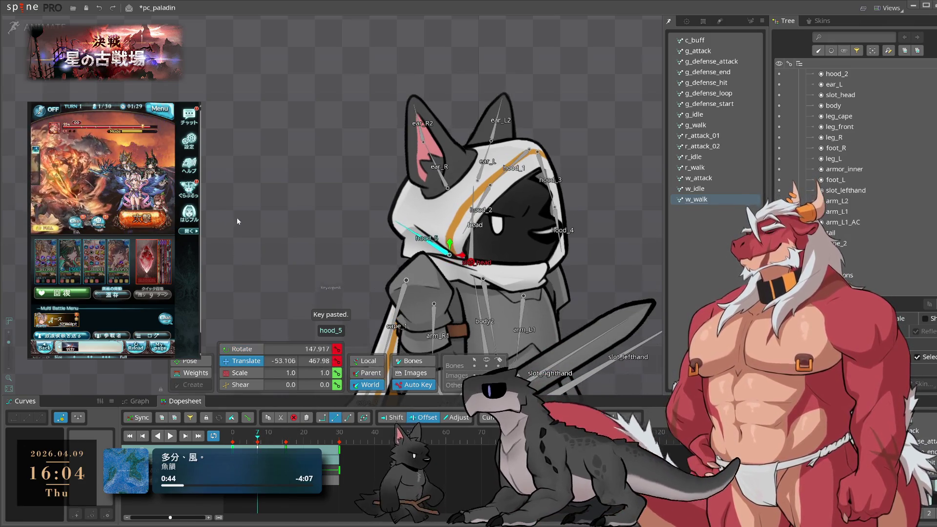
# Translate hood_5 into a new position at frame 7 and repeat its frame-0 keys at frame 30
pyautogui.press('v')
pyautogui.moveTo(448, 253); pyautogui.dragTo(450, 254)
pyautogui.press('Home')
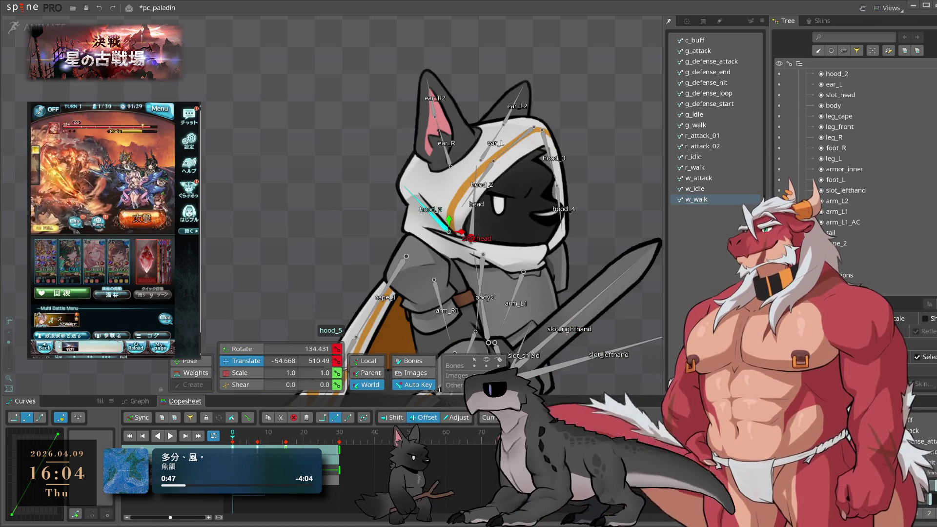
pyautogui.click(311, 443)
pyautogui.hotkey('ctrl', 'v')
pyautogui.click(340, 443)
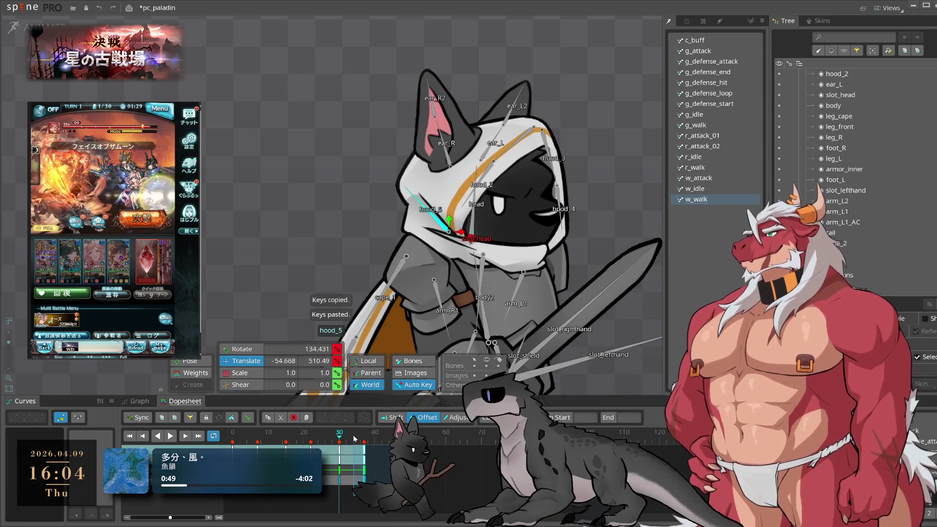
# Preview hood_5's motion and shift its selected keys a few frames later
pyautogui.press('space')
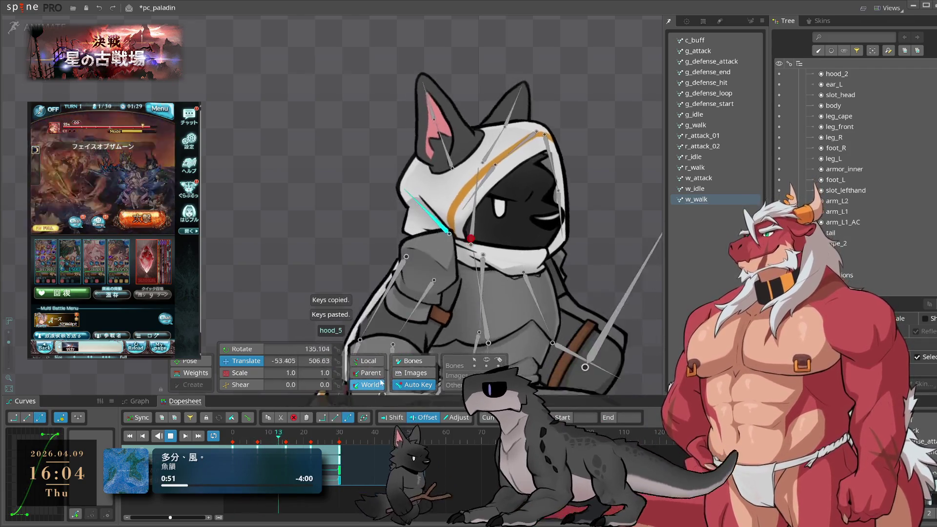
pyautogui.moveTo(326, 475)
pyautogui.mouseDown()
pyautogui.moveTo(338, 468)
pyautogui.moveTo(316, 468)
pyautogui.mouseUp()
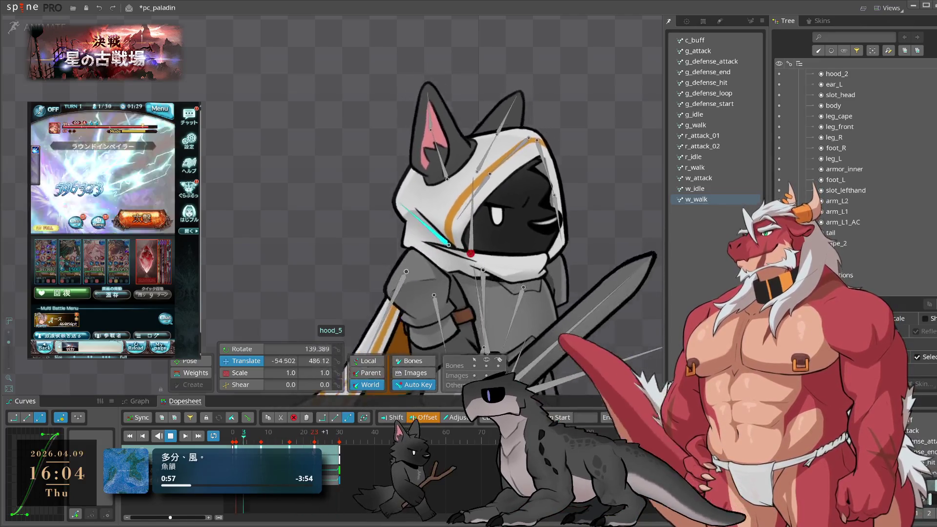
pyautogui.click(286, 192)
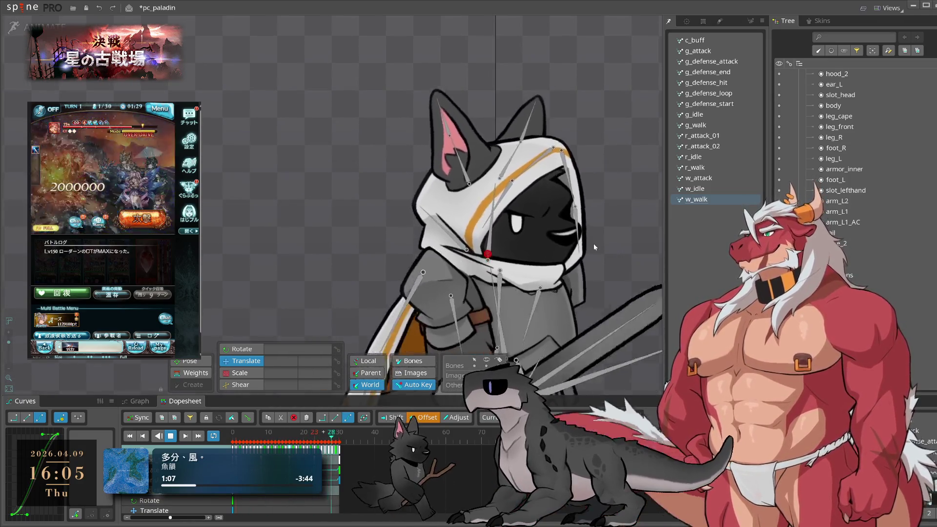
pyautogui.click(567, 187)
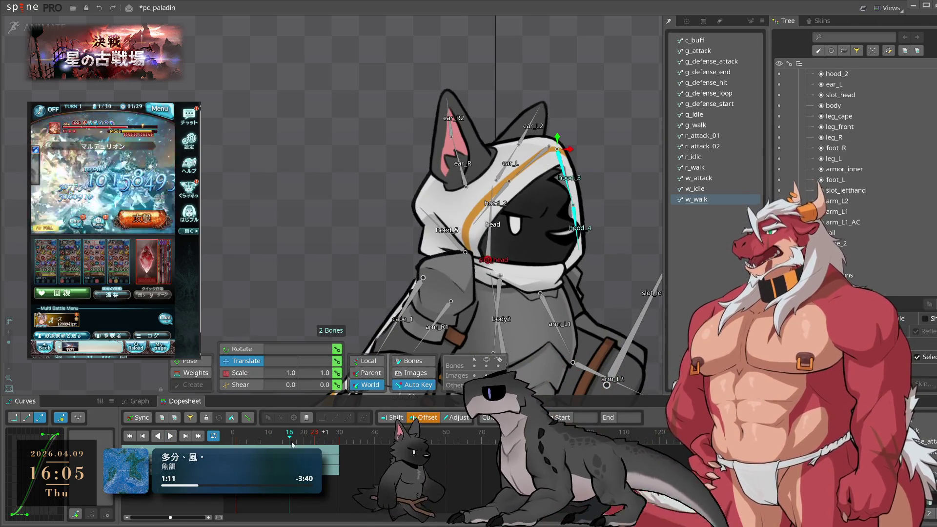
# Swing hood_3 and hood_4 leftward at frame 7, then check frame 23 and play back
pyautogui.press('Home')
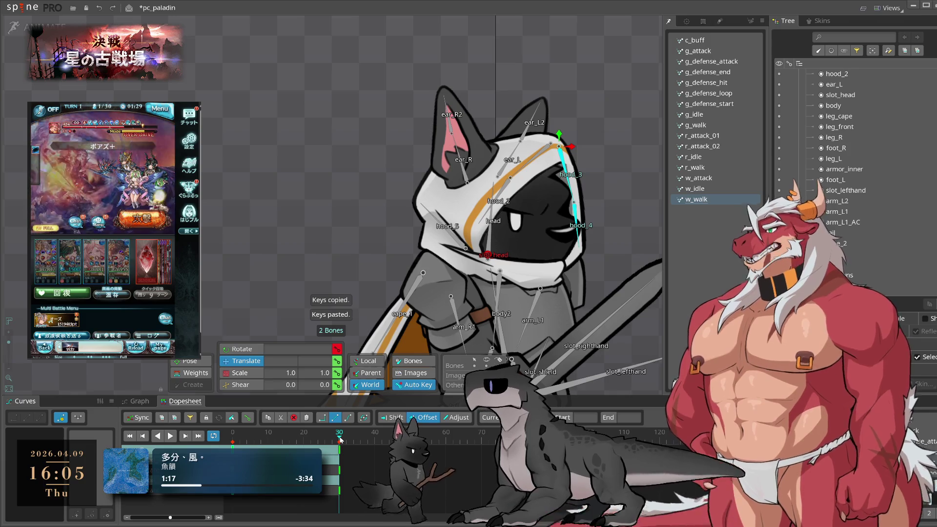
pyautogui.click(287, 442)
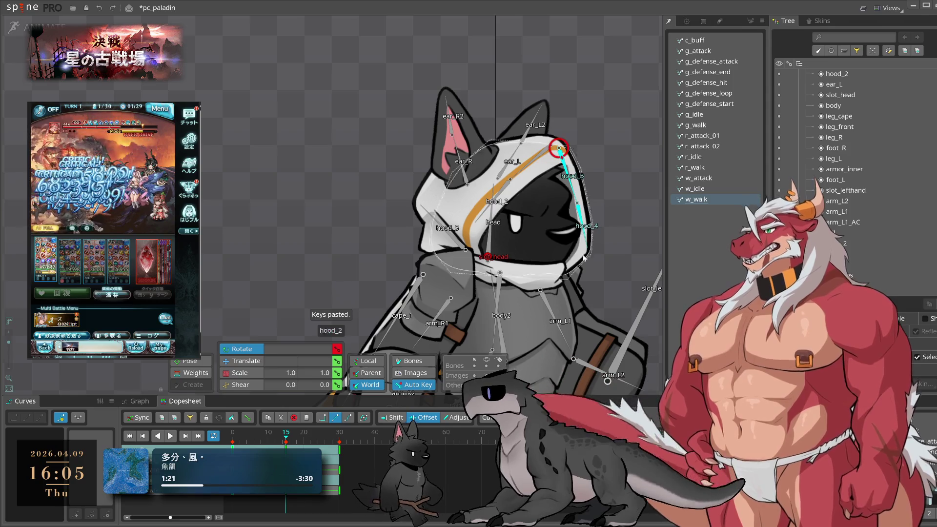
pyautogui.click(258, 443)
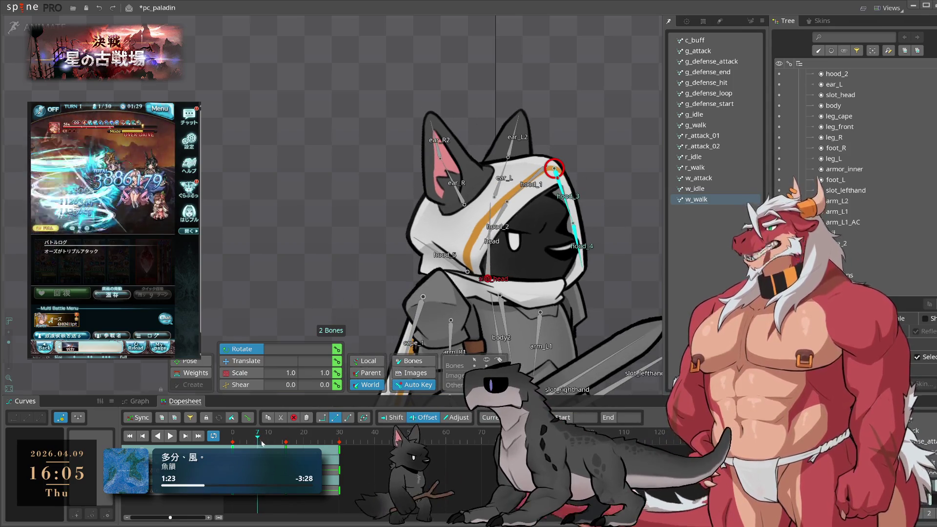
pyautogui.moveTo(612, 232); pyautogui.dragTo(614, 229)
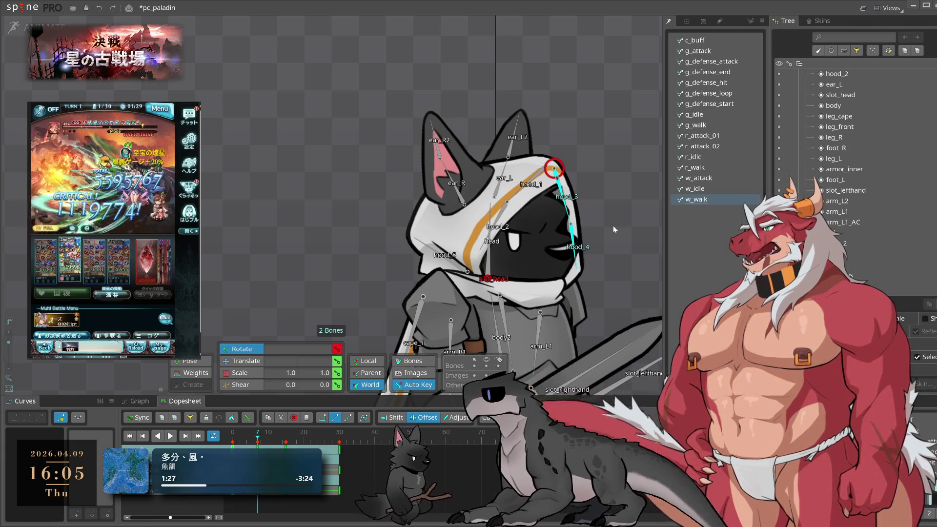
pyautogui.click(316, 441)
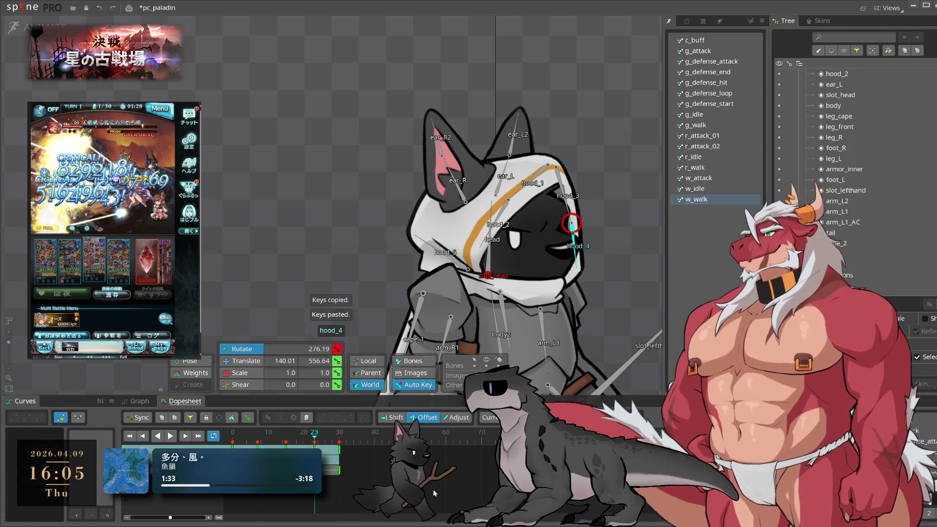
pyautogui.press('l')
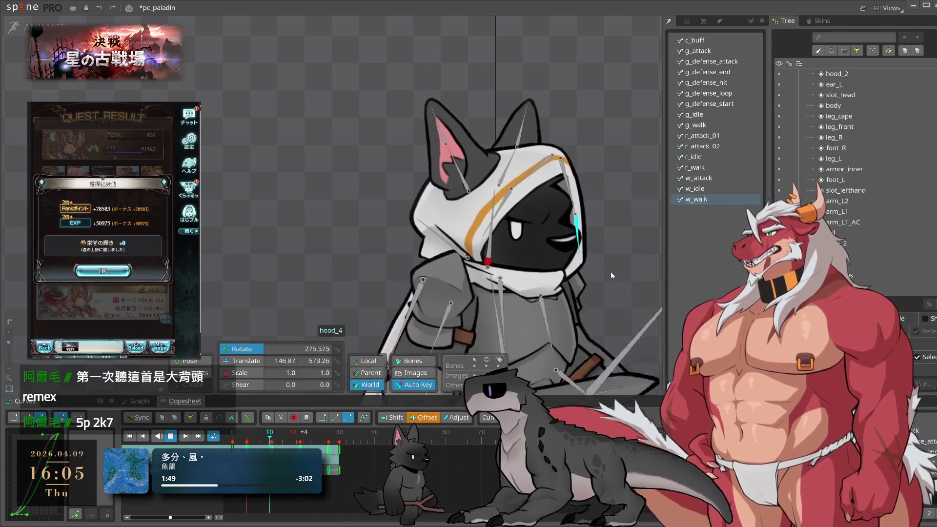
# Rotate hood_4 counter-clockwise around frame 10, copy its frame-0 key and preview
pyautogui.press('space')
pyautogui.moveTo(282, 440)
pyautogui.mouseDown()
pyautogui.moveTo(293, 442)
pyautogui.moveTo(259, 445)
pyautogui.moveTo(286, 441)
pyautogui.mouseUp()
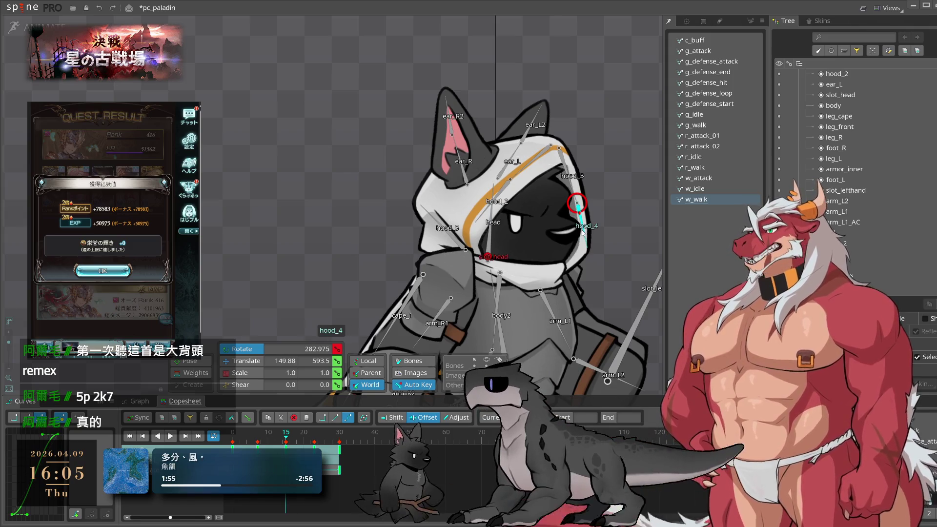
pyautogui.moveTo(636, 244)
pyautogui.mouseDown()
pyautogui.moveTo(641, 227)
pyautogui.moveTo(635, 237)
pyautogui.mouseUp()
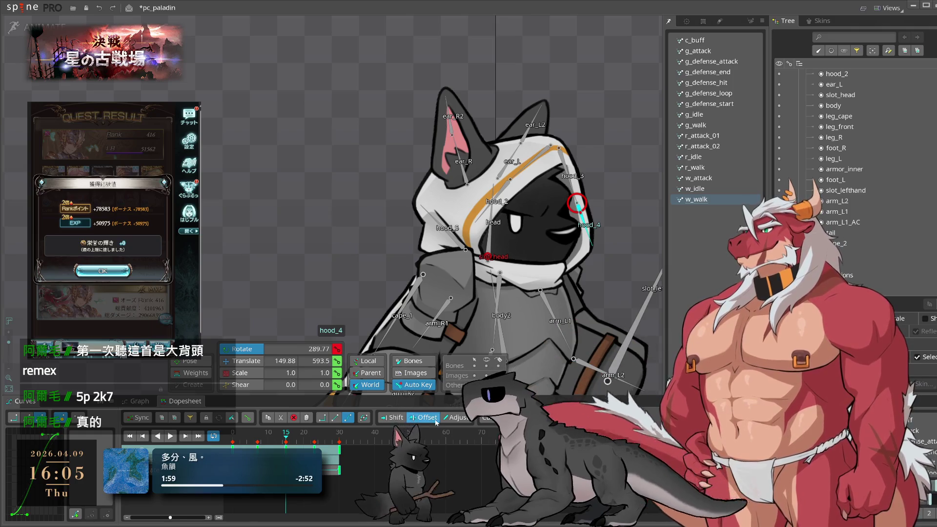
pyautogui.click(233, 442)
pyautogui.hotkey('ctrl', 'c')
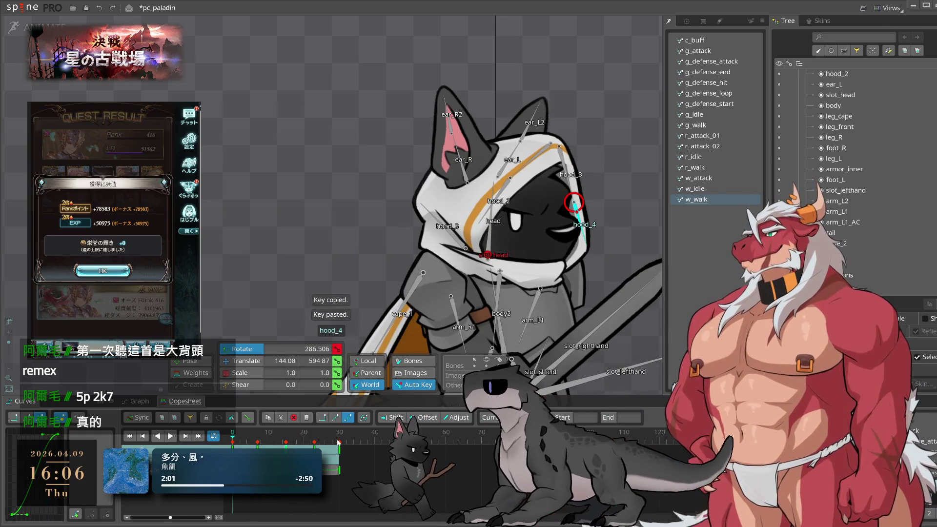
pyautogui.press('space')
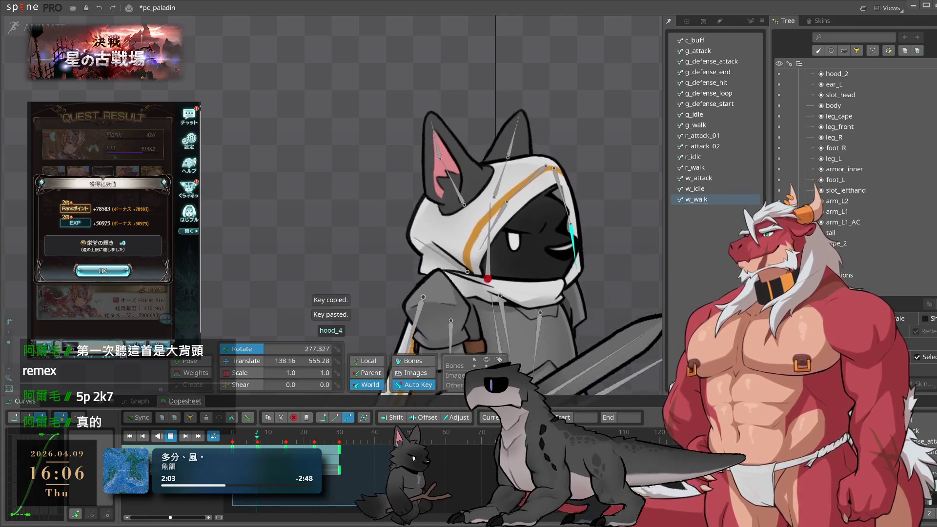
pyautogui.press('space')
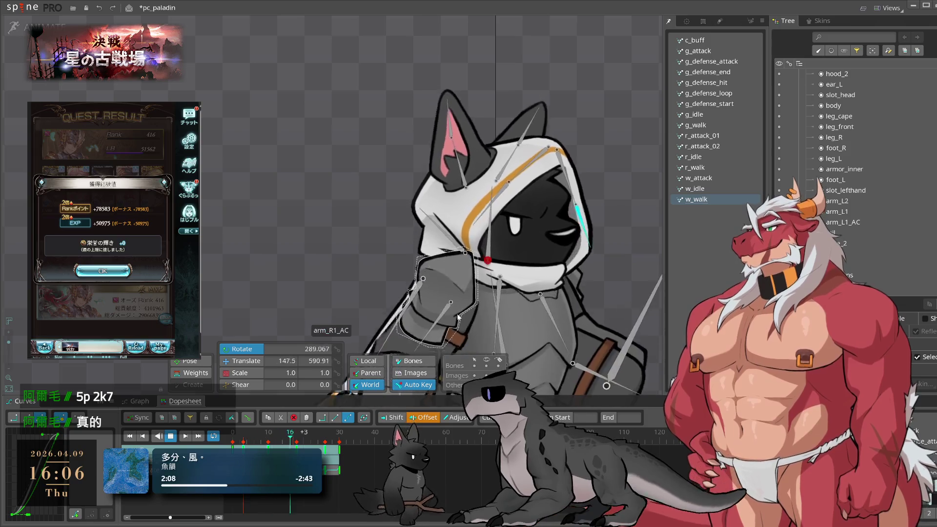
pyautogui.press('space')
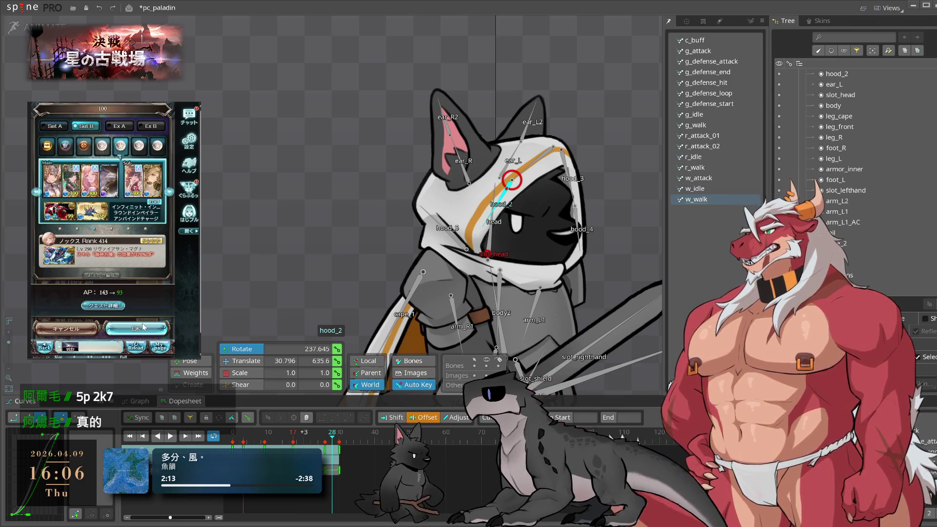
pyautogui.click(144, 328)
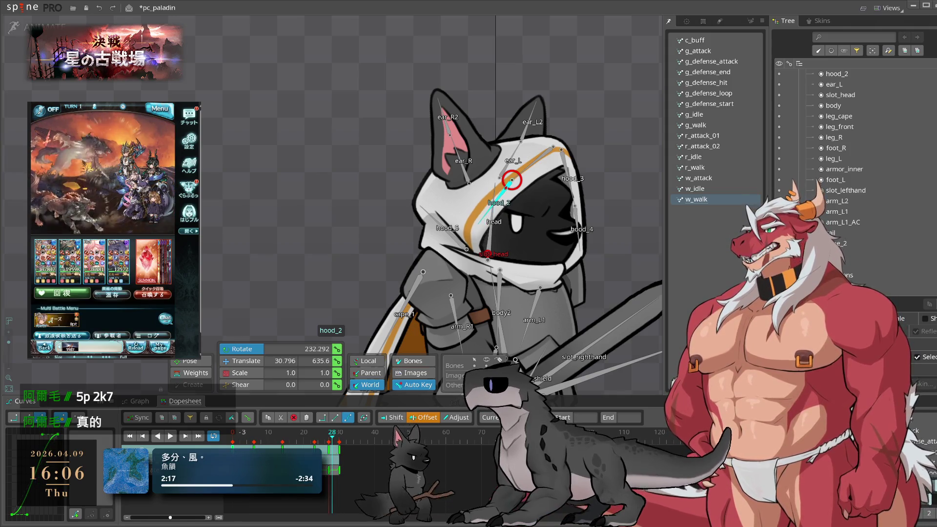
# Rotate hood_2 slightly clockwise, paste its key at frame 14 and spread the keys to frame 26
pyautogui.moveTo(324, 441); pyautogui.dragTo(212, 443)
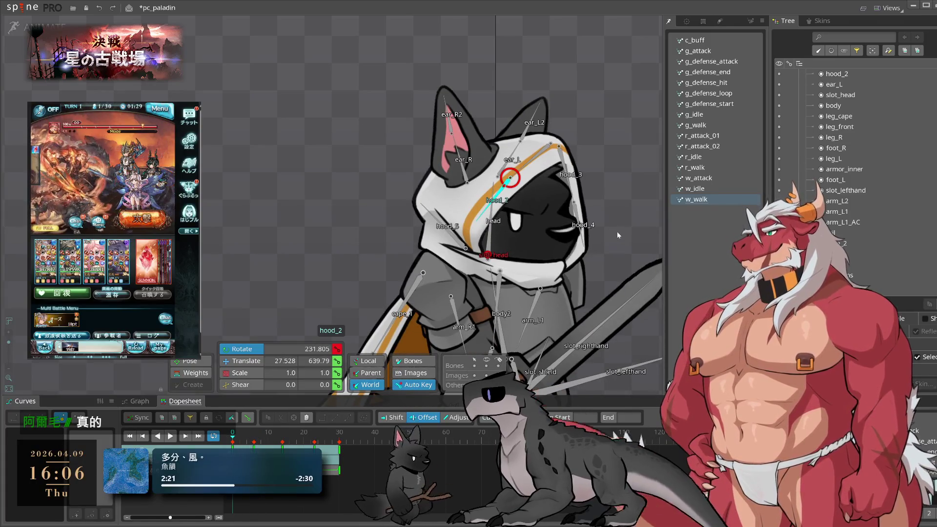
pyautogui.moveTo(607, 176); pyautogui.dragTo(615, 193)
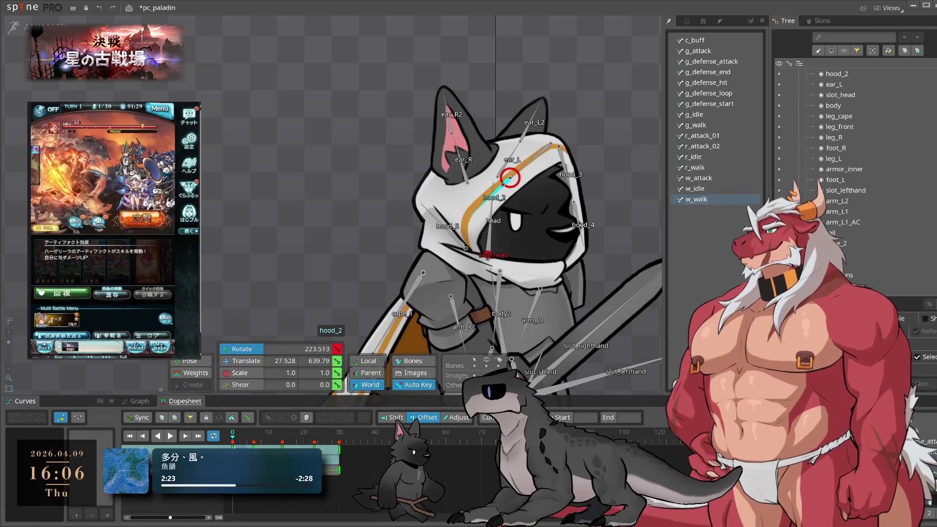
pyautogui.click(282, 443)
pyautogui.hotkey('ctrl', 'v')
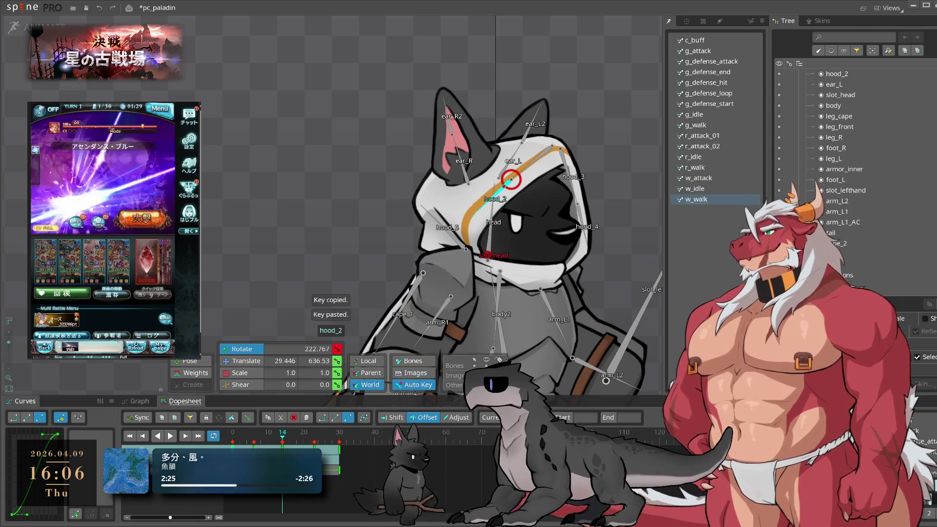
pyautogui.moveTo(319, 472); pyautogui.dragTo(326, 472)
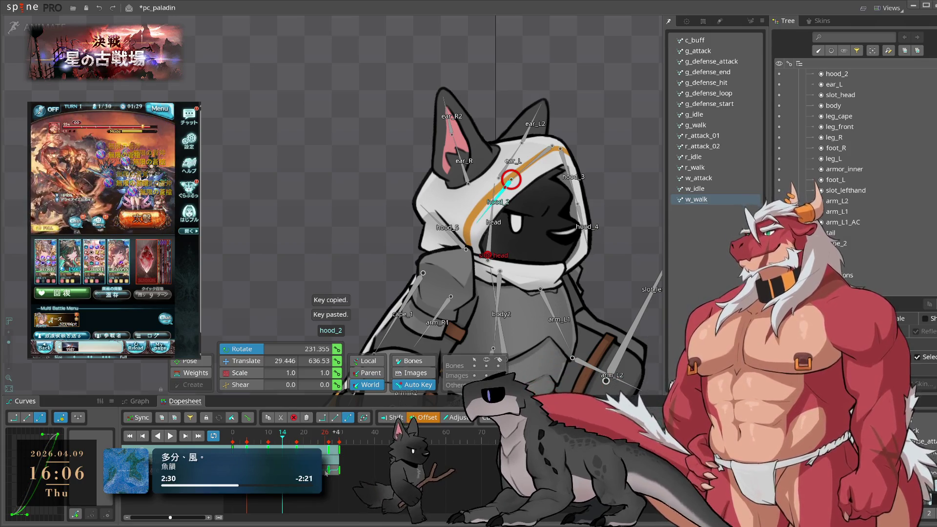
pyautogui.press('space')
pyautogui.click(604, 171)
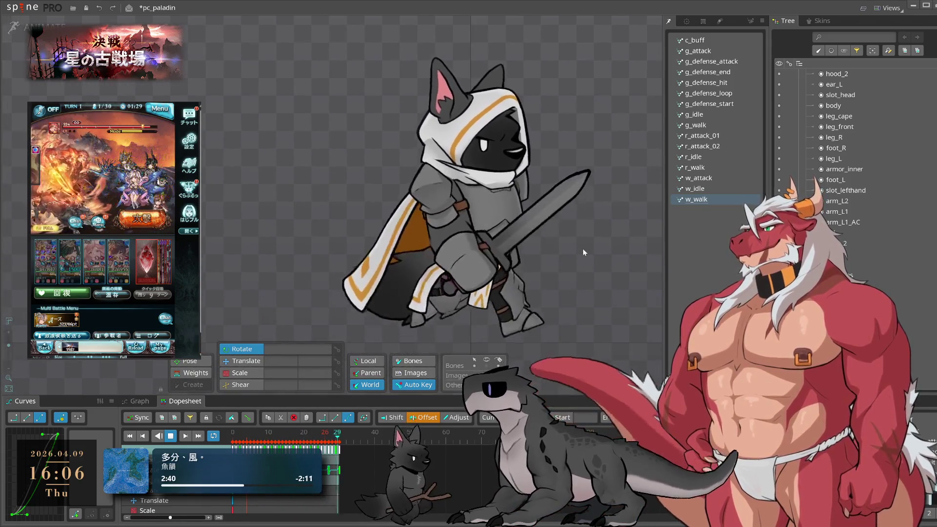
# Save the pc_paladin project with Ctrl+S and load the w_attack animation
pyautogui.hotkey('ctrl', 's')
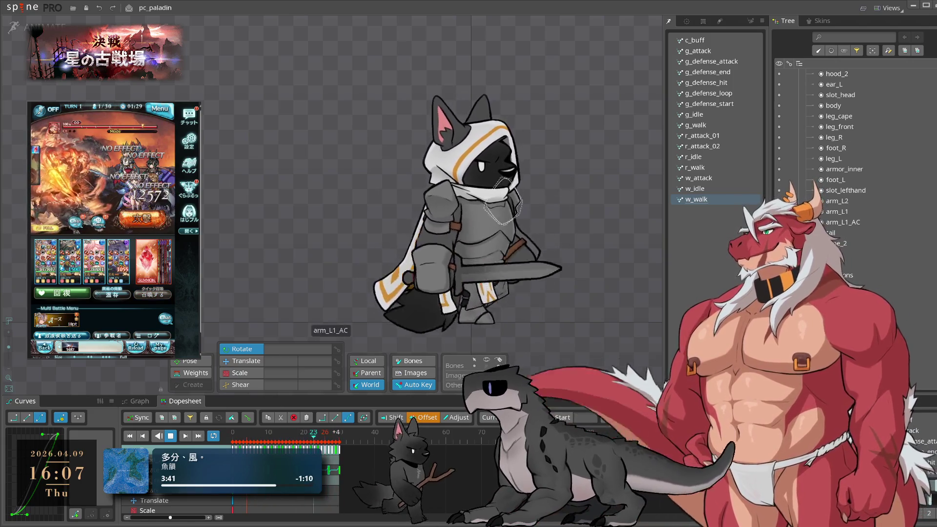
pyautogui.hotkey('ctrl', 's')
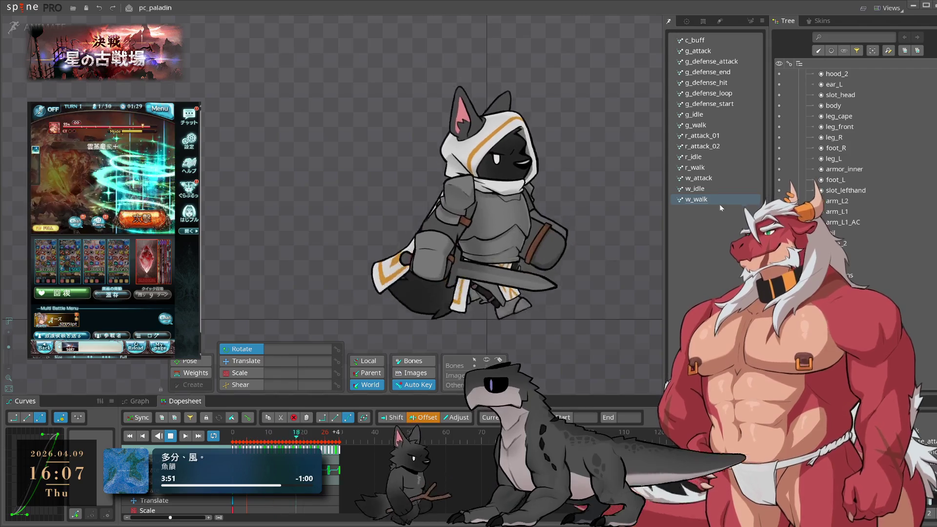
pyautogui.click(714, 179)
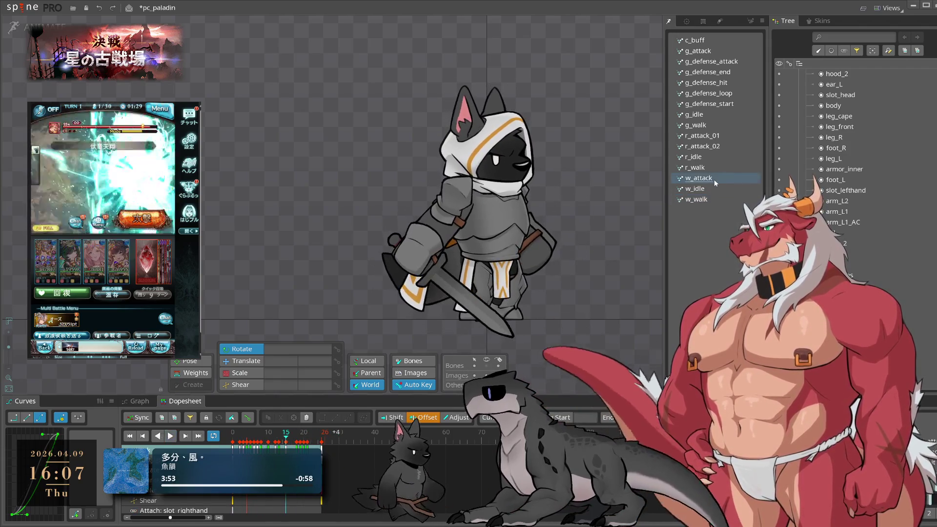
# Nudge cape_1 slightly right in w_attack, previewing playback, then enter Setup mode
pyautogui.scroll(3, 439, 192)
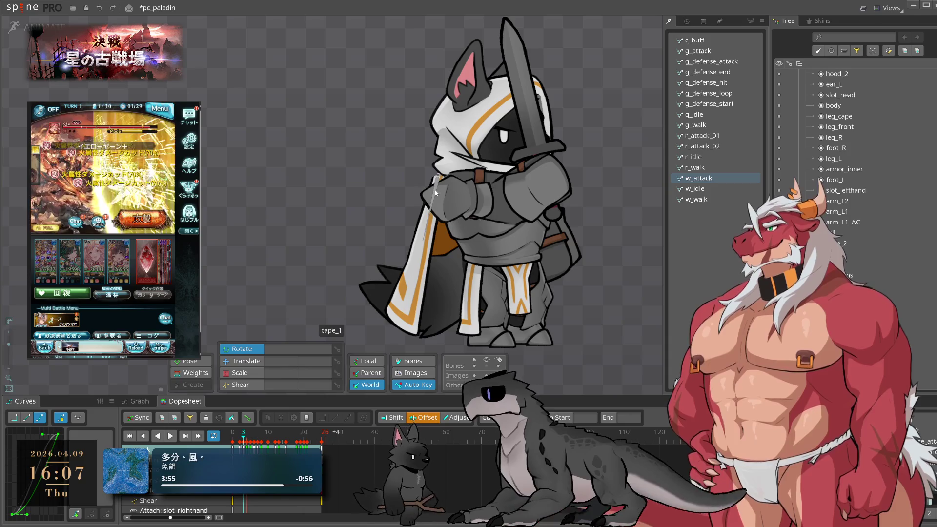
pyautogui.click(440, 195)
pyautogui.scroll(6, 488, 166)
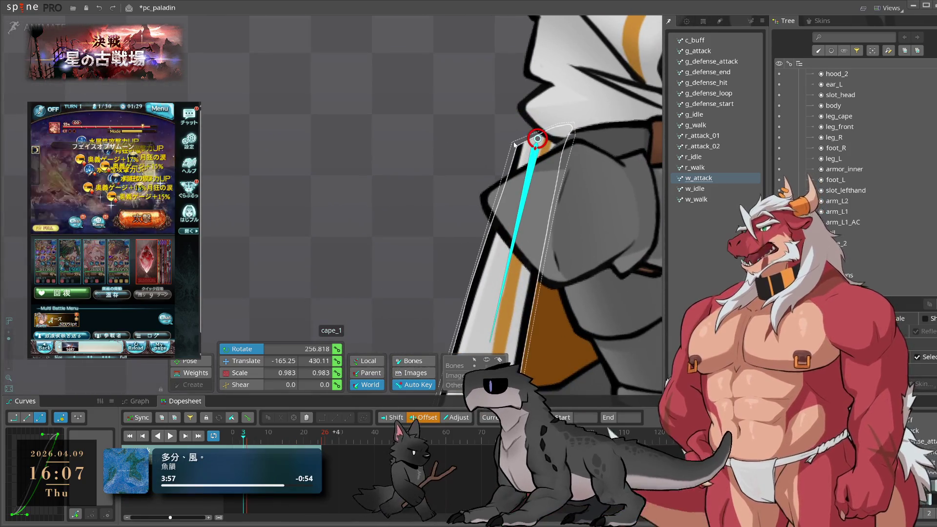
pyautogui.scroll(-5, 368, 190)
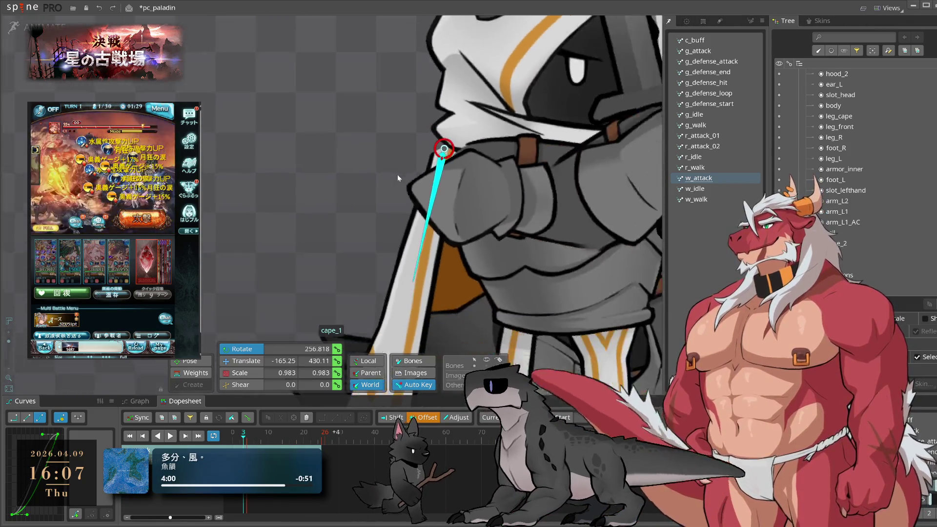
pyautogui.press('l')
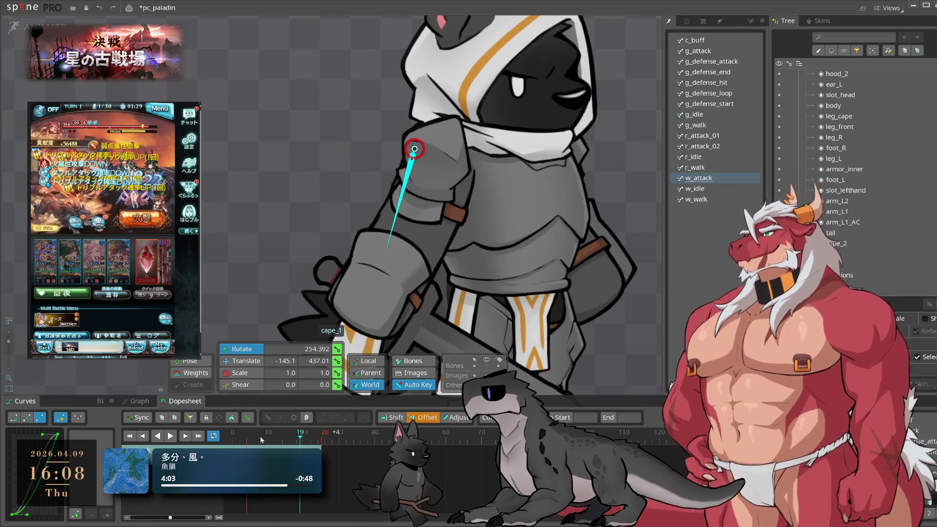
pyautogui.press('k')
pyautogui.scroll(2, 313, 167)
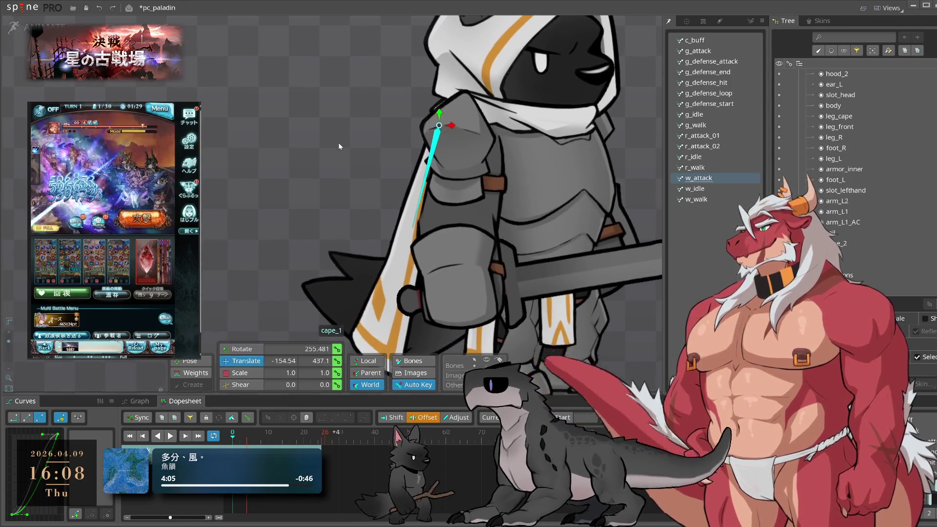
pyautogui.press('v')
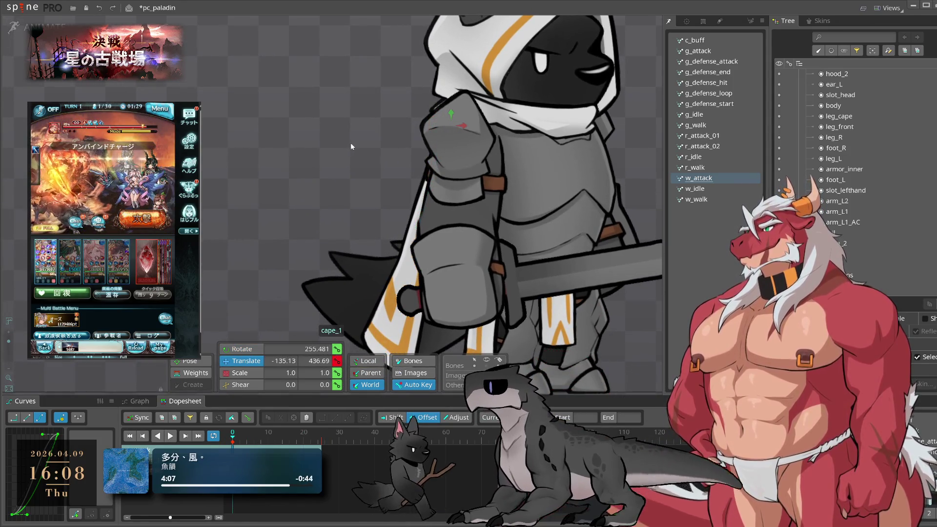
pyautogui.press('l')
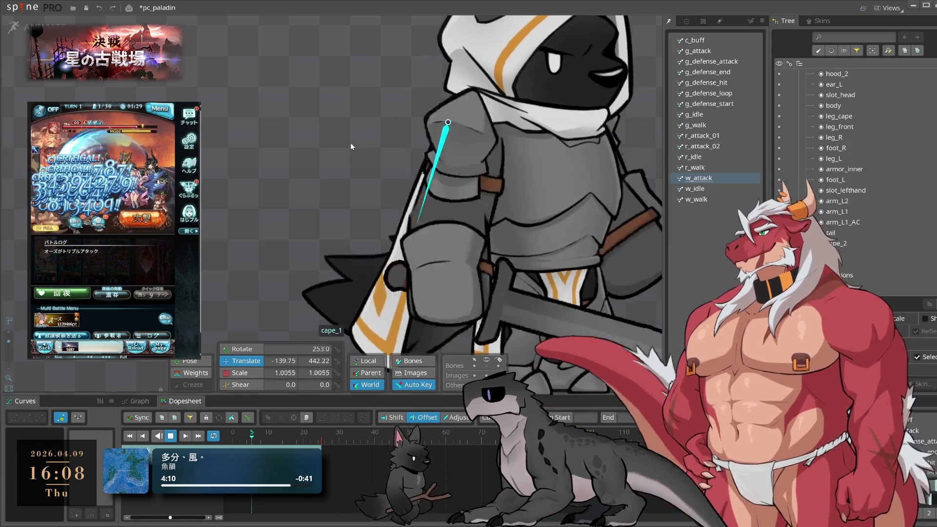
pyautogui.press('Tab')
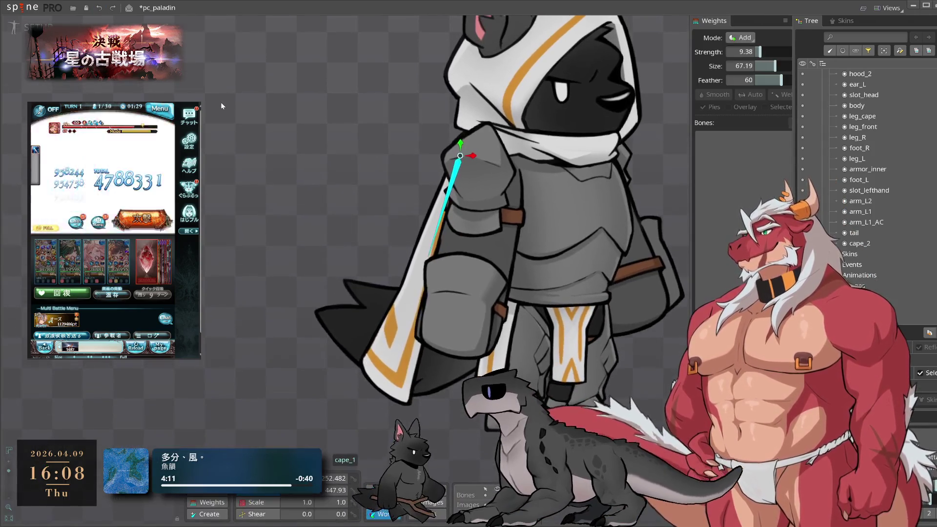
# Paint the cape's top vertex to 39 cape_1 and 62 body2, then return to Animate mode
pyautogui.click(24, 28)
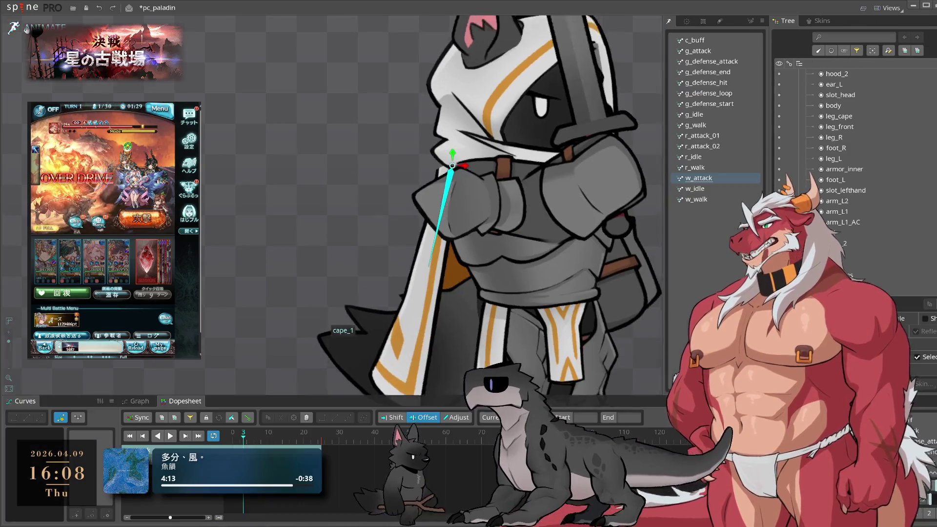
pyautogui.click(26, 29)
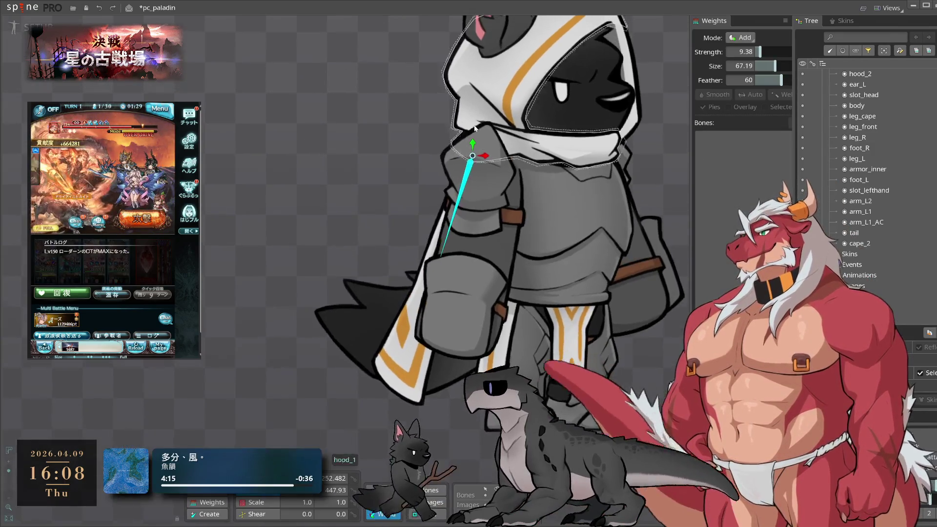
pyautogui.scroll(3, 449, 166)
pyautogui.moveTo(461, 136)
pyautogui.mouseDown()
pyautogui.moveTo(492, 120)
pyautogui.moveTo(507, 131)
pyautogui.mouseUp()
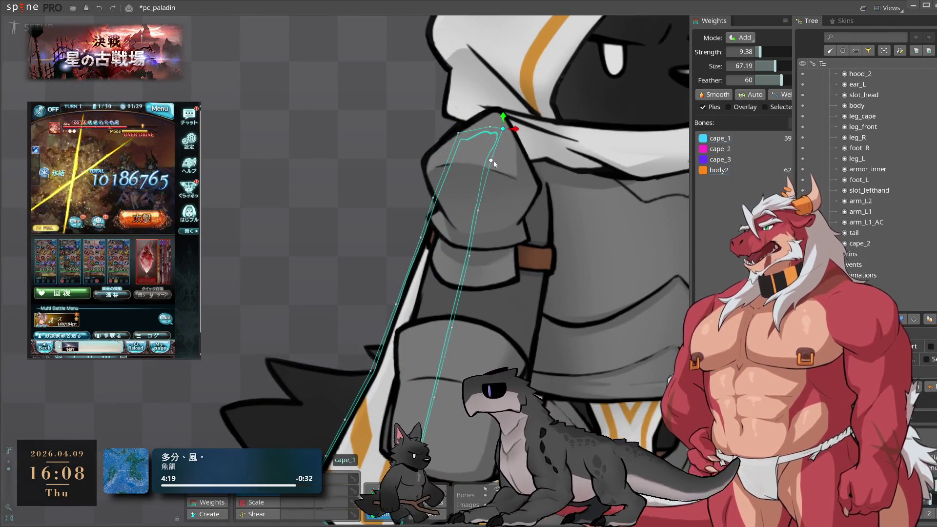
pyautogui.click(26, 28)
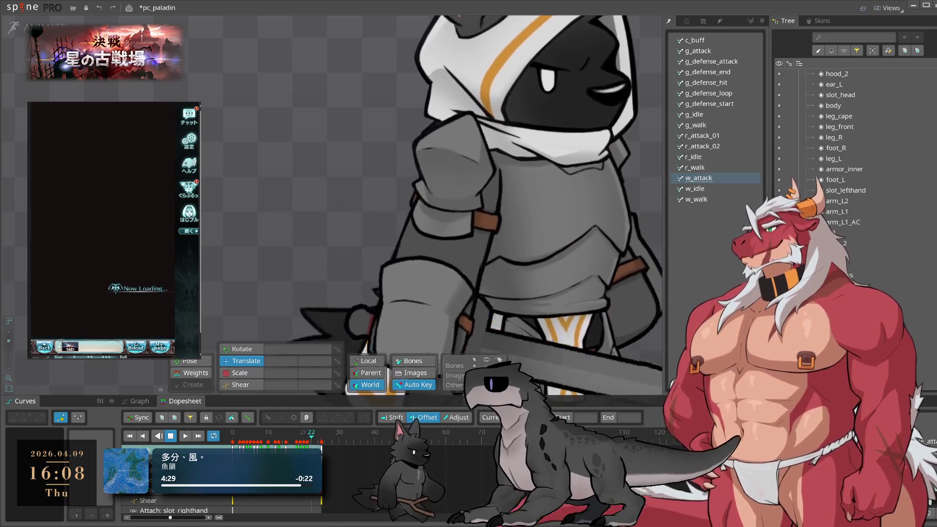
pyautogui.click(154, 328)
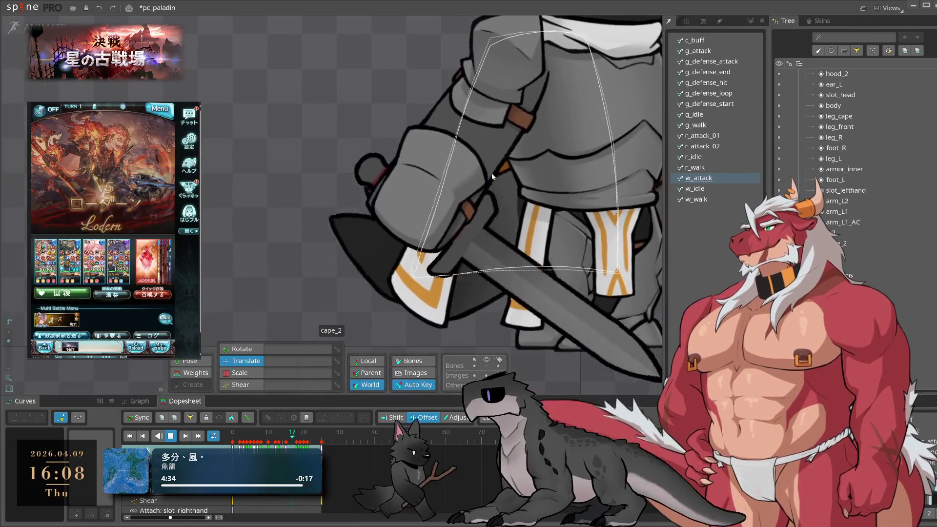
pyautogui.click(493, 176)
pyautogui.click(480, 159)
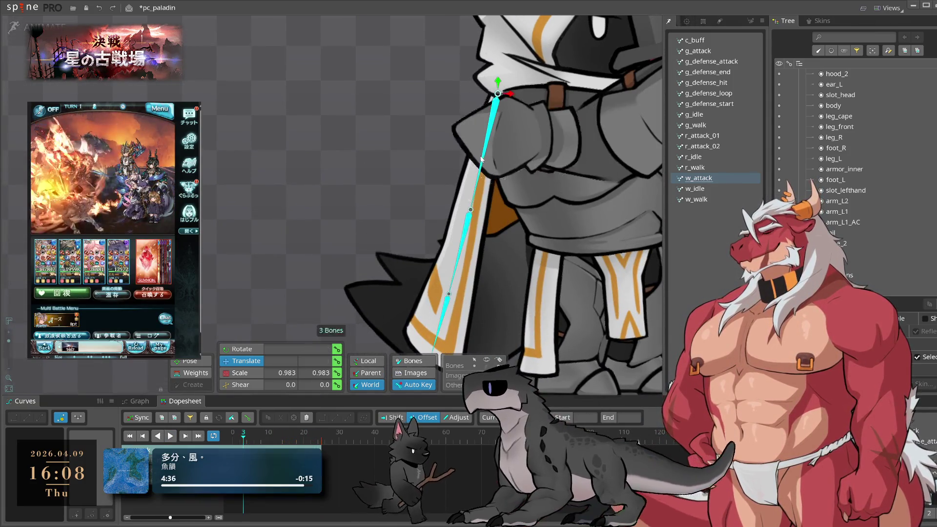
pyautogui.click(199, 436)
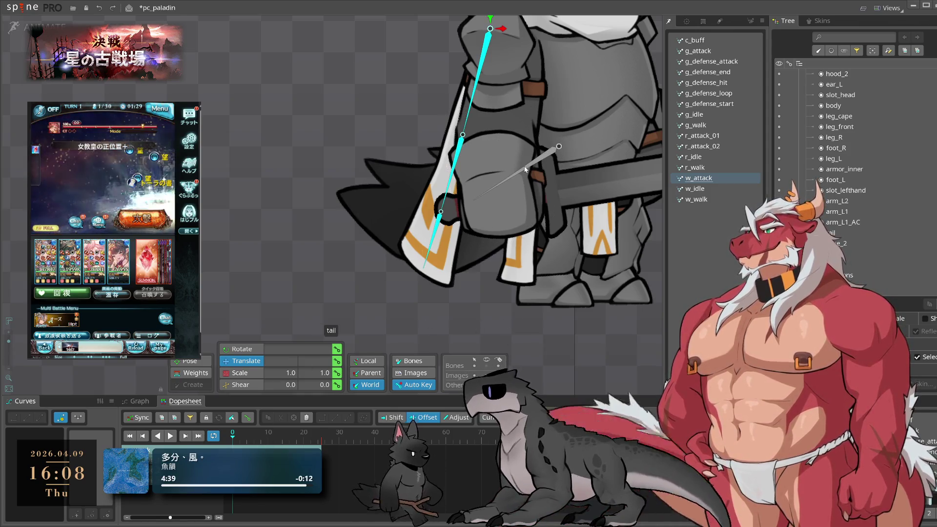
pyautogui.click(522, 170)
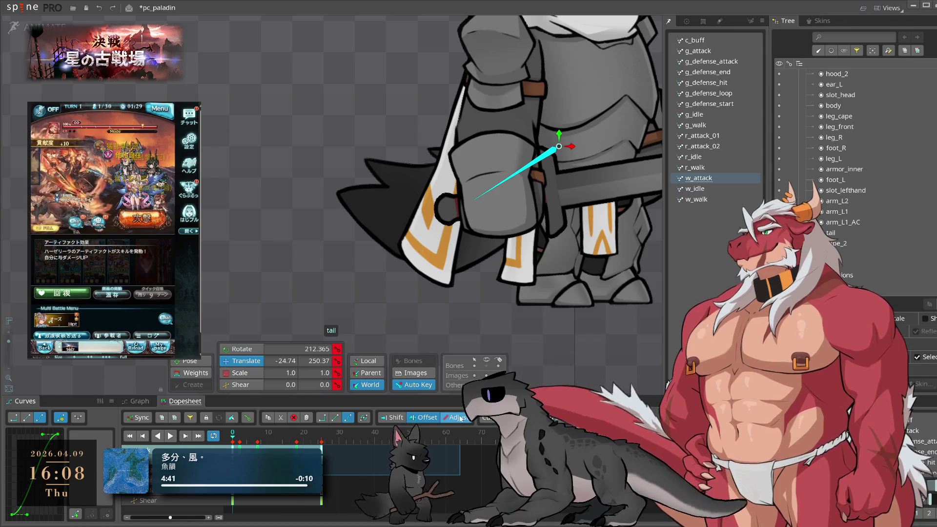
pyautogui.press('c')
pyautogui.press('space')
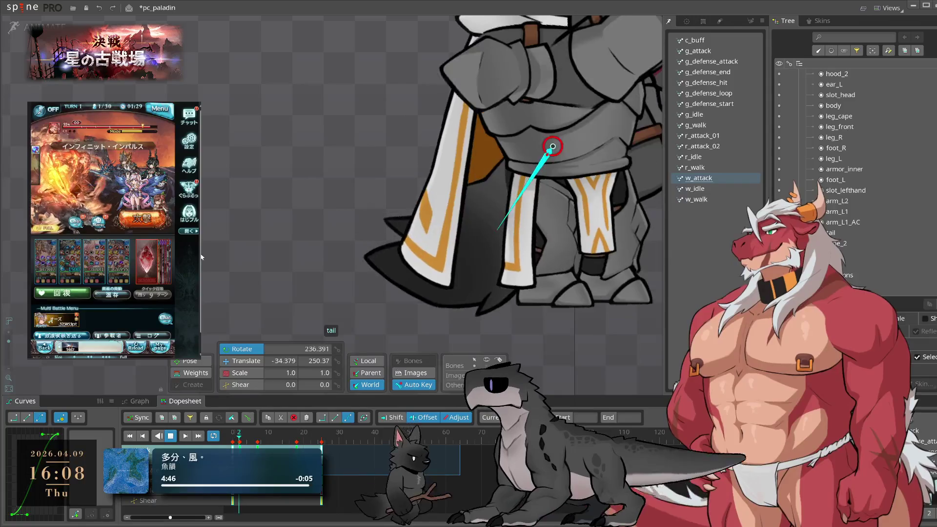
pyautogui.click(268, 228)
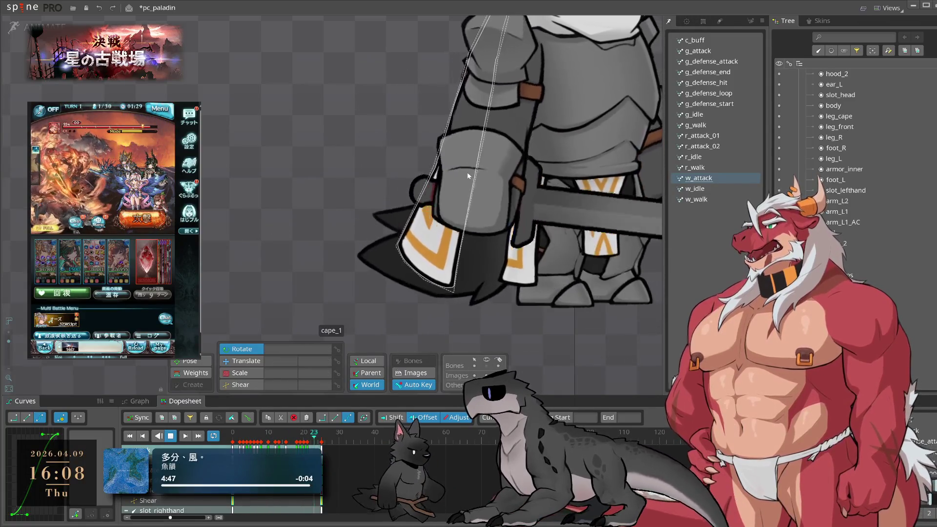
pyautogui.press('space')
pyautogui.doubleClick(476, 90)
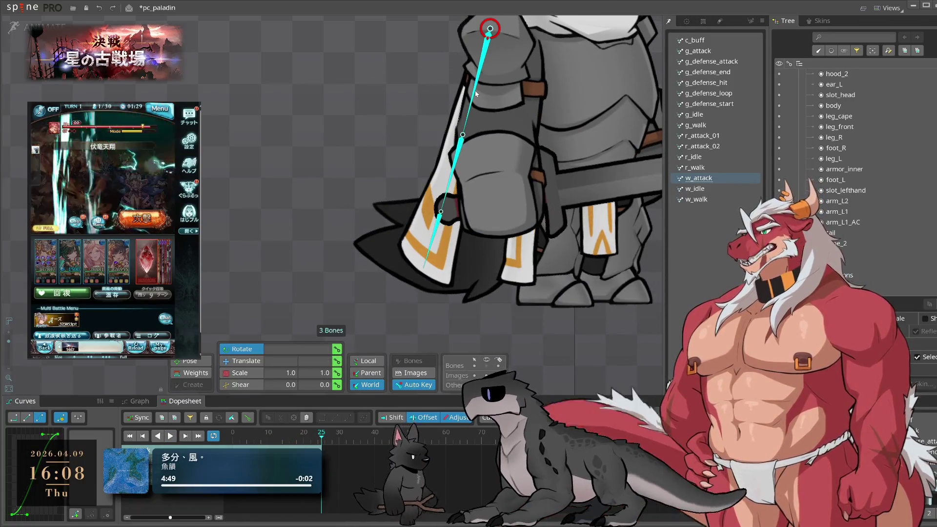
pyautogui.click(185, 436)
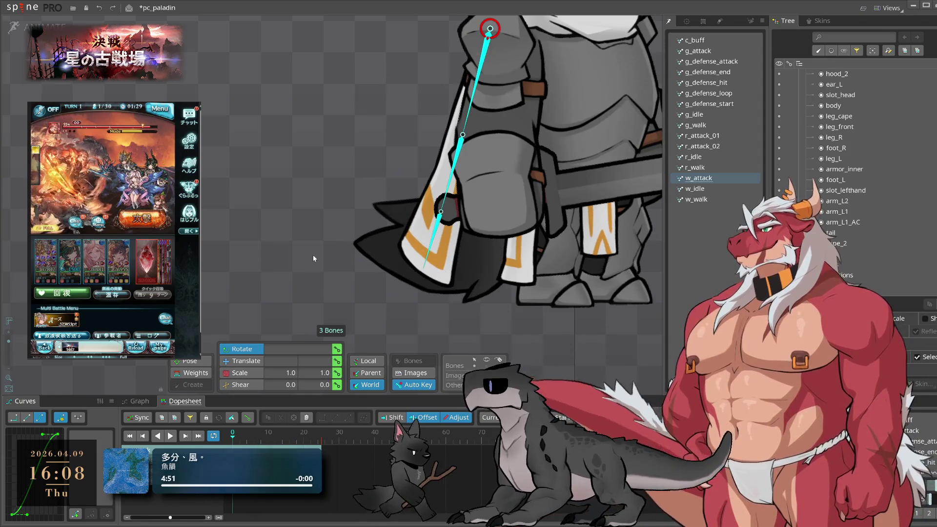
pyautogui.click(716, 188)
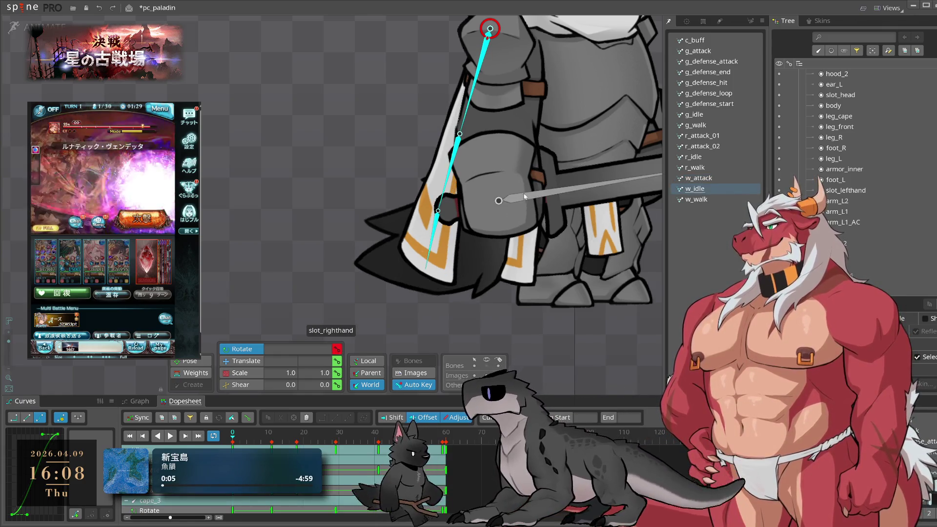
# Select the leg and leg_front bones in w_idle
pyautogui.click(531, 199)
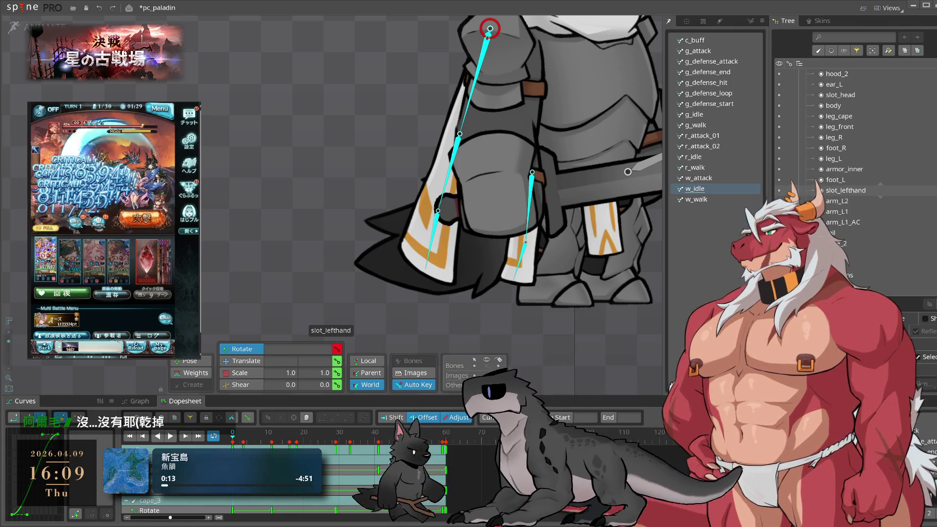
pyautogui.scroll(2, 490, 28)
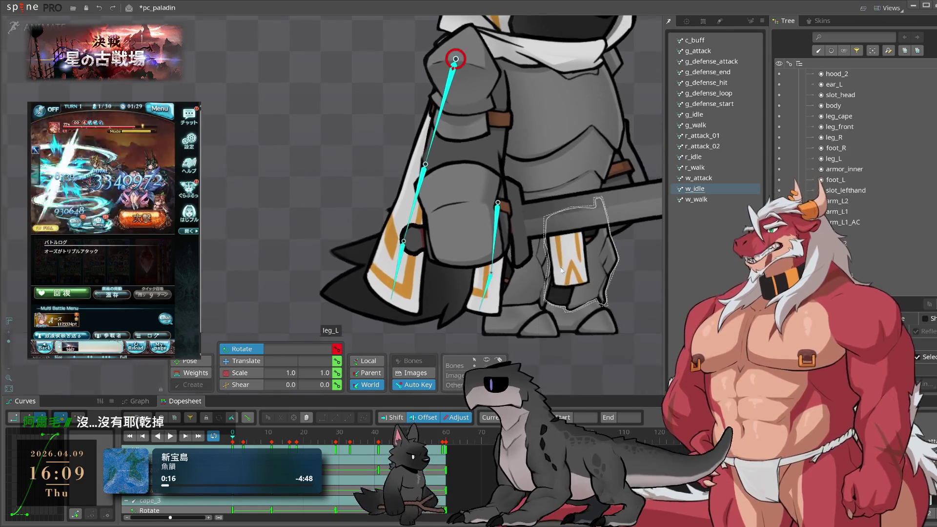
pyautogui.click(564, 210)
pyautogui.scroll(-3, 580, 251)
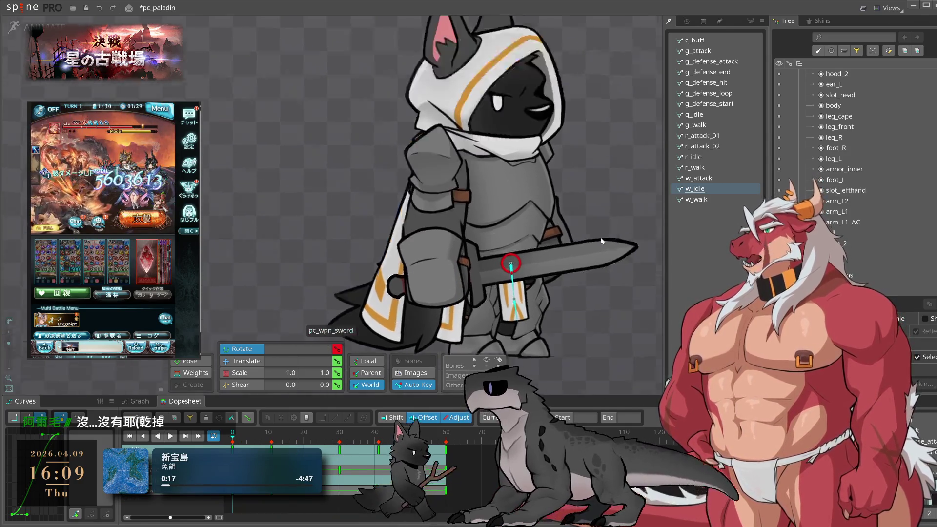
# Multi-select hood_1, hood_5 and cape_1 together, undoing and redoing one stray change
pyautogui.click(574, 104)
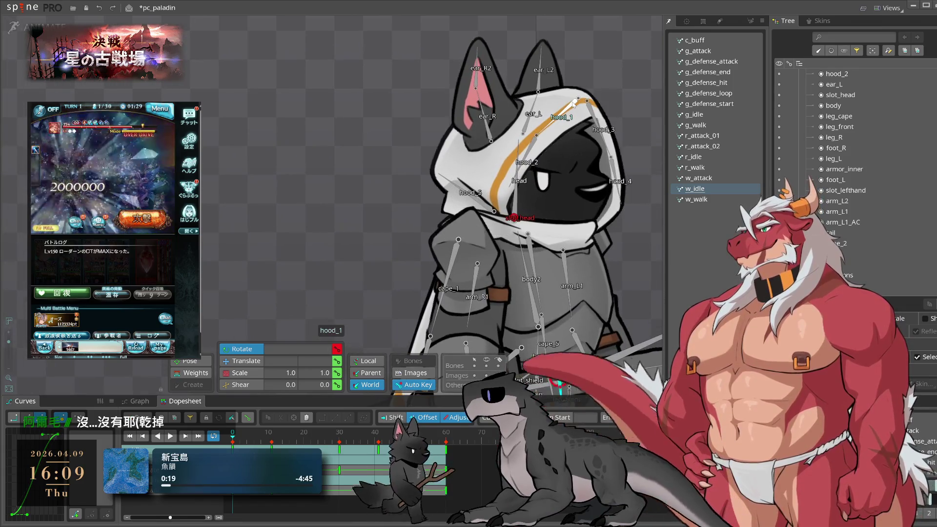
pyautogui.click(488, 205)
pyautogui.hotkey('ctrl', 'z')
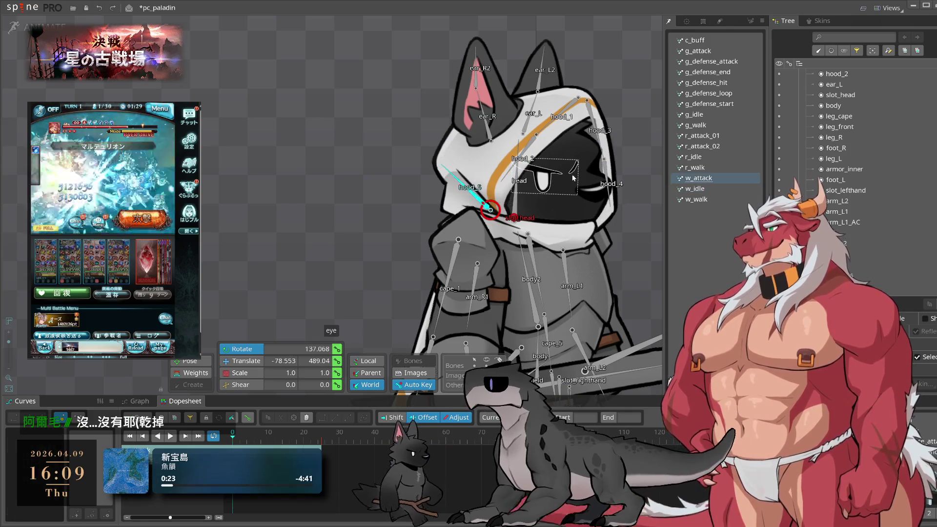
pyautogui.hotkey('ctrl', 'y')
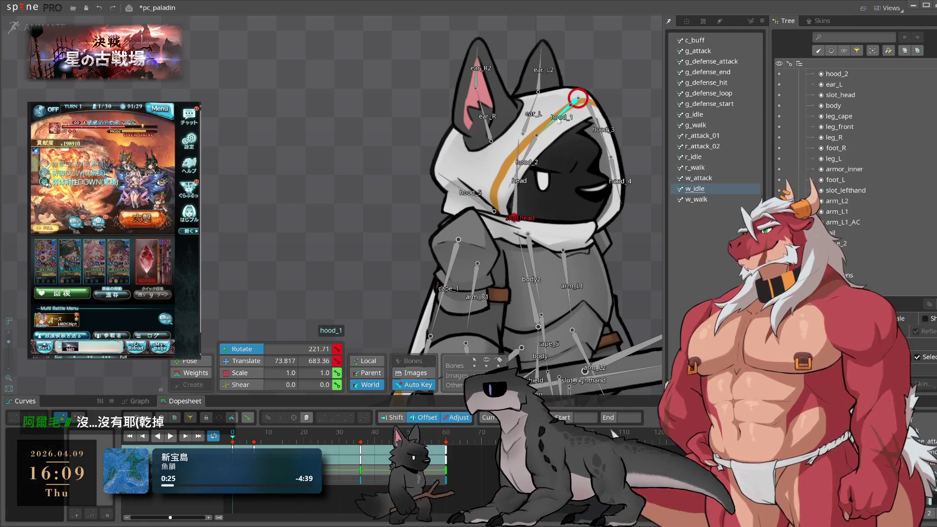
pyautogui.keyDown('ctrl'); pyautogui.click(495, 213); pyautogui.keyUp('ctrl')
pyautogui.moveTo(541, 297); pyautogui.dragTo(608, 171)
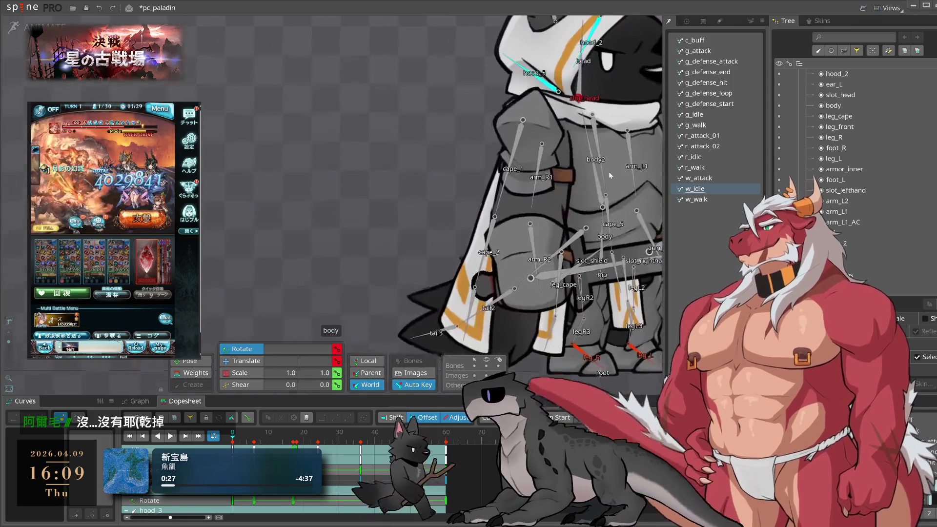
pyautogui.keyDown('ctrl'); pyautogui.click(503, 188); pyautogui.keyUp('ctrl')
pyautogui.moveTo(544, 211); pyautogui.dragTo(471, 185)
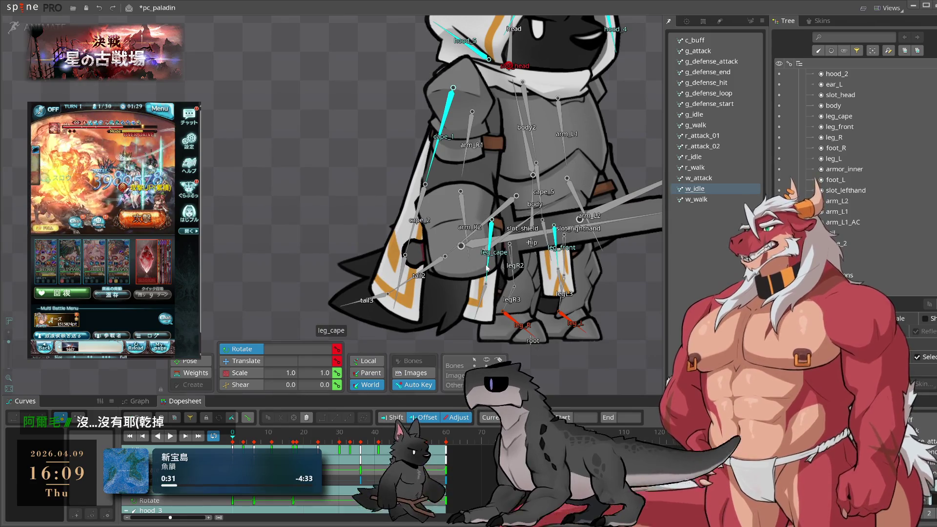
# Copy the twelve hood, cape and leg bones' idle keys and paste them into w_attack
pyautogui.moveTo(488, 268); pyautogui.dragTo(475, 341)
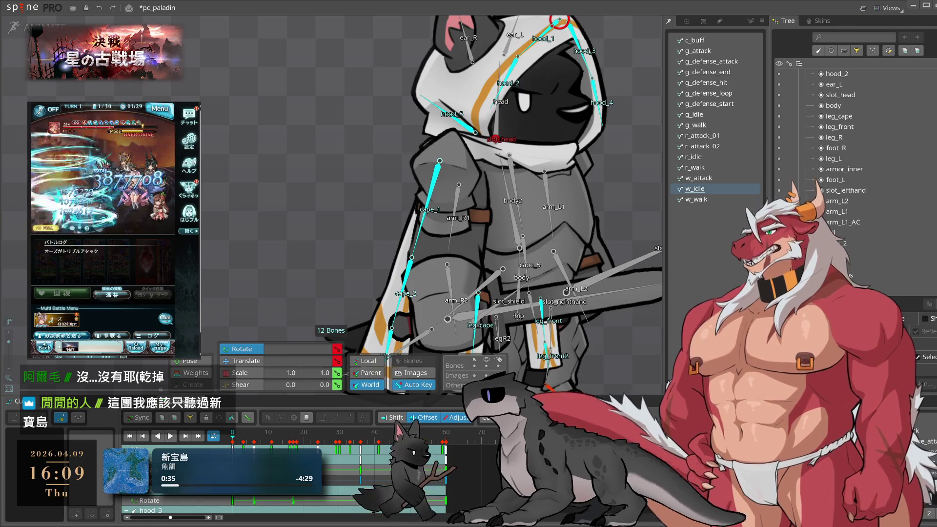
pyautogui.moveTo(561, 256); pyautogui.dragTo(564, 212)
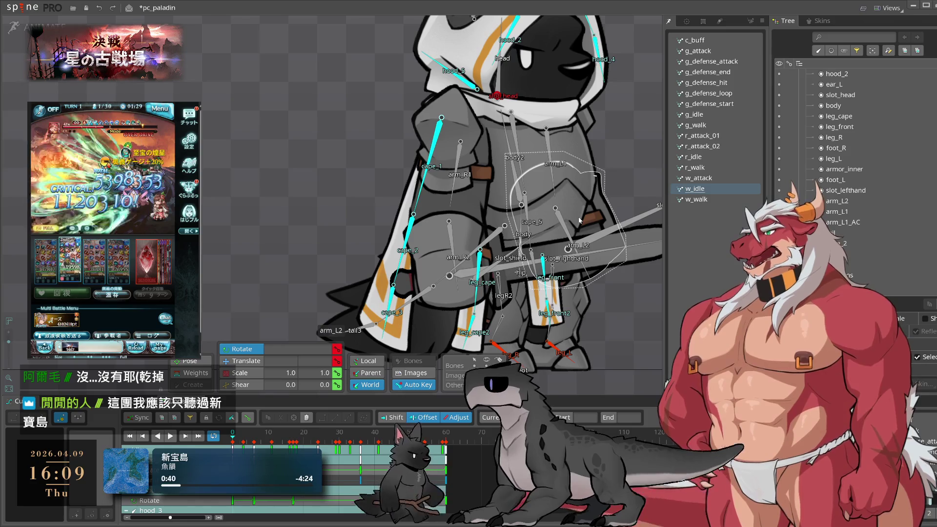
pyautogui.scroll(-3, 584, 221)
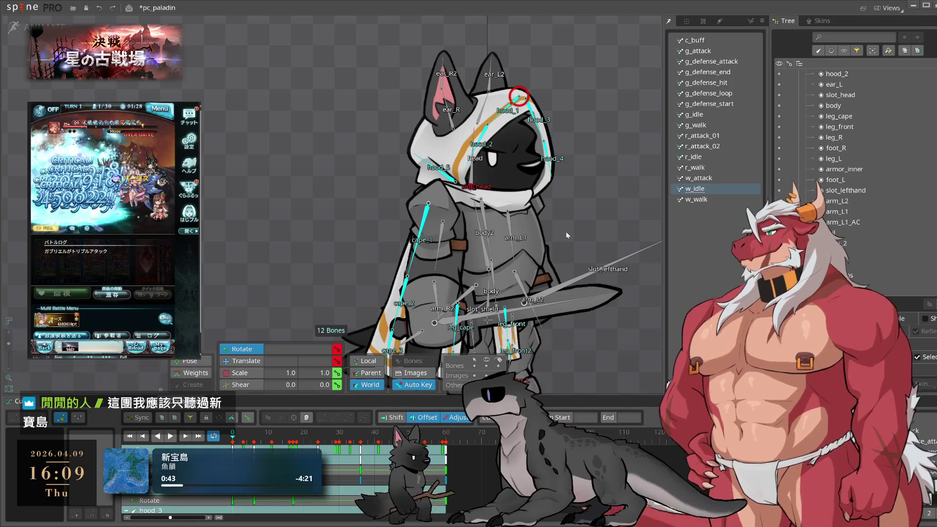
pyautogui.click(232, 439)
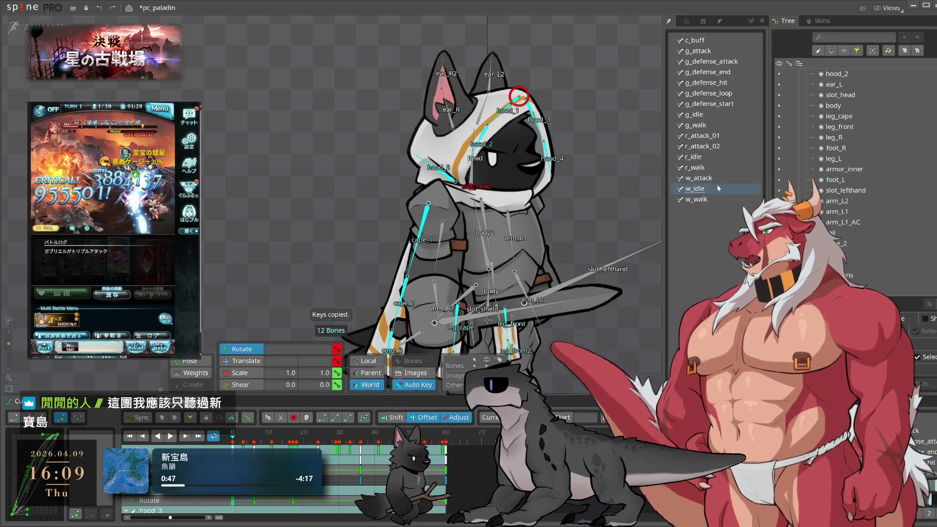
pyautogui.click(700, 177)
pyautogui.hotkey('ctrl', 'v')
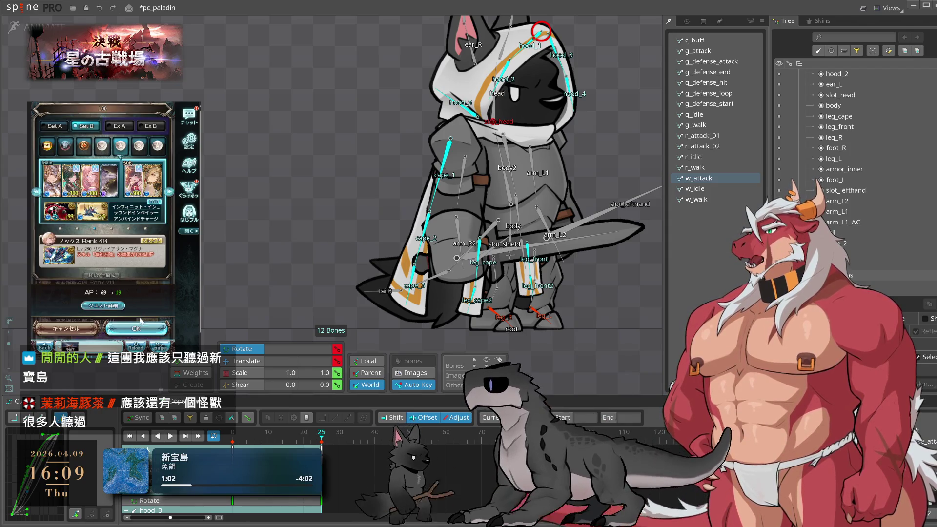
pyautogui.click(138, 330)
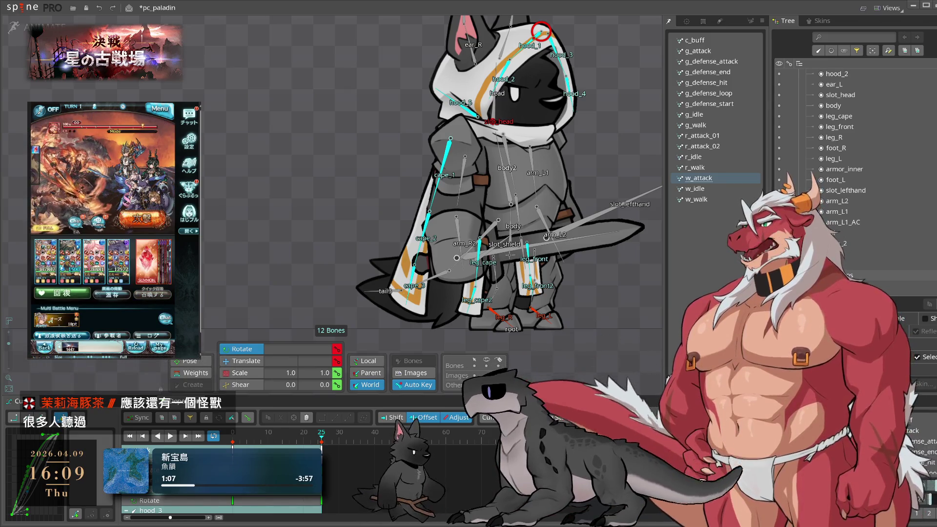
# Clear the bone selection and preview the w_attack animation
pyautogui.click(618, 345)
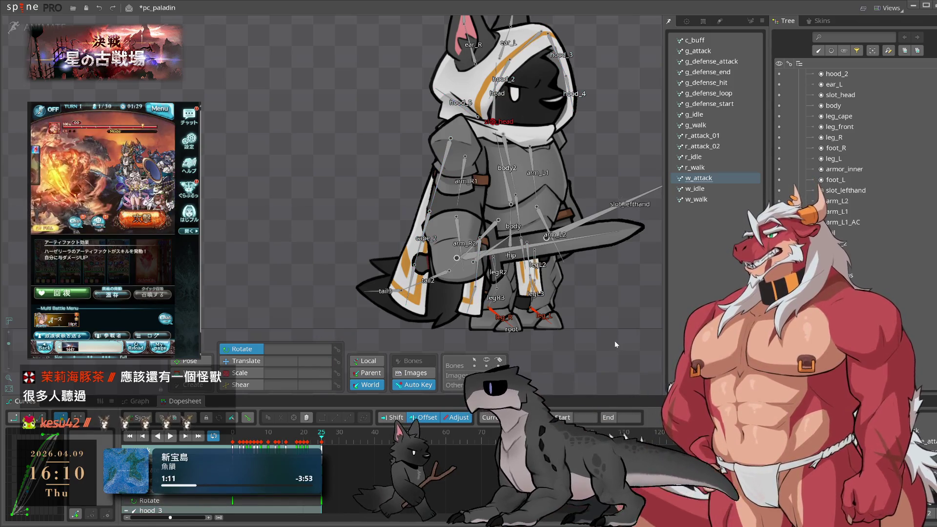
pyautogui.scroll(3, 371, 279)
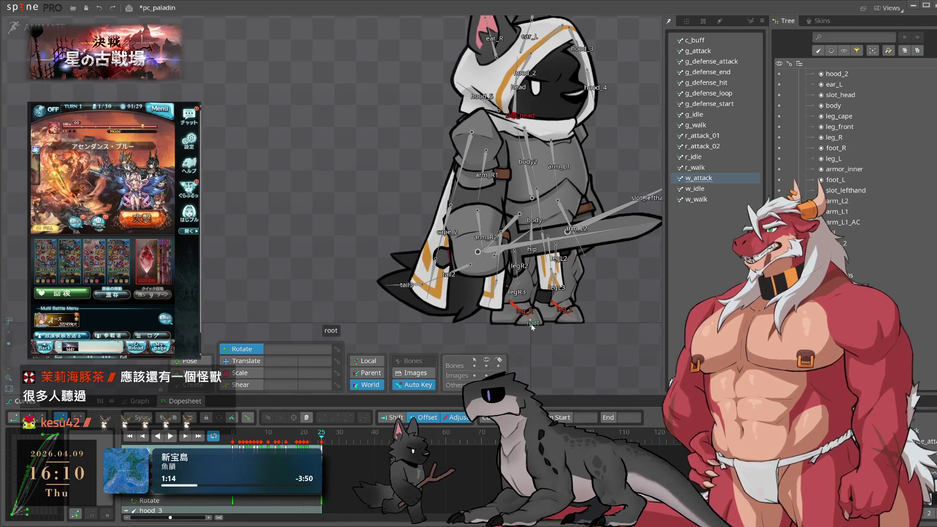
pyautogui.press('space')
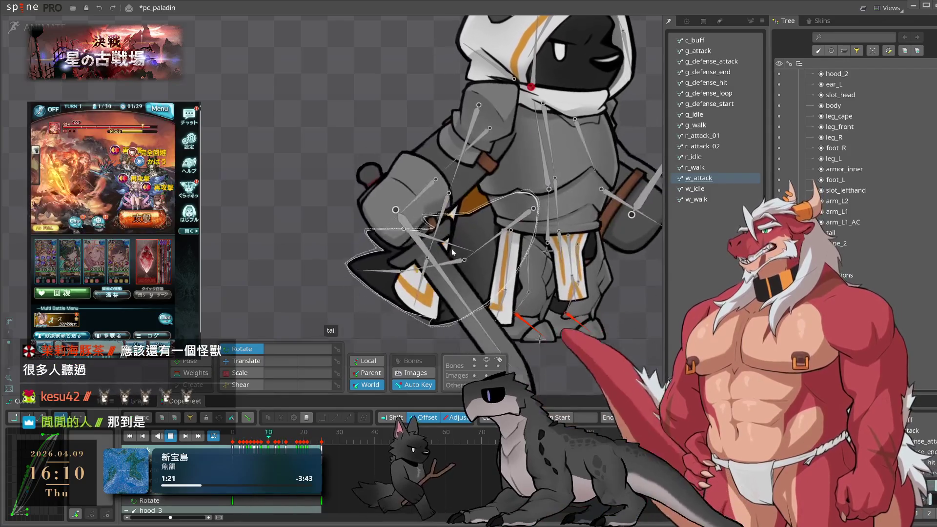
pyautogui.press('space')
# Key the lower cape bones rotated so the cape hangs straight down
pyautogui.click(446, 220)
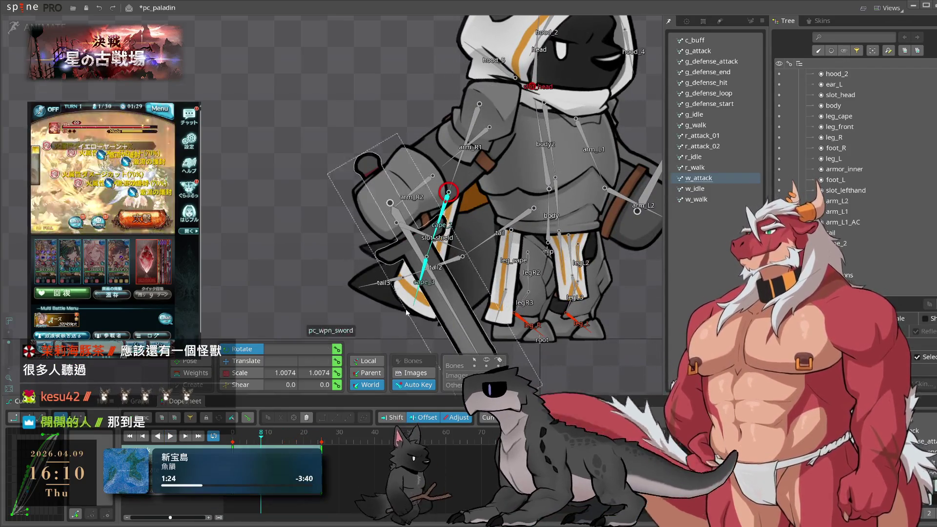
pyautogui.click(255, 438)
pyautogui.moveTo(258, 441); pyautogui.dragTo(303, 443)
pyautogui.hotkey('ctrl', 'z')
pyautogui.moveTo(299, 342)
pyautogui.mouseDown()
pyautogui.moveTo(292, 226)
pyautogui.moveTo(276, 227)
pyautogui.mouseUp()
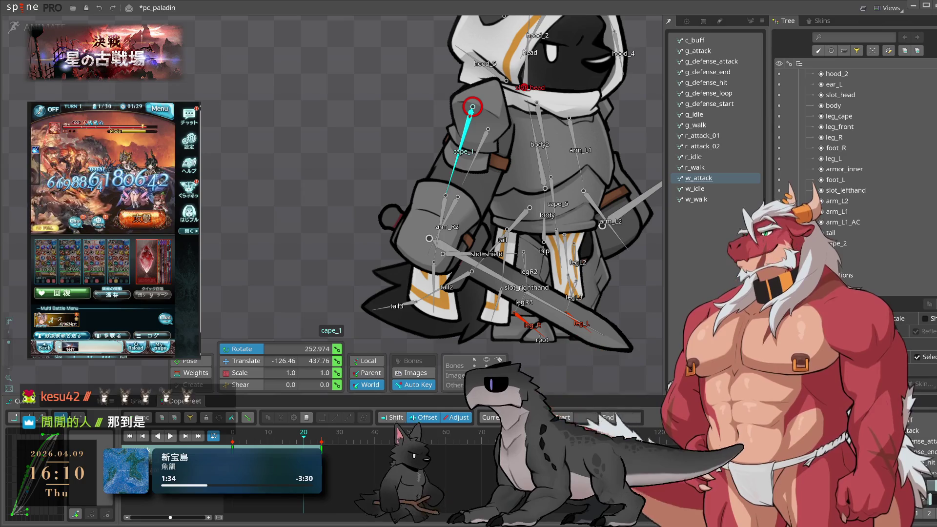
pyautogui.moveTo(293, 439); pyautogui.dragTo(247, 444)
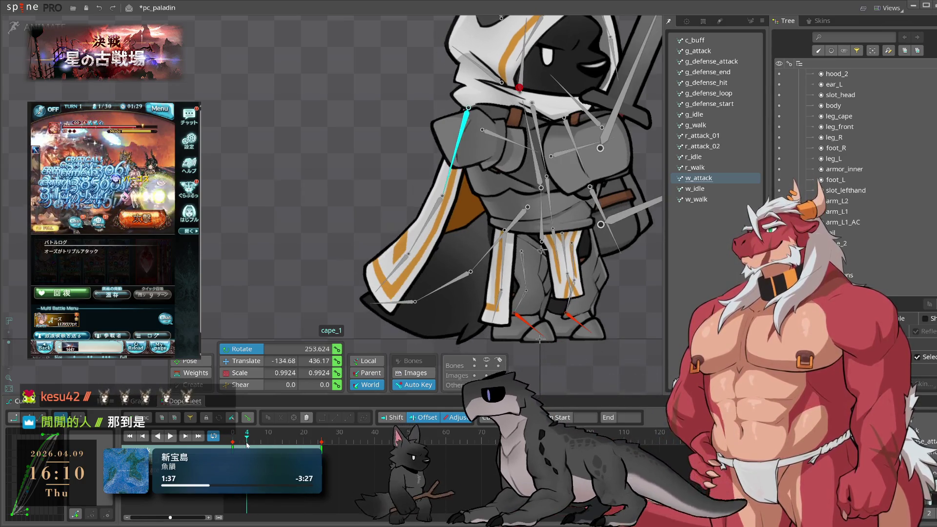
# Key cape_1 swung back at frame 11 with linear easing, then play to check
pyautogui.click(271, 434)
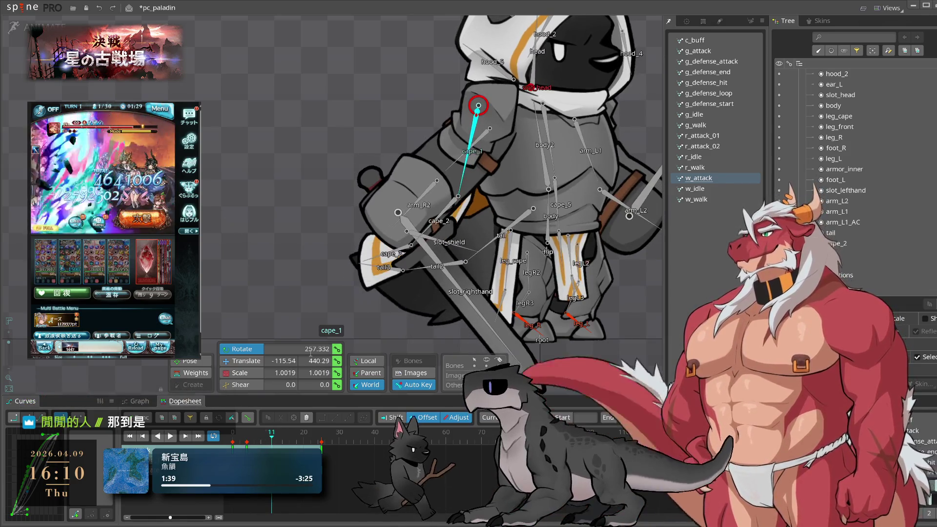
pyautogui.moveTo(331, 352); pyautogui.dragTo(219, 246)
pyautogui.press('space')
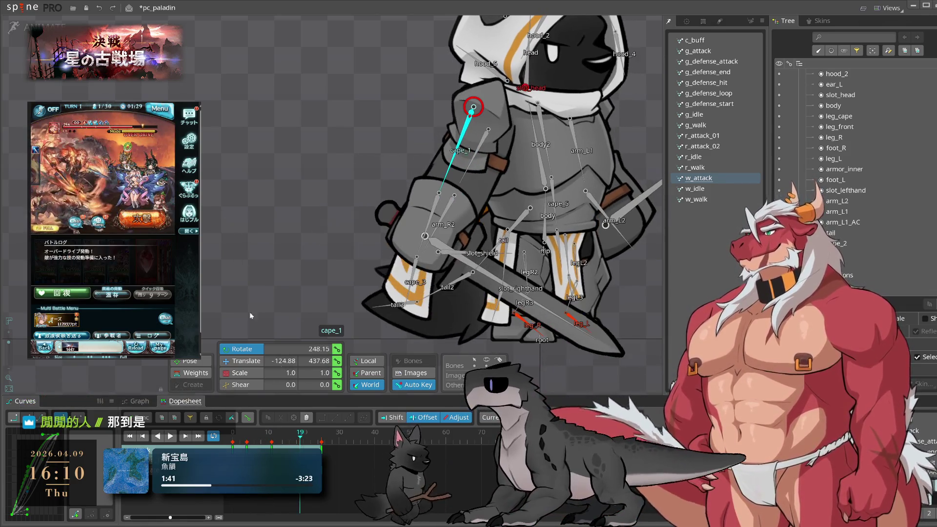
pyautogui.moveTo(44, 435); pyautogui.dragTo(59, 433)
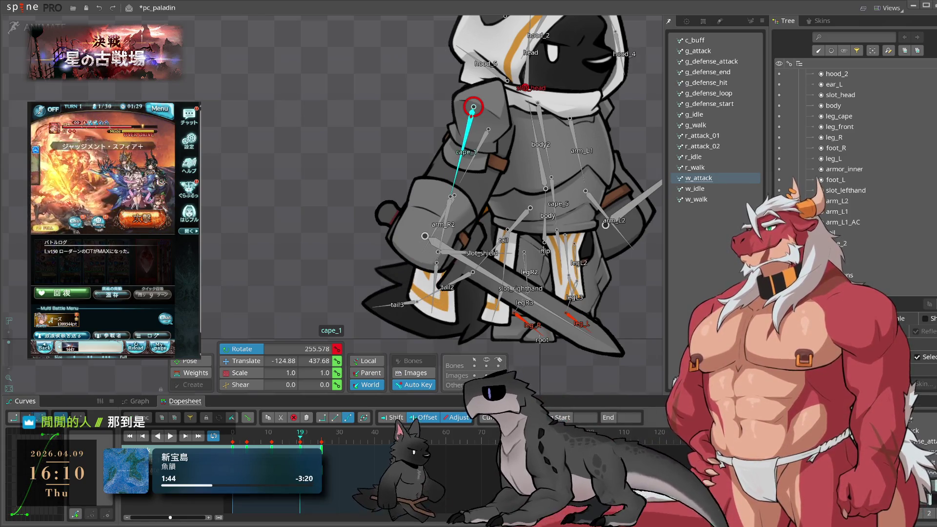
pyautogui.press('space')
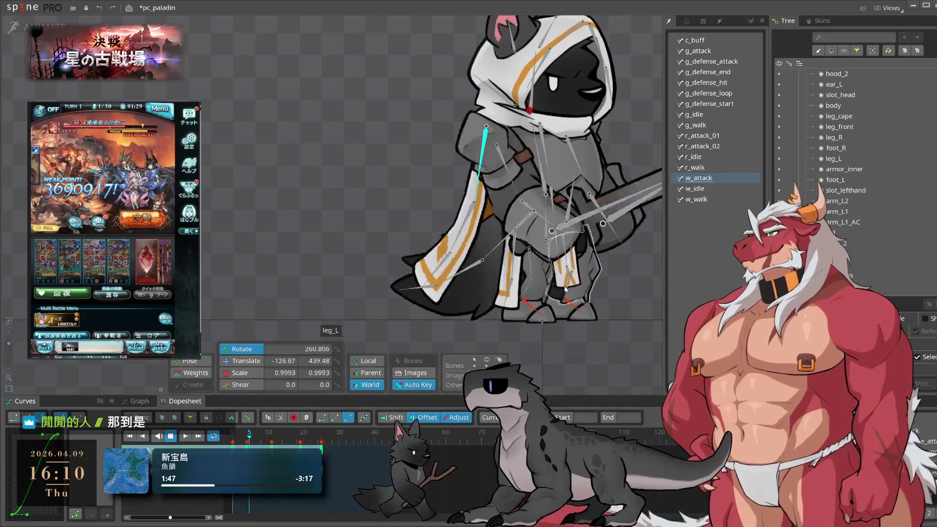
pyautogui.press('space')
# Review the cape motion with cape_2, arm_R2, the sword and cape_3 bones selected
pyautogui.click(467, 213)
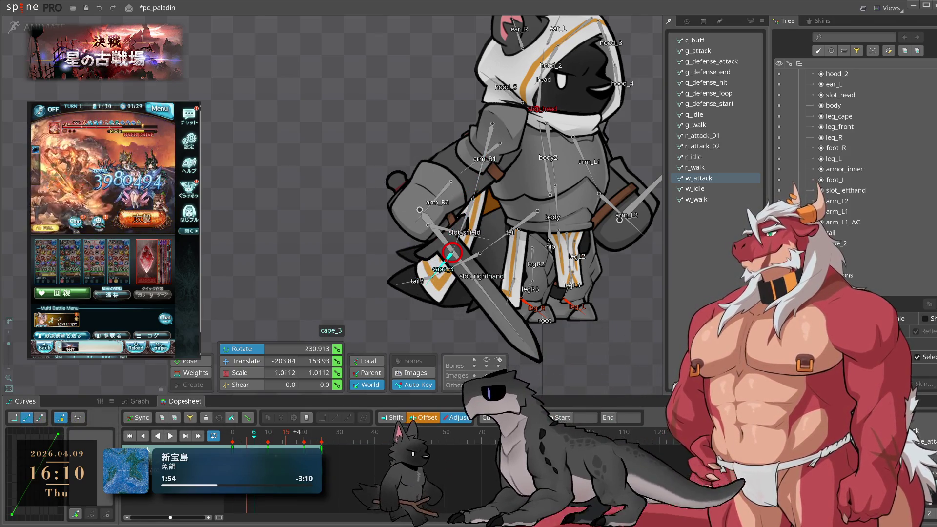
pyautogui.press('space')
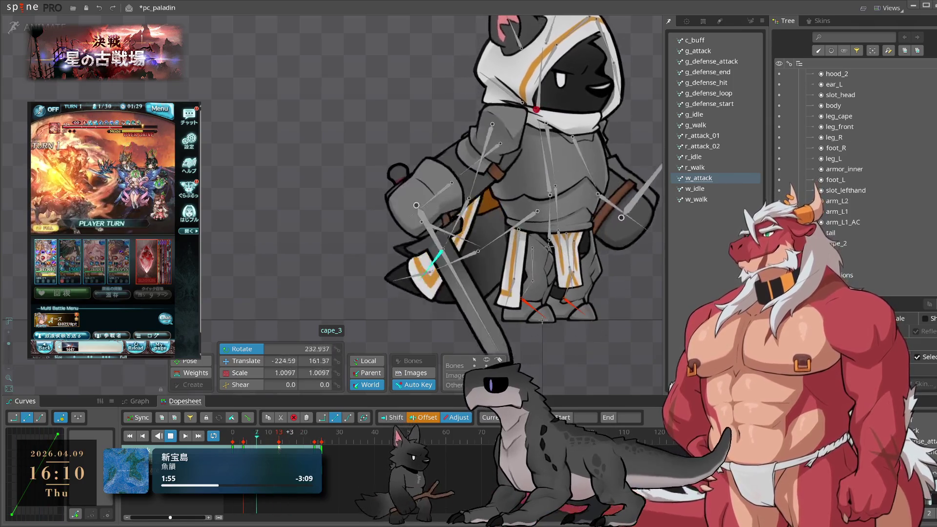
pyautogui.keyDown('ctrl'); pyautogui.click(437, 212); pyautogui.keyUp('ctrl')
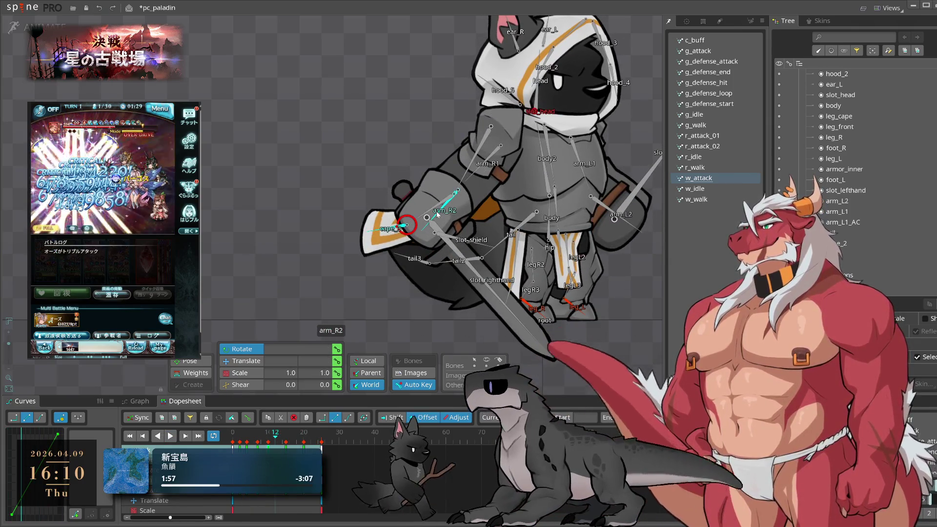
pyautogui.keyDown('ctrl'); pyautogui.click(442, 233); pyautogui.keyUp('ctrl')
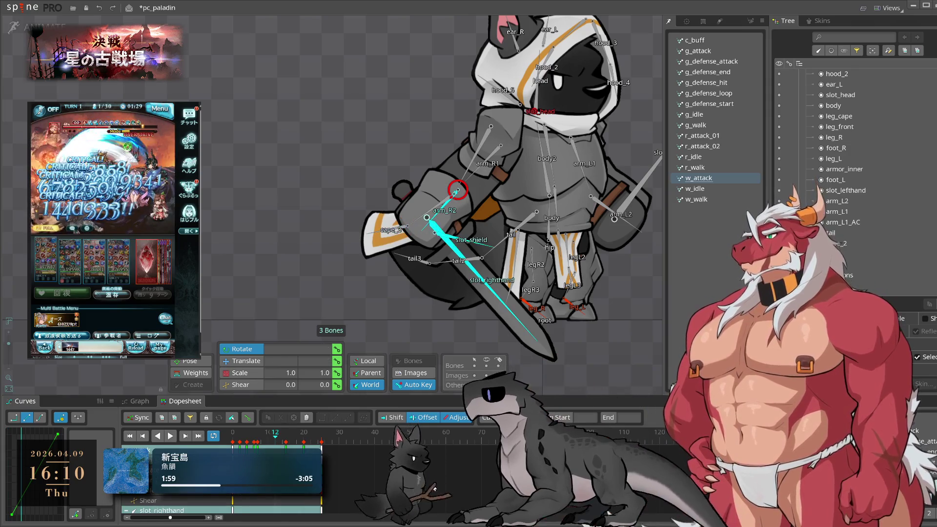
pyautogui.click(454, 194)
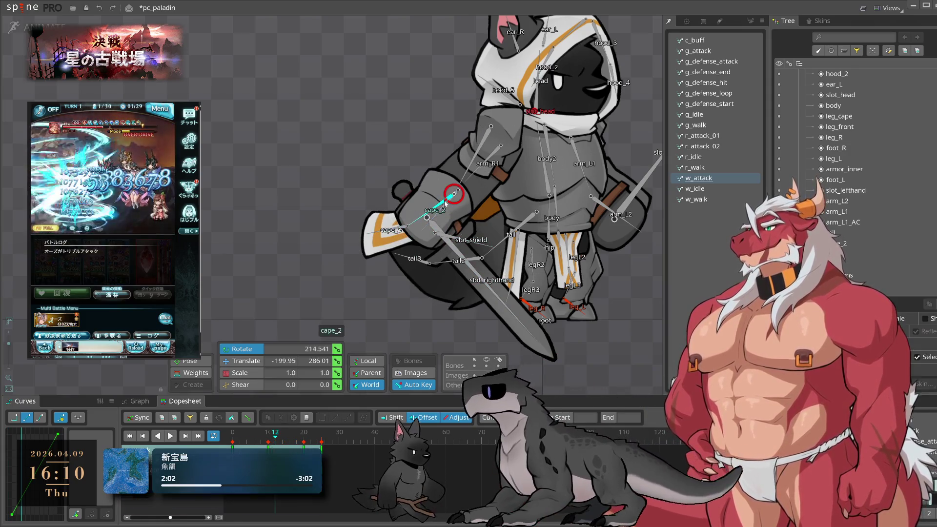
pyautogui.click(171, 436)
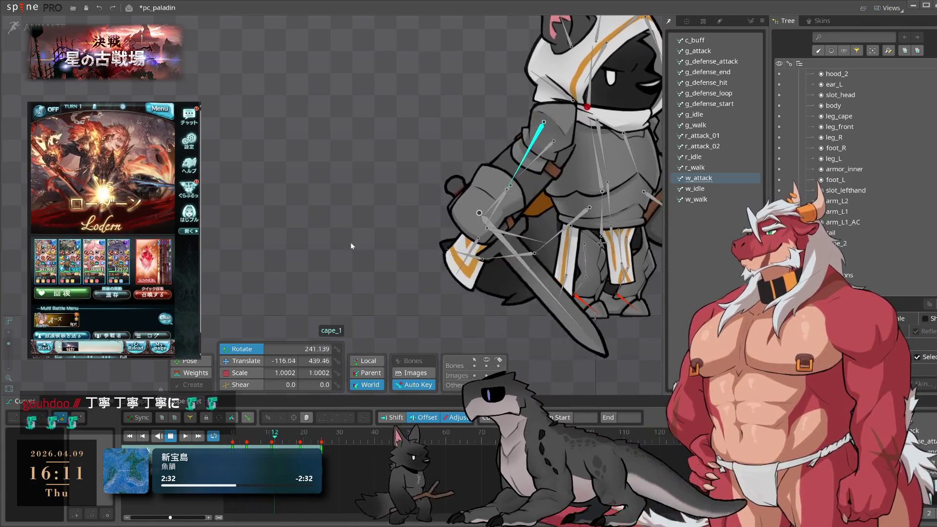
# Paste the cape bones' starting-pose keys at frame 25 to close the loop
pyautogui.click(515, 226)
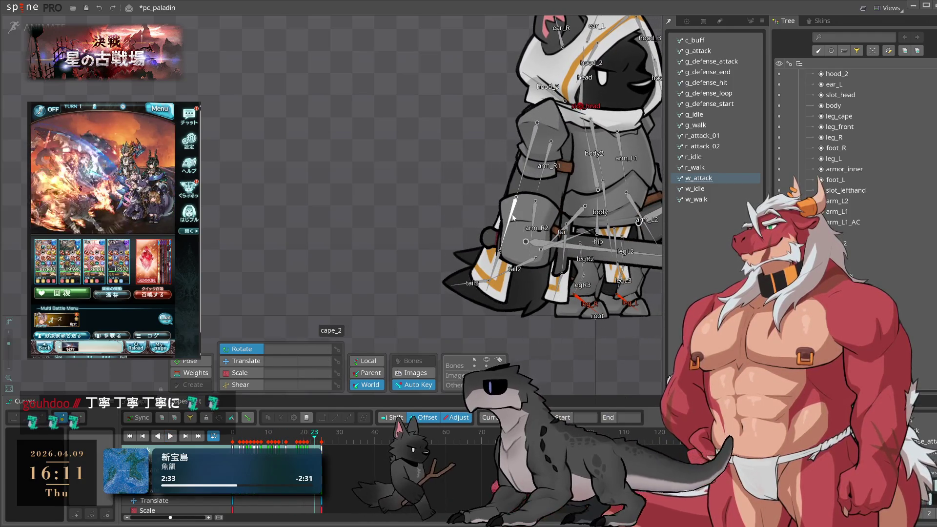
pyautogui.press('Home')
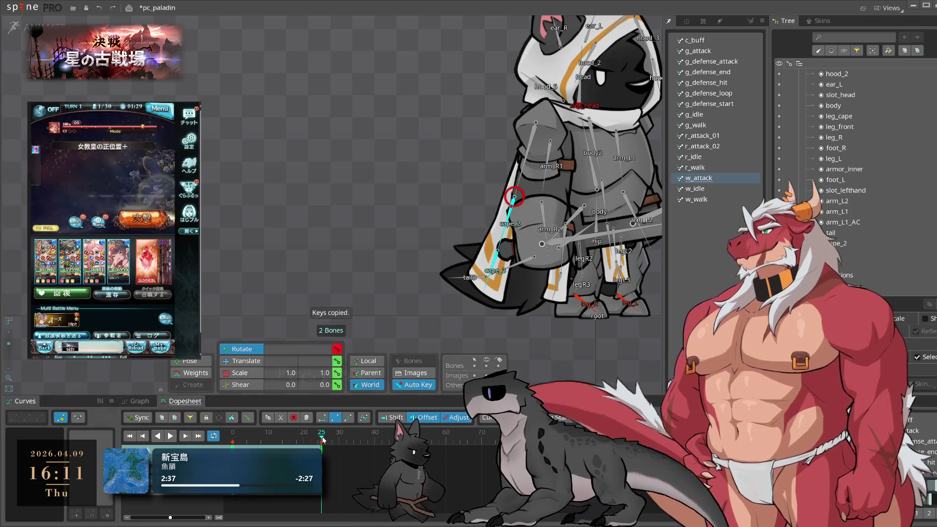
pyautogui.hotkey('ctrl', 'v')
pyautogui.press('Home')
# Scrub through frames 2–16 and loop the w_attack animation for review
pyautogui.moveTo(236, 436); pyautogui.dragTo(240, 439)
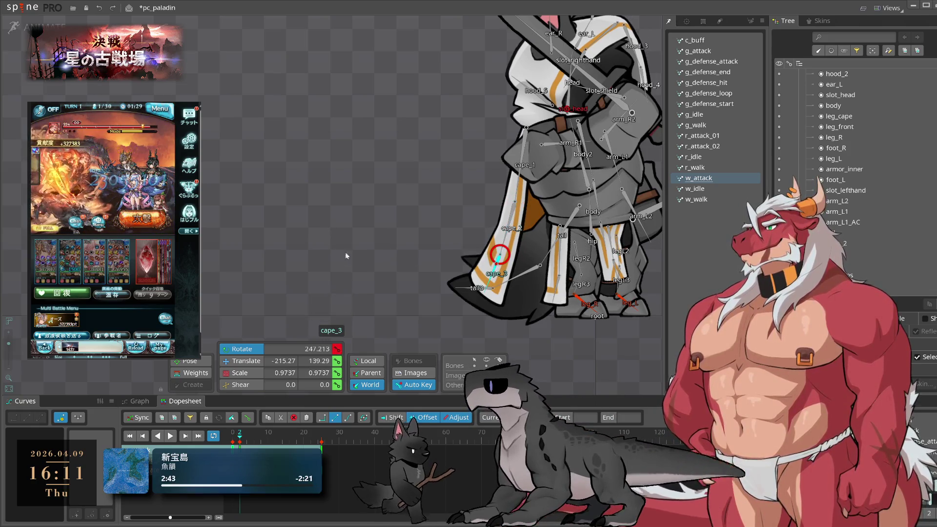
pyautogui.moveTo(243, 436); pyautogui.dragTo(262, 442)
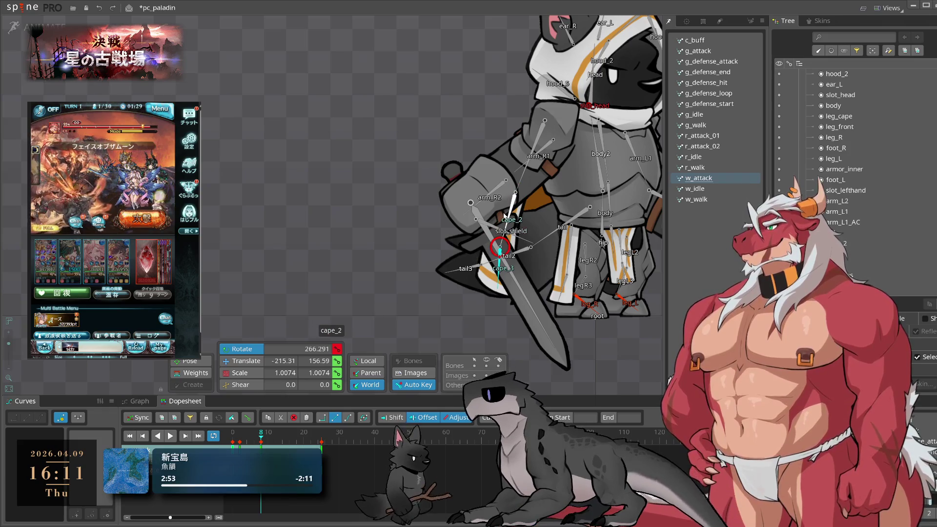
pyautogui.moveTo(268, 444); pyautogui.dragTo(288, 443)
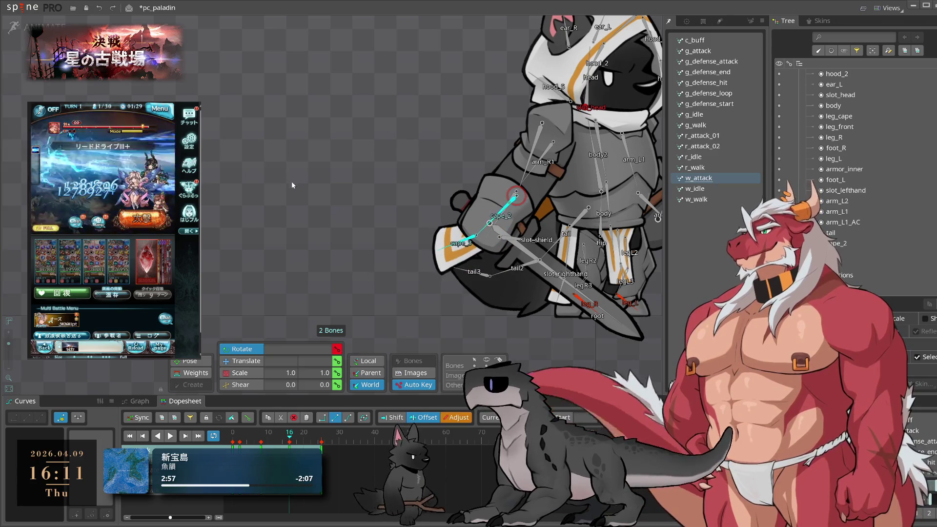
pyautogui.click(279, 444)
pyautogui.press('space')
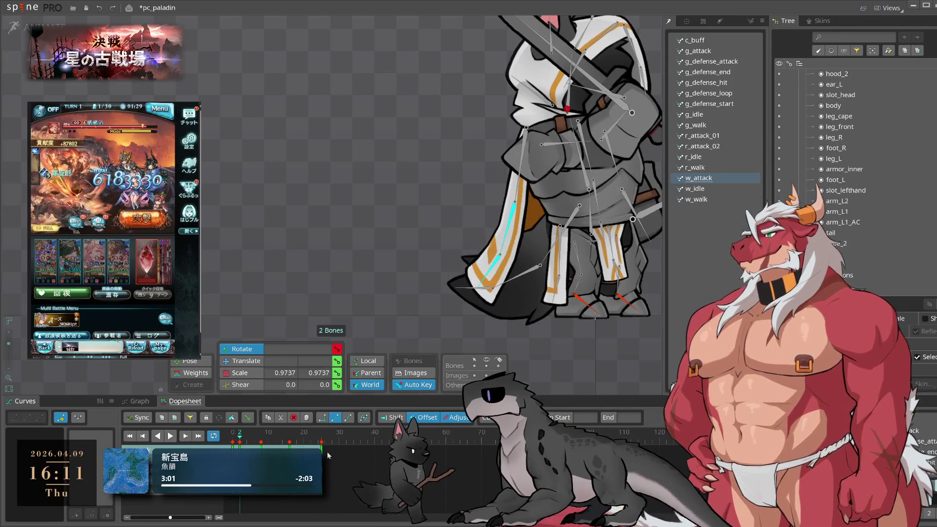
pyautogui.click(322, 456)
pyautogui.press('space')
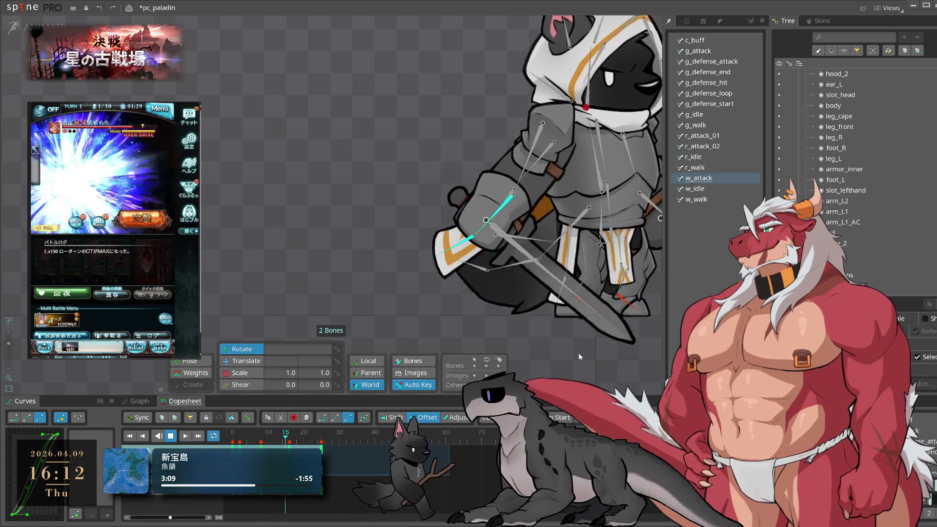
# Compare cape_3's starting rotation of 228.755 against the w_idle frame-0 pose
pyautogui.click(288, 440)
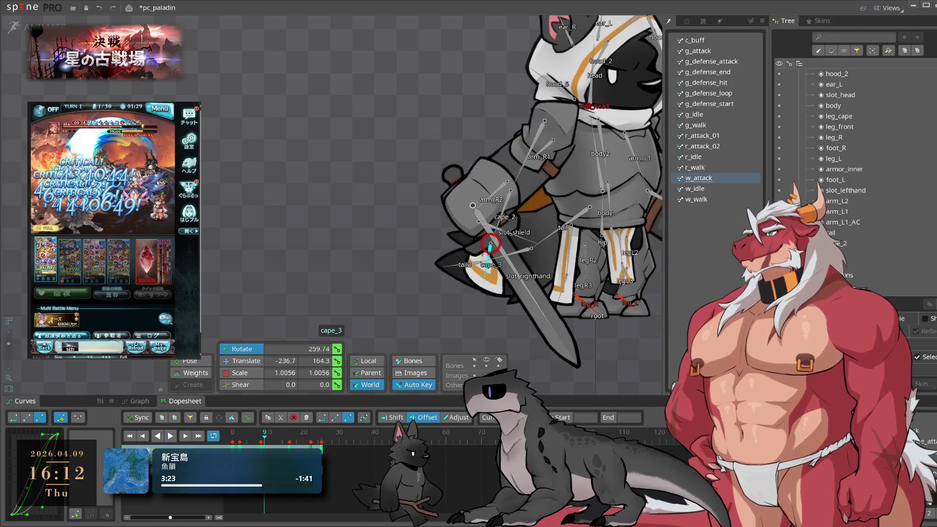
pyautogui.press('space')
pyautogui.press('space')
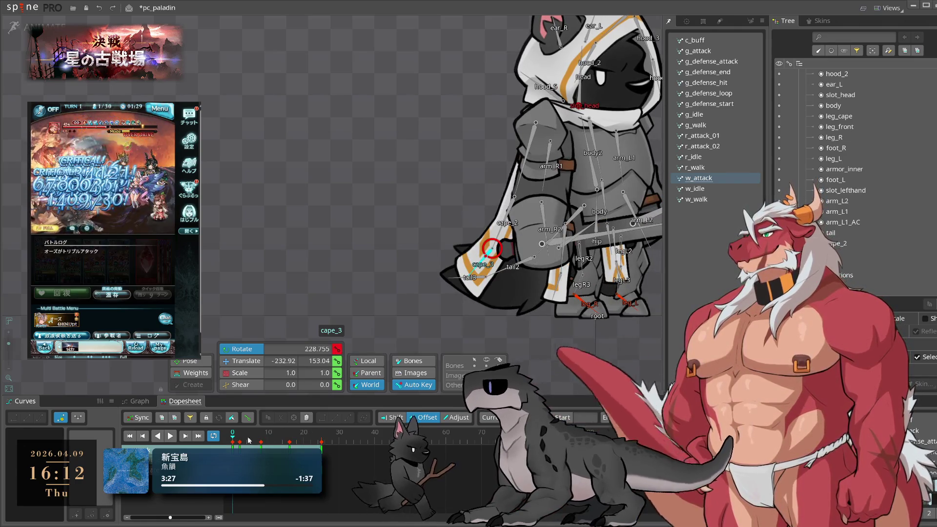
pyautogui.click(714, 189)
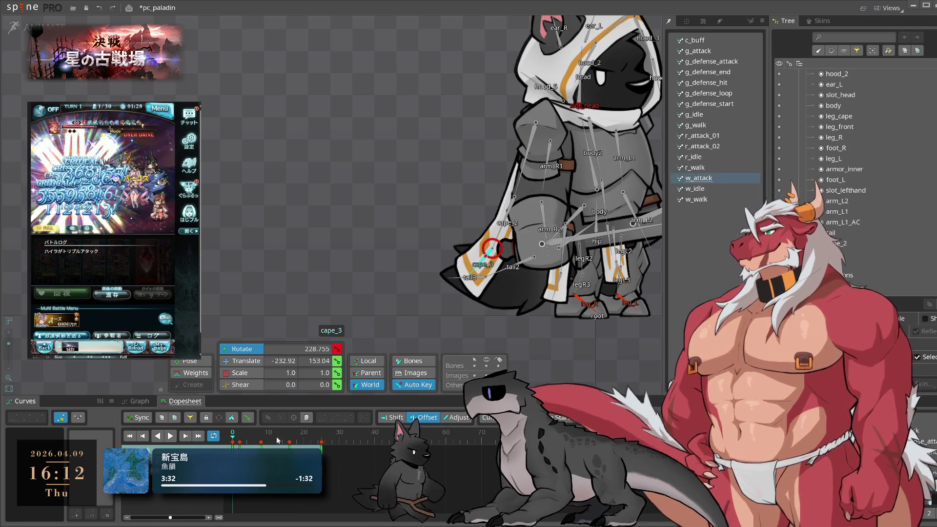
pyautogui.press('space')
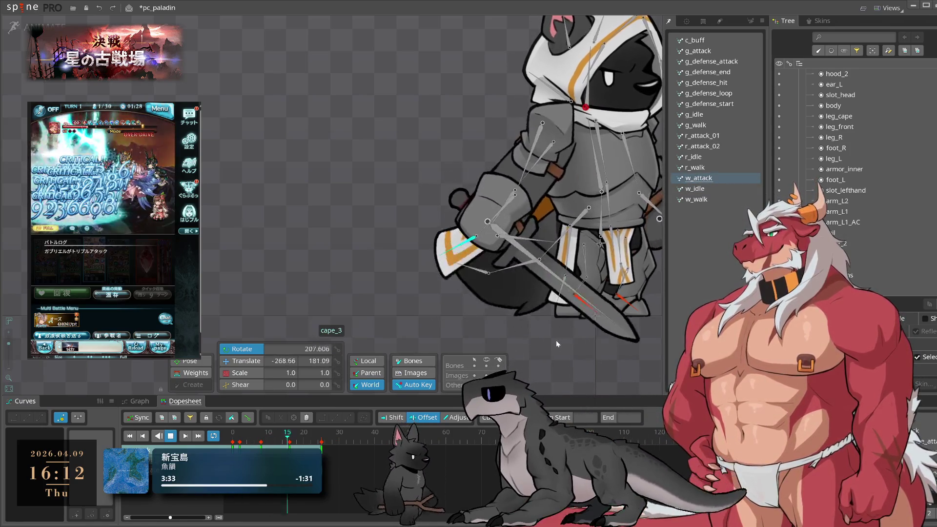
pyautogui.press('space')
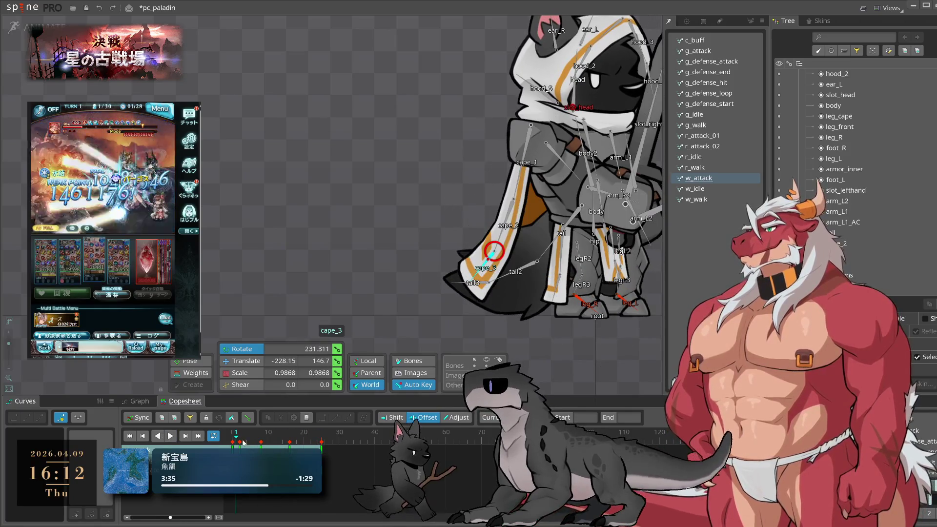
pyautogui.click(233, 442)
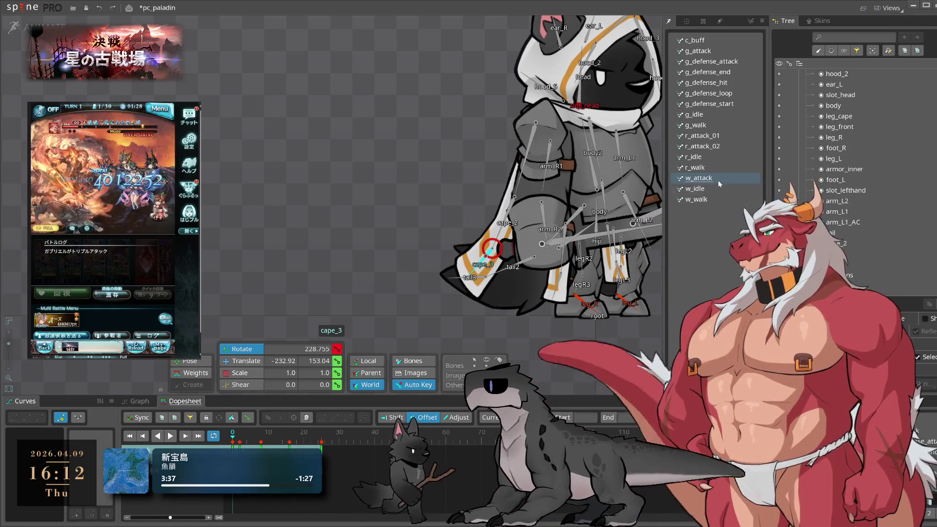
pyautogui.click(703, 189)
# Copy the cape_2 and cape_3 keys from w_idle and paste them into w_attack
pyautogui.click(511, 210)
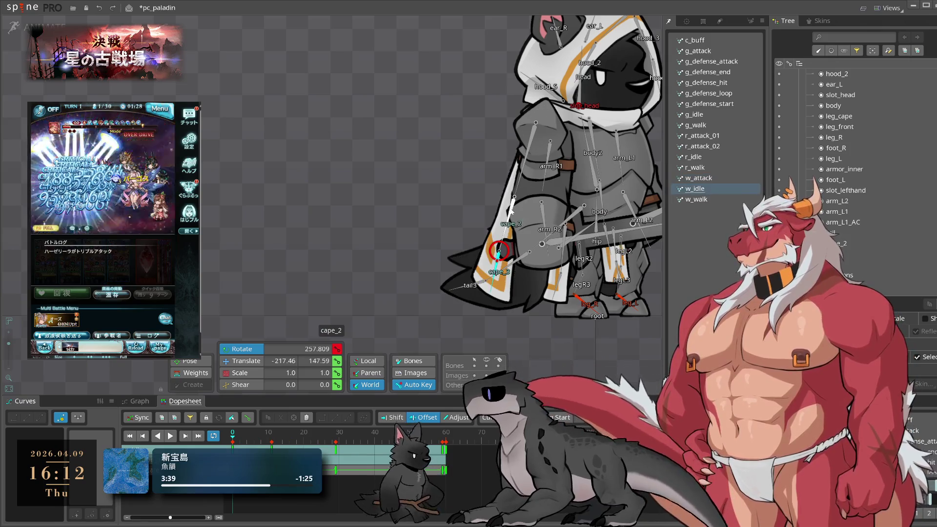
pyautogui.hotkey('ctrl', 'c')
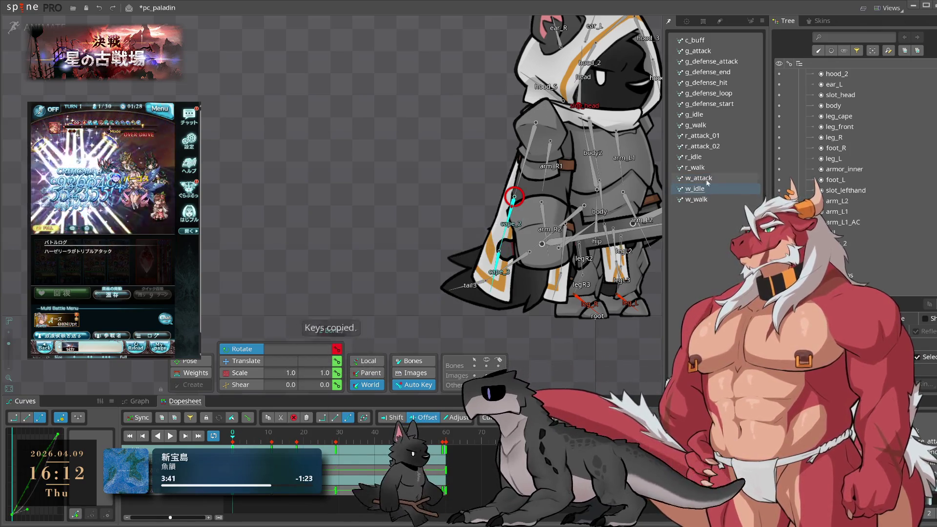
pyautogui.click(707, 179)
pyautogui.hotkey('ctrl', 'v')
# Replay w_attack to check the pasted cape keys, stopping at frame 3
pyautogui.press('l')
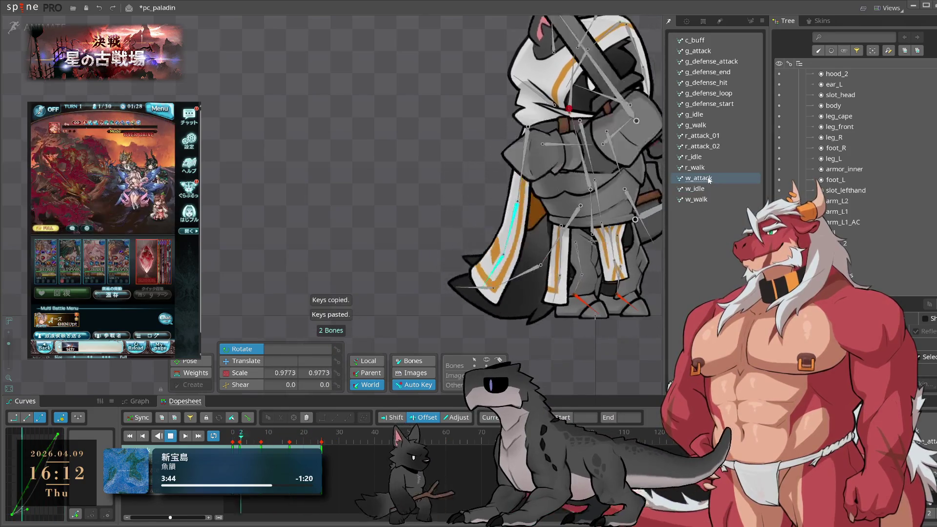
pyautogui.click(520, 197)
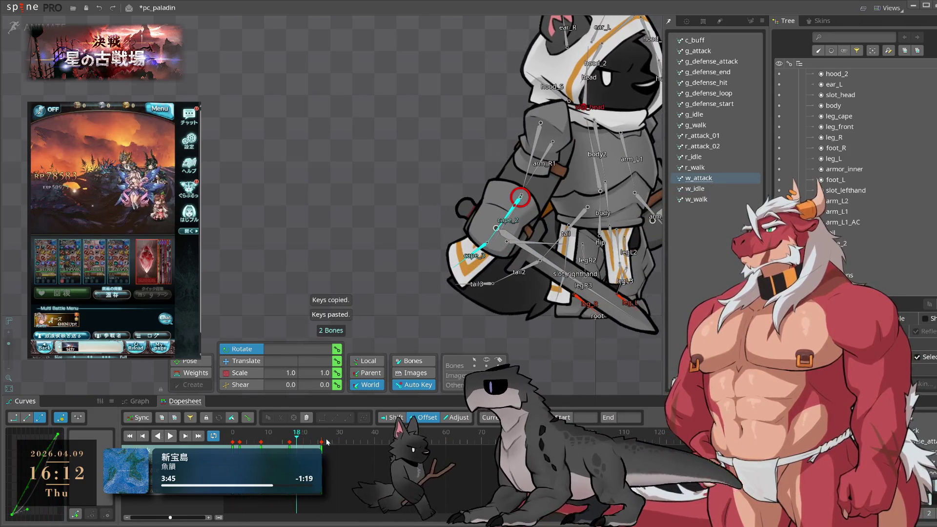
pyautogui.click(322, 442)
pyautogui.press('l')
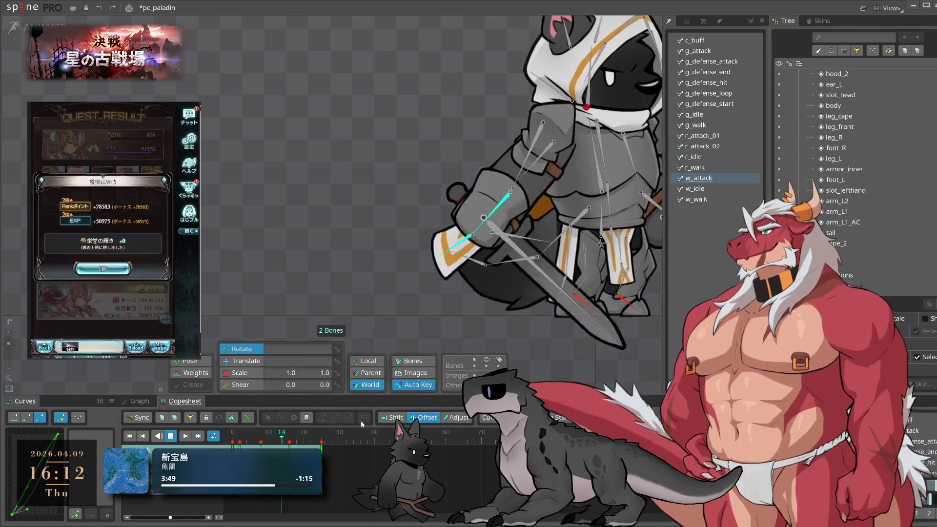
pyautogui.click(102, 271)
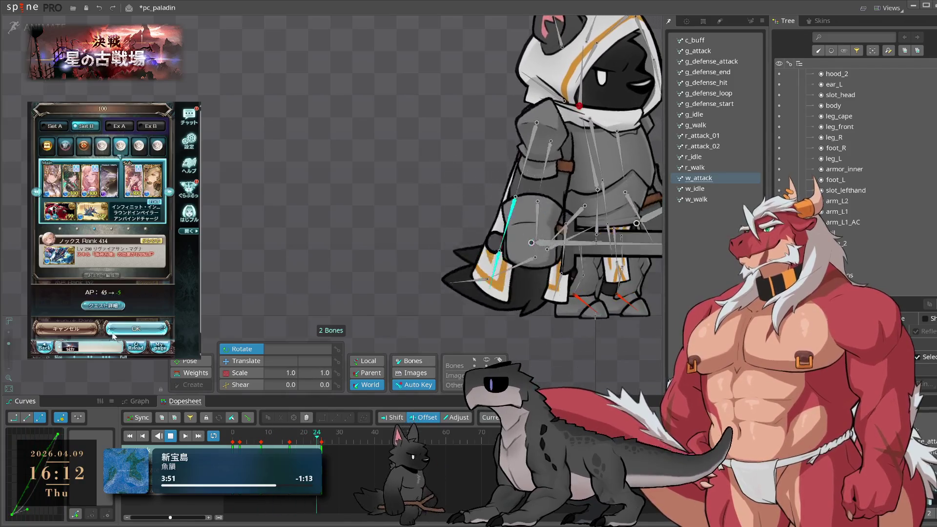
pyautogui.click(132, 334)
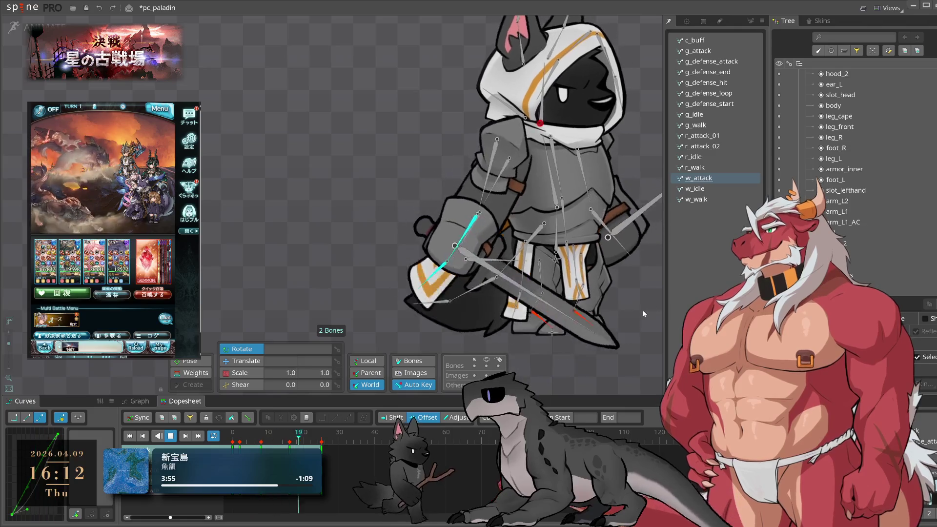
pyautogui.scroll(4, 532, 262)
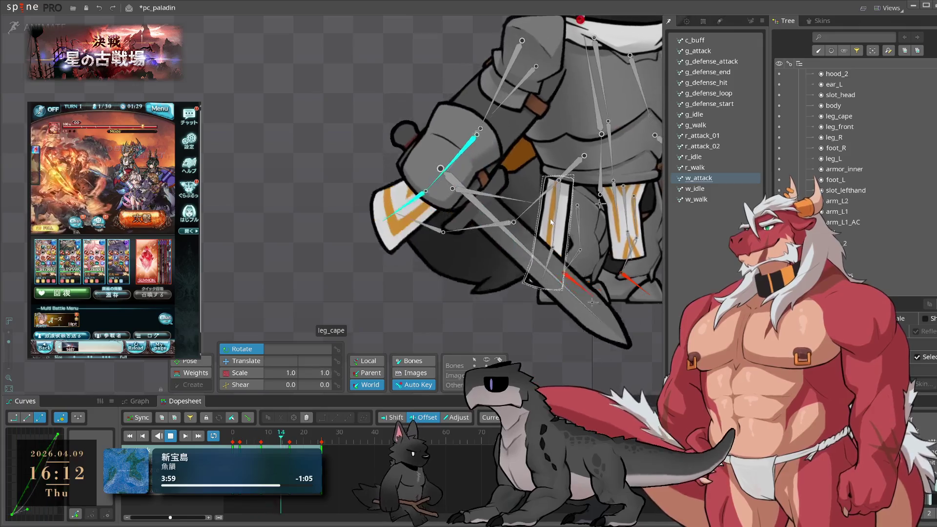
pyautogui.press('space')
pyautogui.click(244, 436)
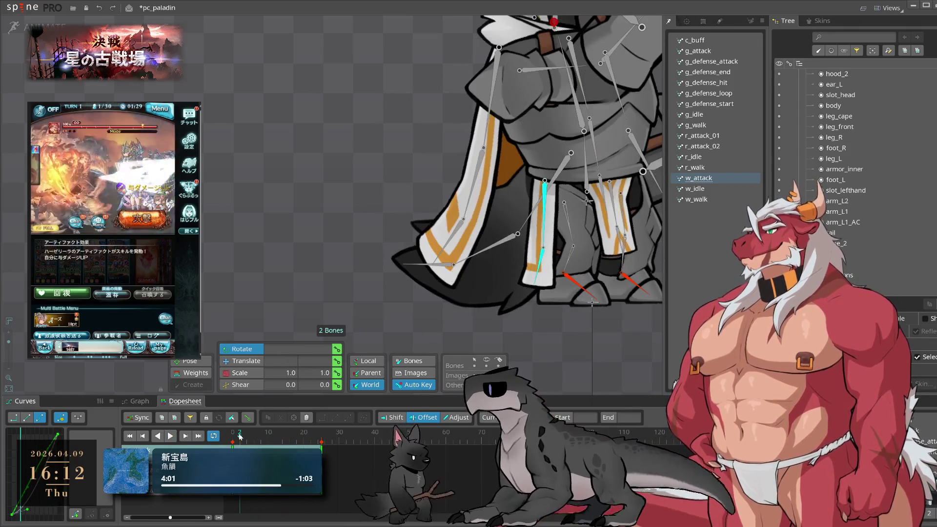
# Key leg_cape and leg_cape2 swung slightly to the left
pyautogui.moveTo(244, 436); pyautogui.dragTo(286, 443)
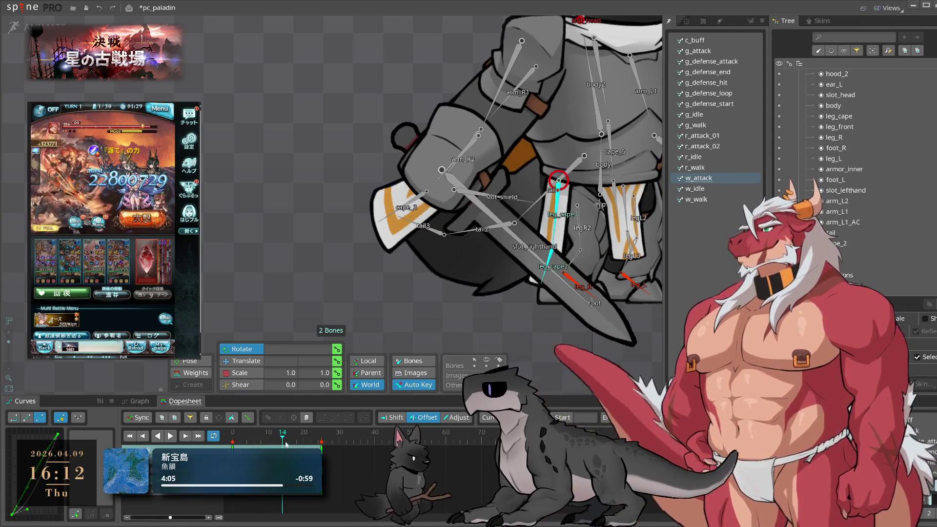
pyautogui.click(556, 226)
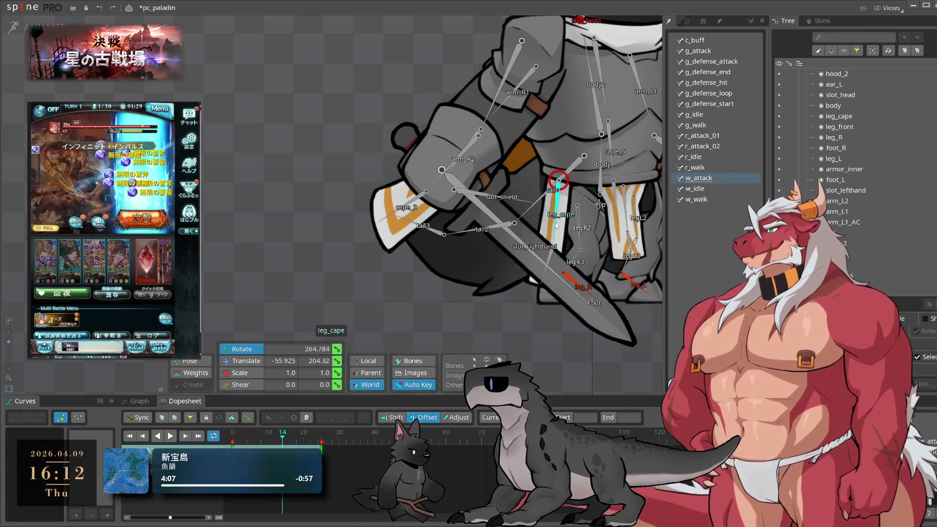
pyautogui.keyDown('ctrl'); pyautogui.click(549, 258); pyautogui.keyUp('ctrl')
pyautogui.moveTo(384, 212); pyautogui.dragTo(351, 197)
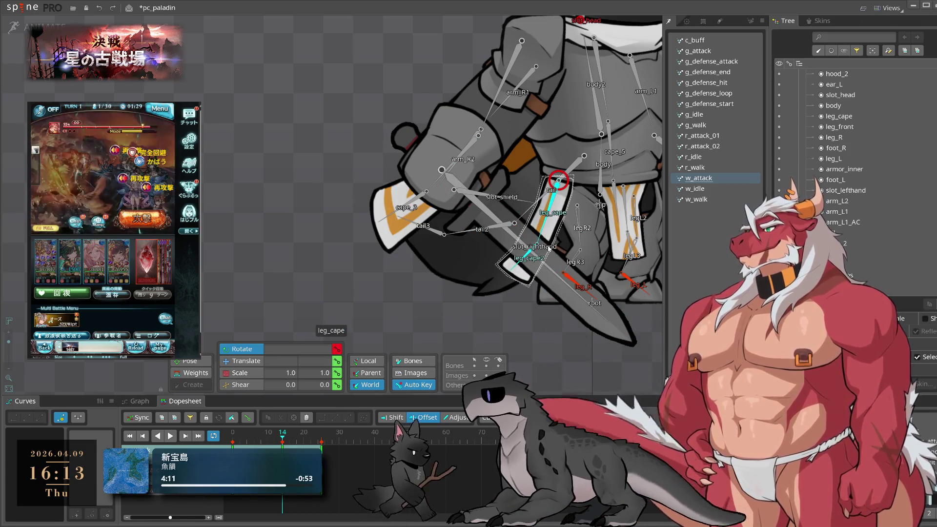
# Scrub and replay the sword swing to review the leg cape motion
pyautogui.moveTo(282, 442); pyautogui.dragTo(322, 443)
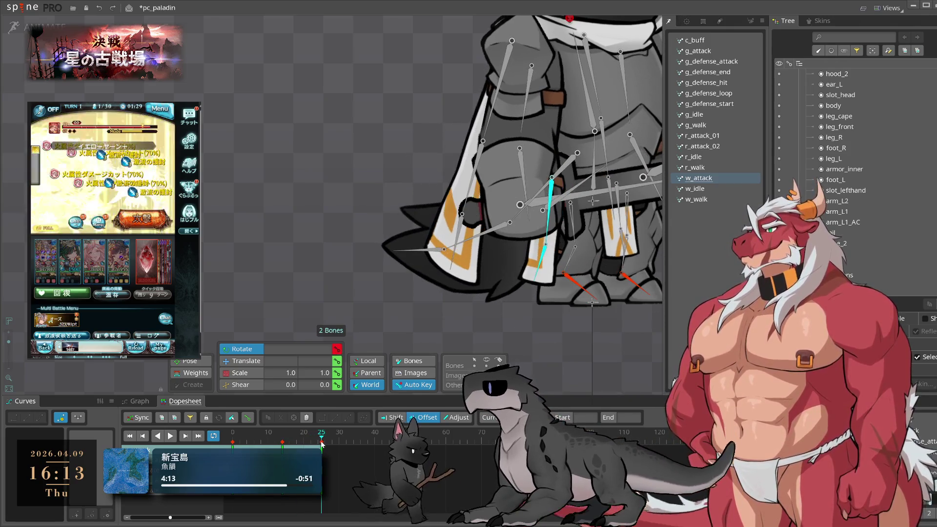
pyautogui.press('space')
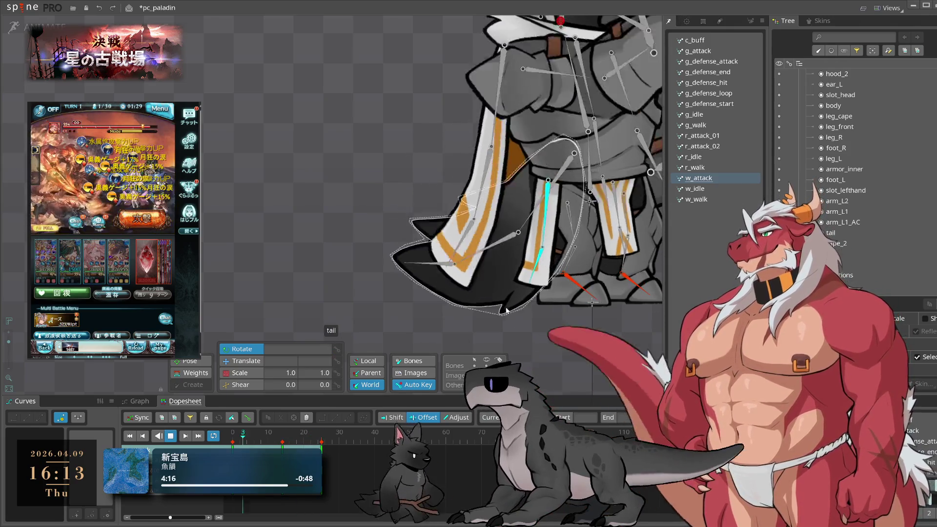
pyautogui.click(263, 428)
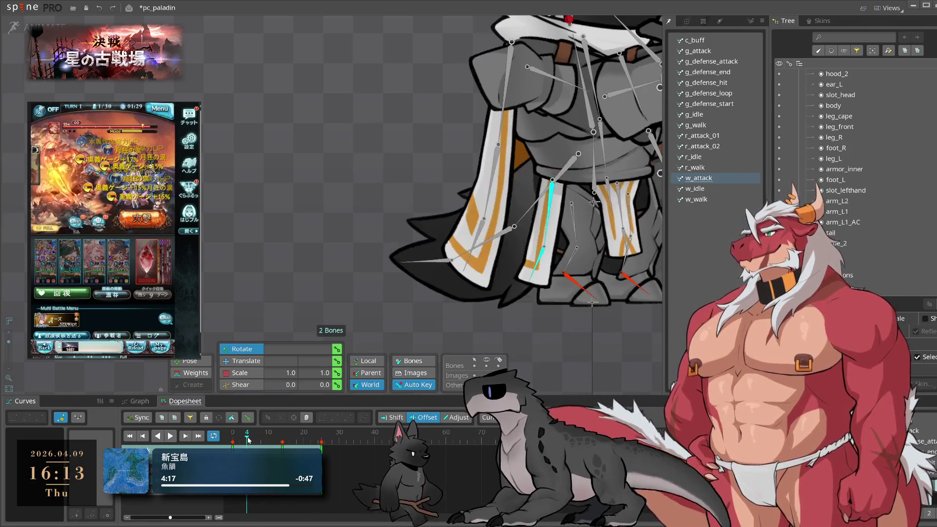
pyautogui.click(283, 436)
pyautogui.moveTo(263, 436); pyautogui.dragTo(254, 436)
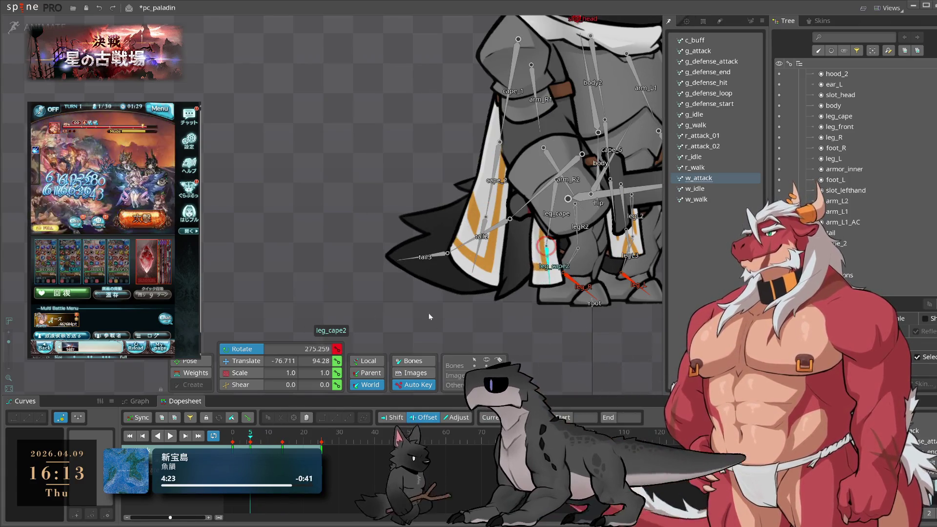
pyautogui.press('space')
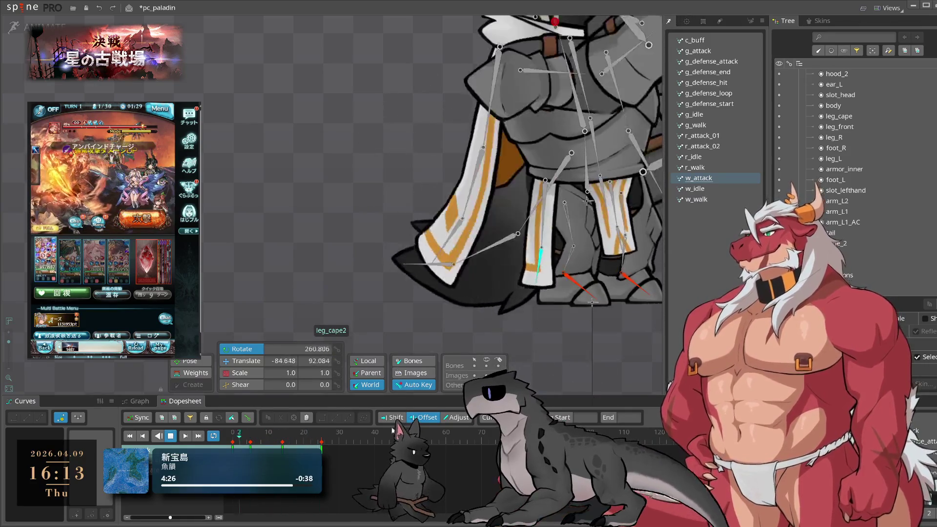
pyautogui.press('space')
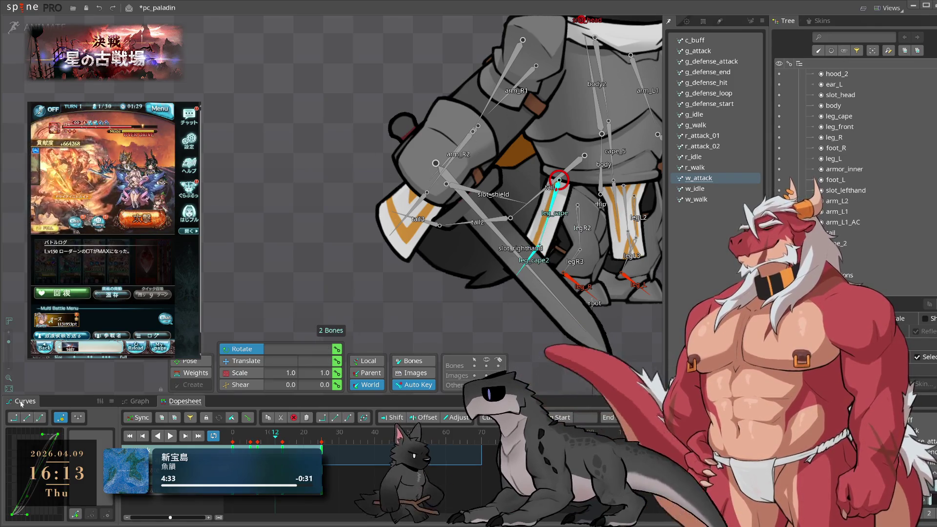
pyautogui.press('space')
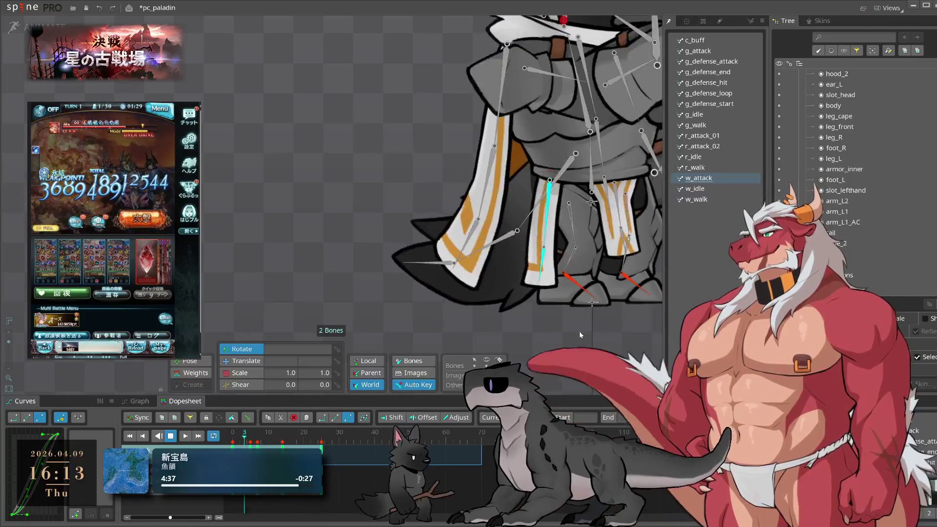
# Replay the attack with all keys shown, then return to frame 0
pyautogui.click(579, 332)
pyautogui.scroll(-2, 576, 313)
pyautogui.scroll(2, 577, 317)
pyautogui.press('space')
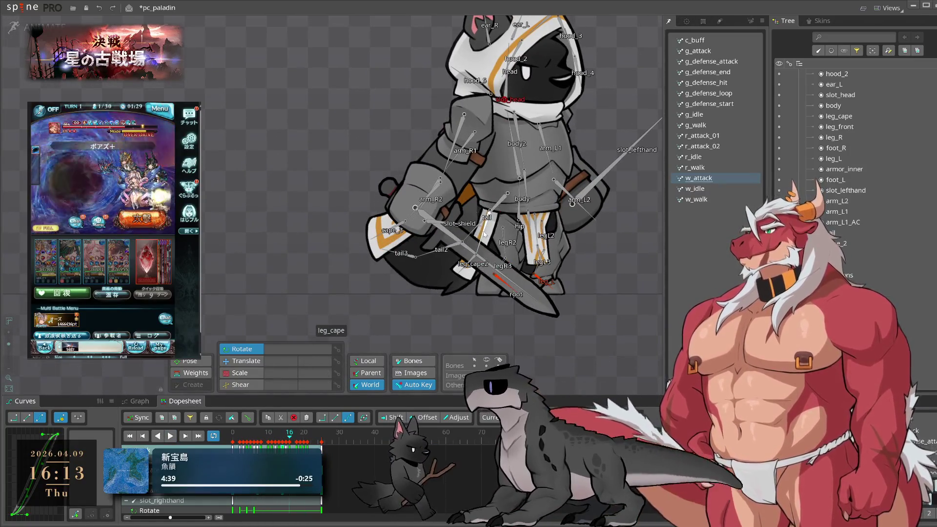
pyautogui.moveTo(278, 441); pyautogui.dragTo(282, 441)
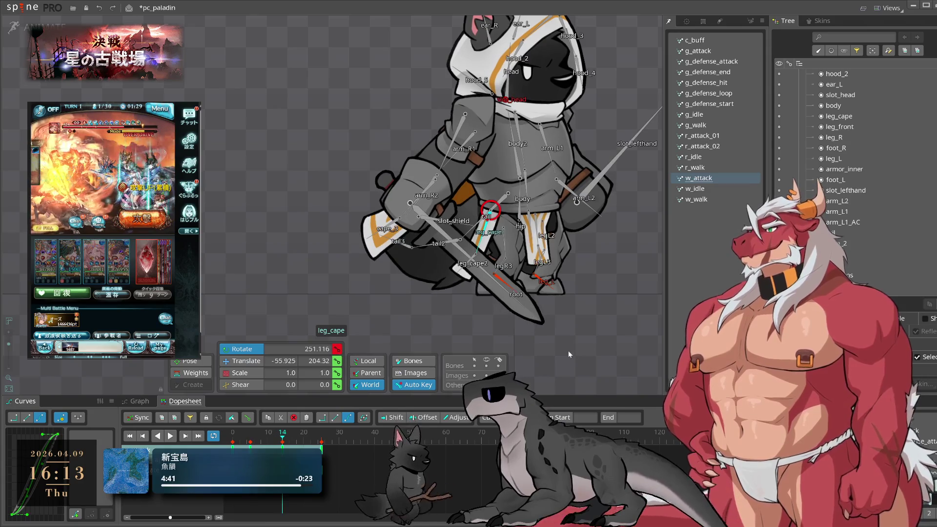
pyautogui.press('space')
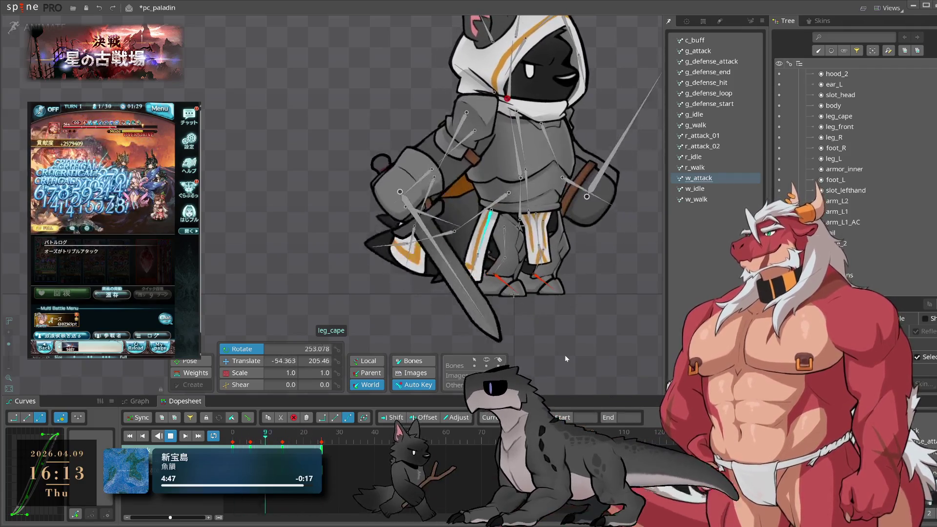
pyautogui.click(597, 187)
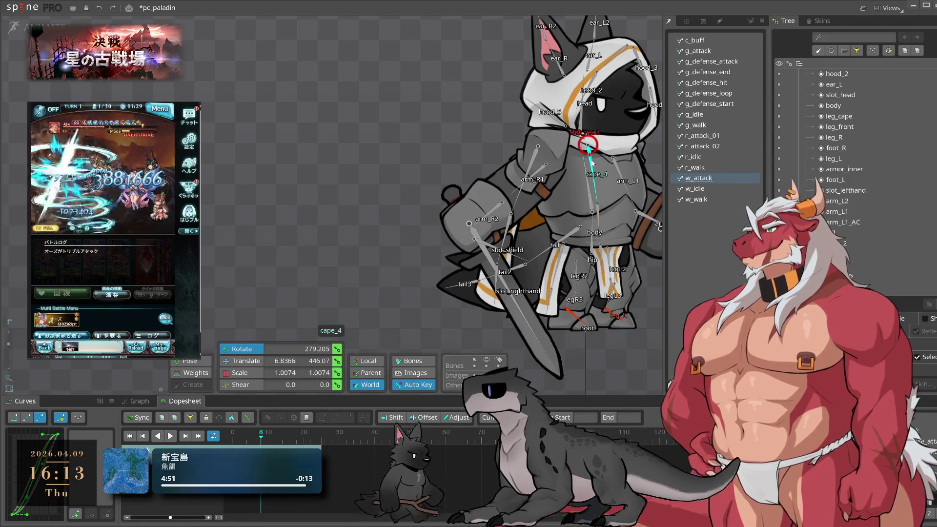
pyautogui.click(233, 433)
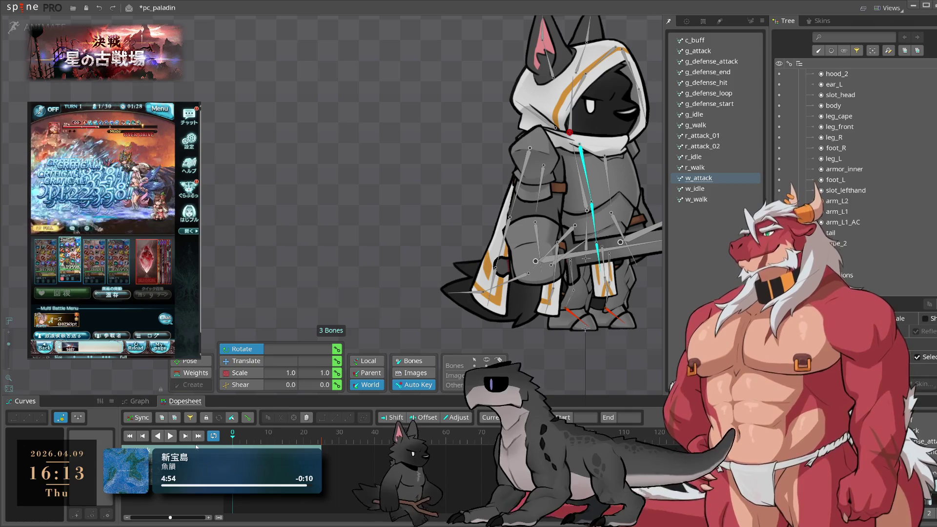
# Key a slight cape rotation at frame 11 and paste the cape keys at frame 25
pyautogui.click(272, 440)
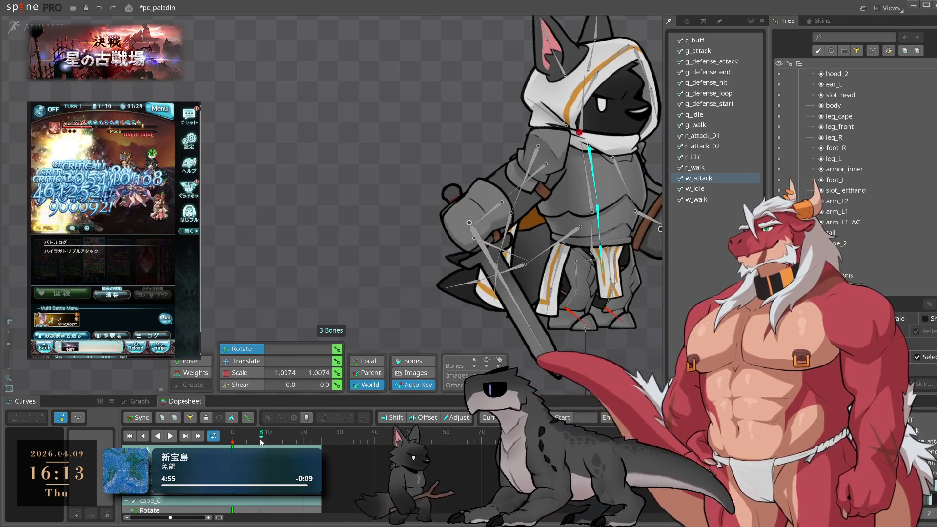
pyautogui.moveTo(552, 384); pyautogui.dragTo(545, 381)
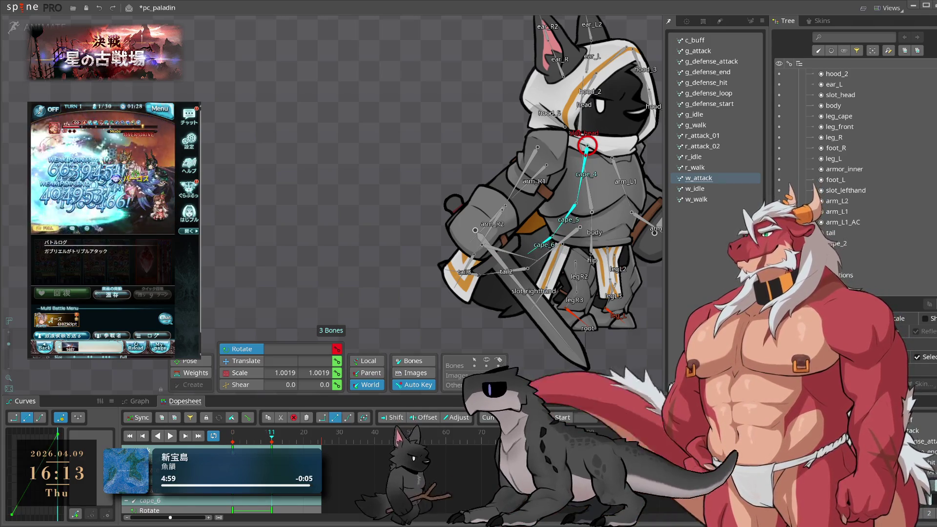
pyautogui.click(323, 441)
pyautogui.hotkey('ctrl', 'v')
pyautogui.press('space')
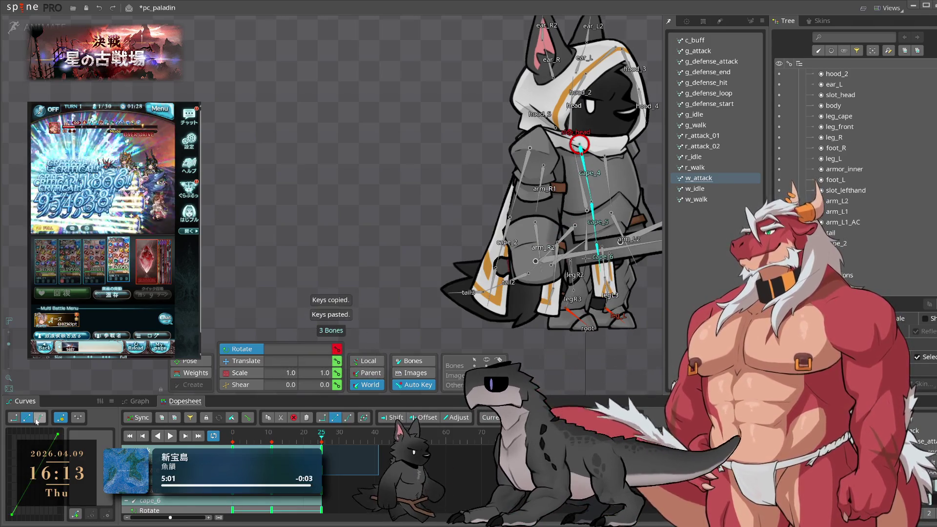
pyautogui.click(566, 331)
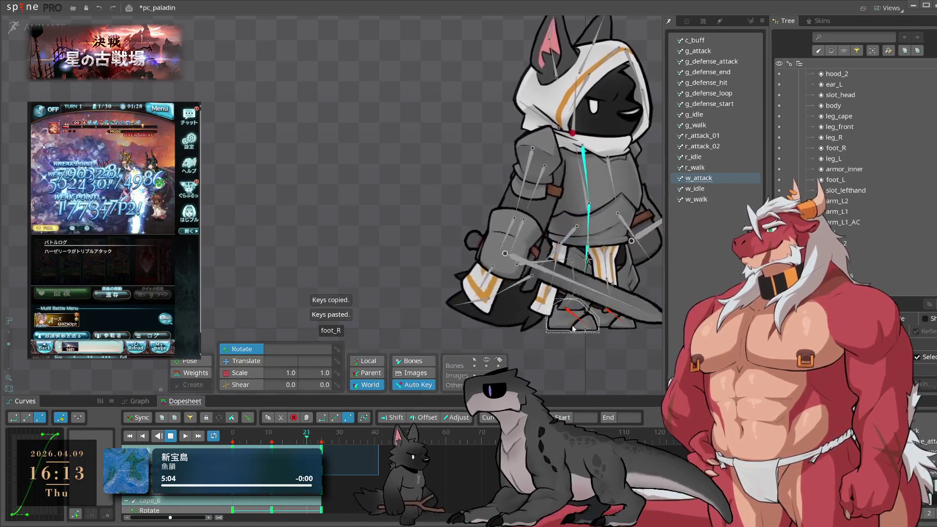
pyautogui.click(502, 274)
pyautogui.click(600, 205)
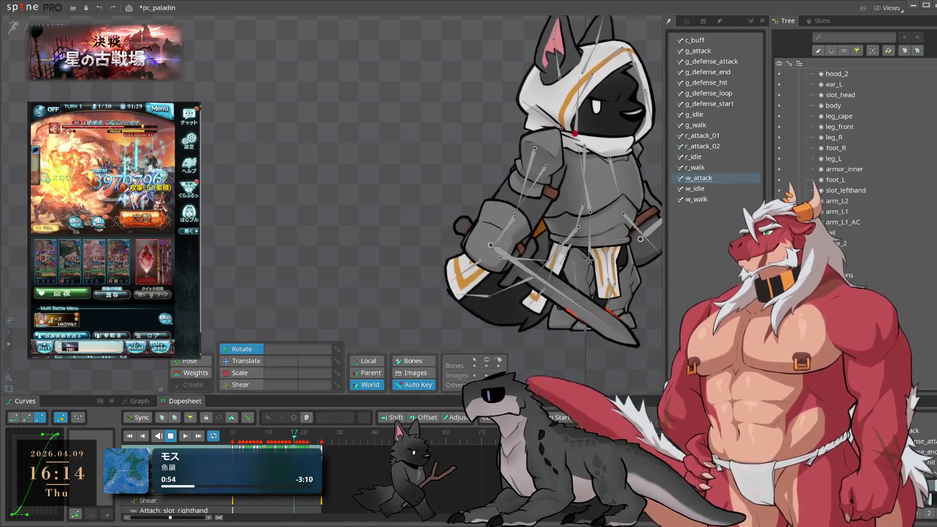
pyautogui.scroll(2, 584, 328)
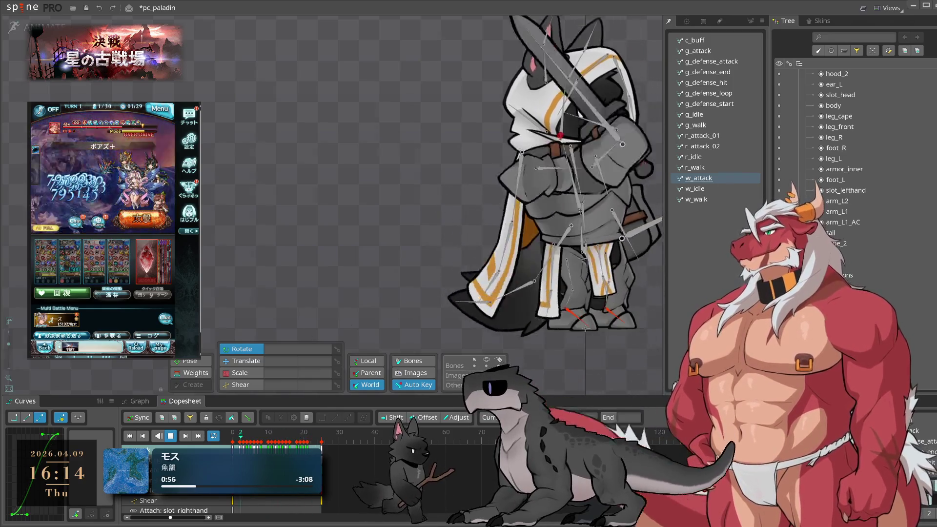
# Inspect the leg_front, leg_front2 and legL2 bones' motion during playback
pyautogui.press('space')
pyautogui.click(518, 207)
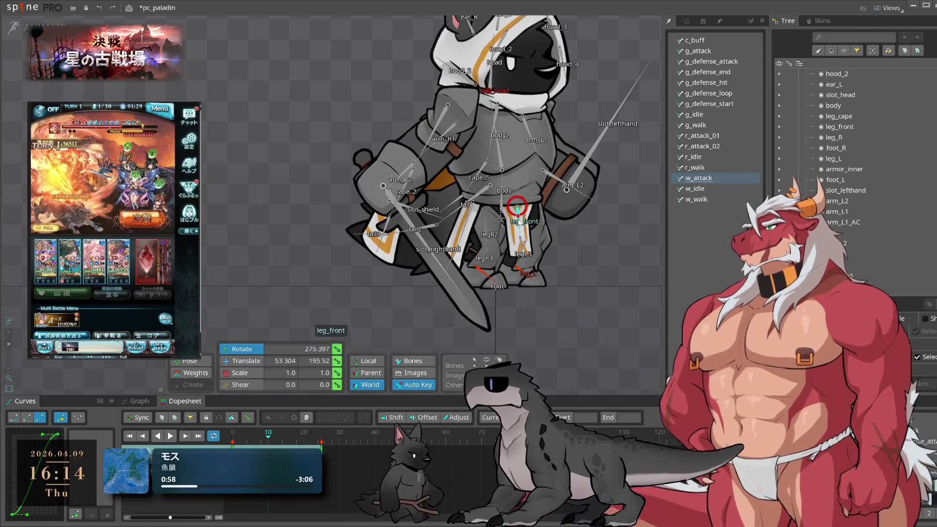
pyautogui.press('space')
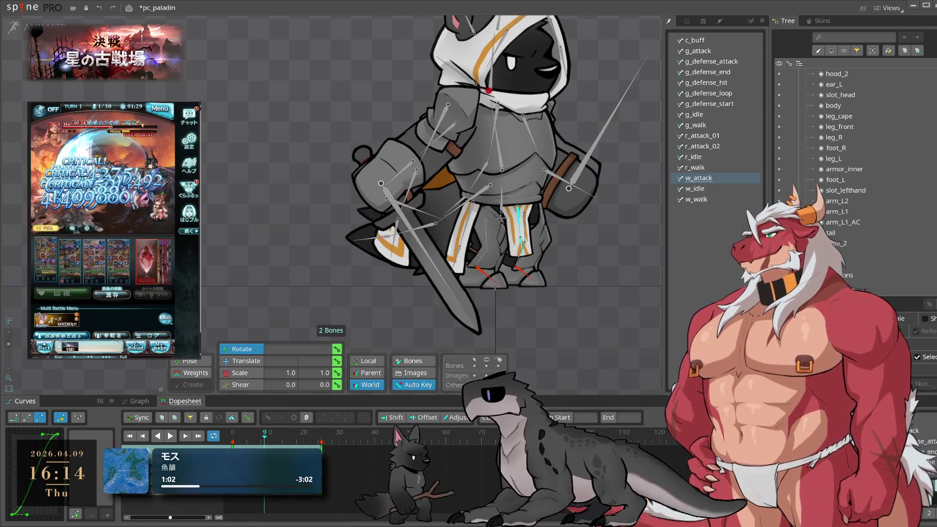
pyautogui.click(512, 244)
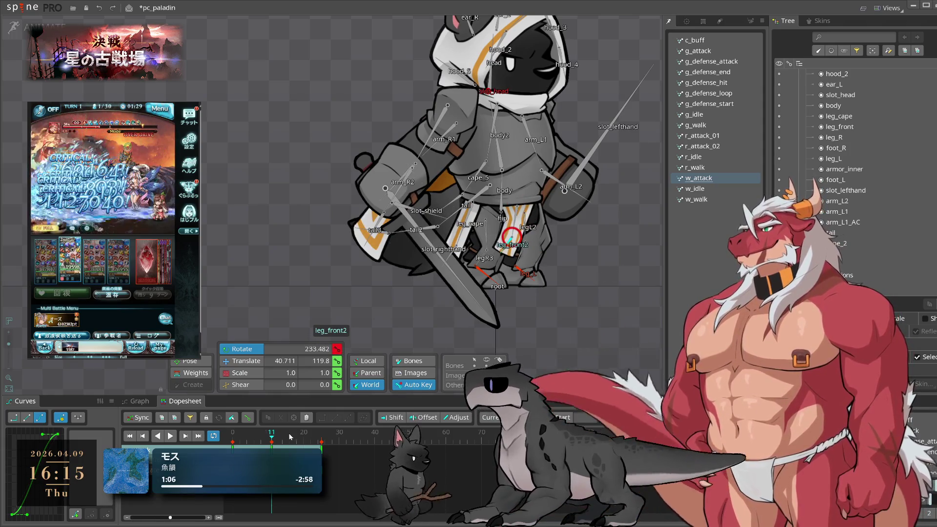
pyautogui.press('space')
pyautogui.press('space')
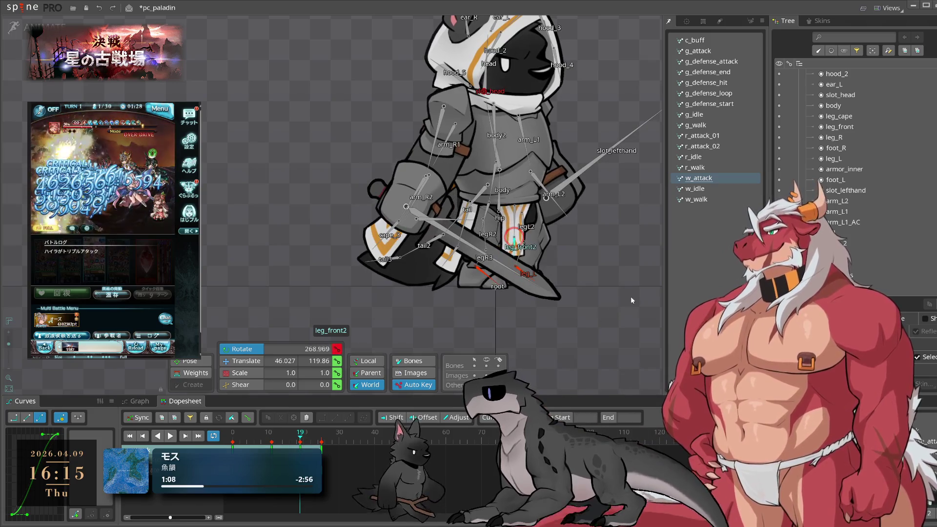
pyautogui.press('space')
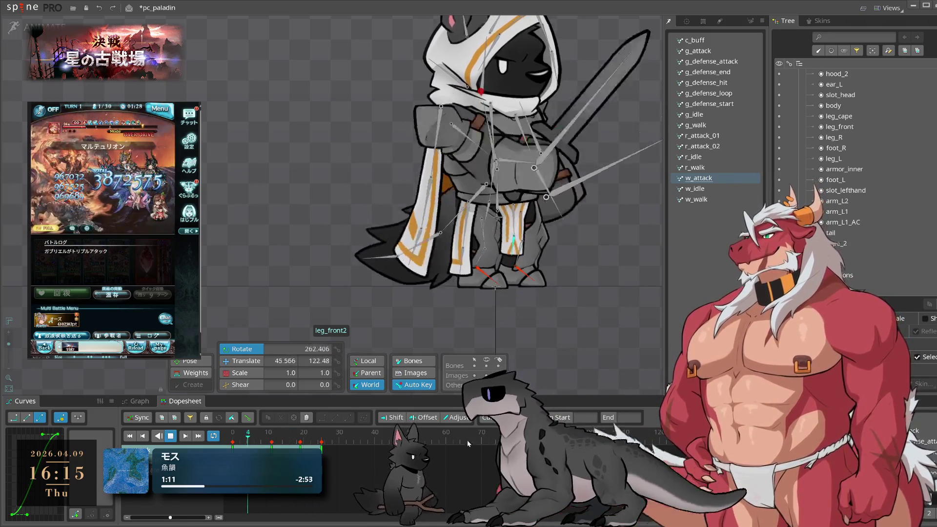
pyautogui.click(521, 226)
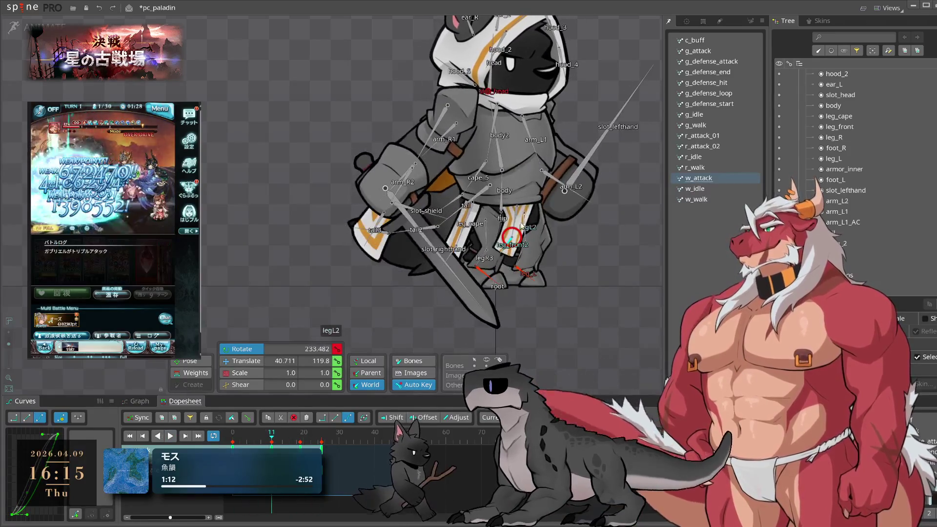
pyautogui.press('space')
pyautogui.click(515, 208)
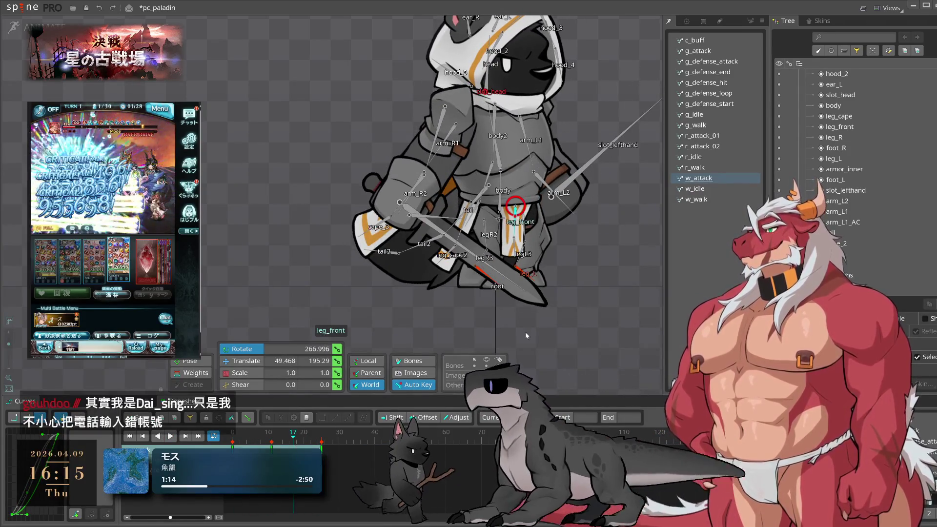
pyautogui.press('space')
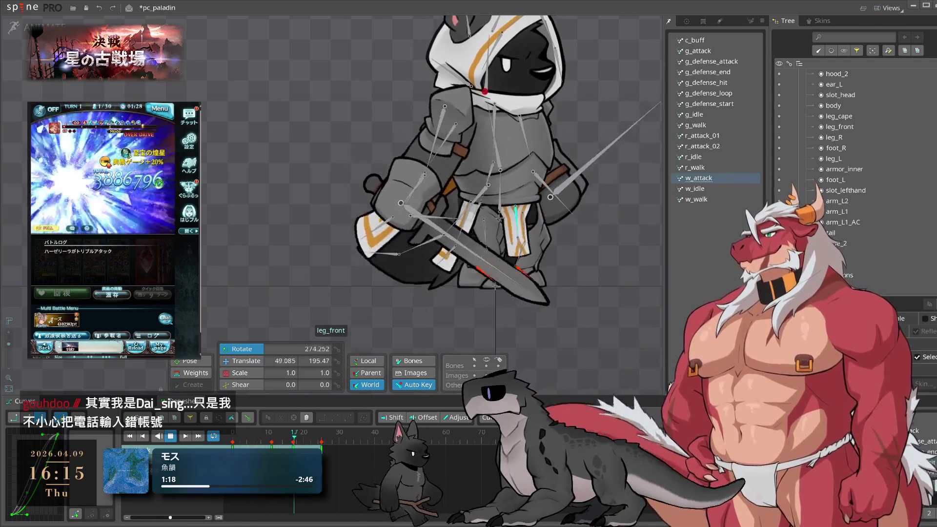
# Move leg_front2's follow-through key from frame 19 to frame 20 and replay to check
pyautogui.click(517, 206)
pyautogui.press('Right')
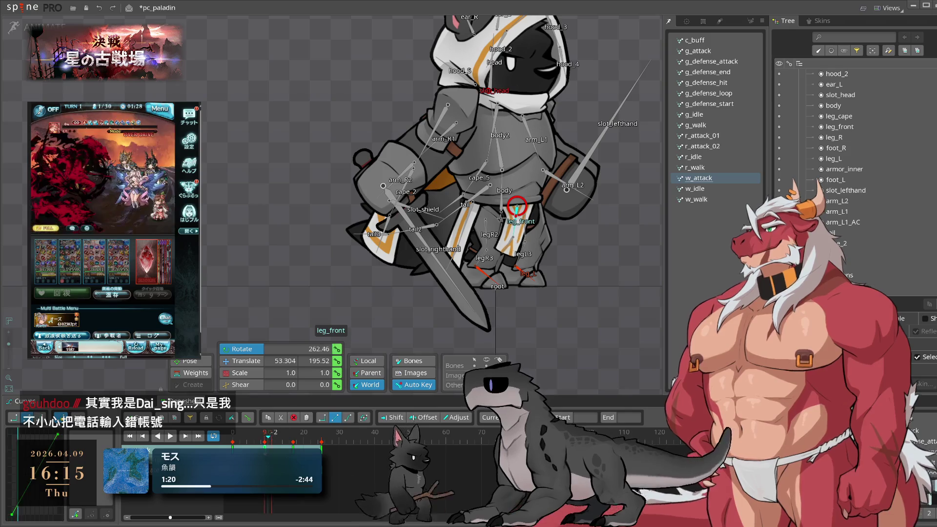
pyautogui.press('space')
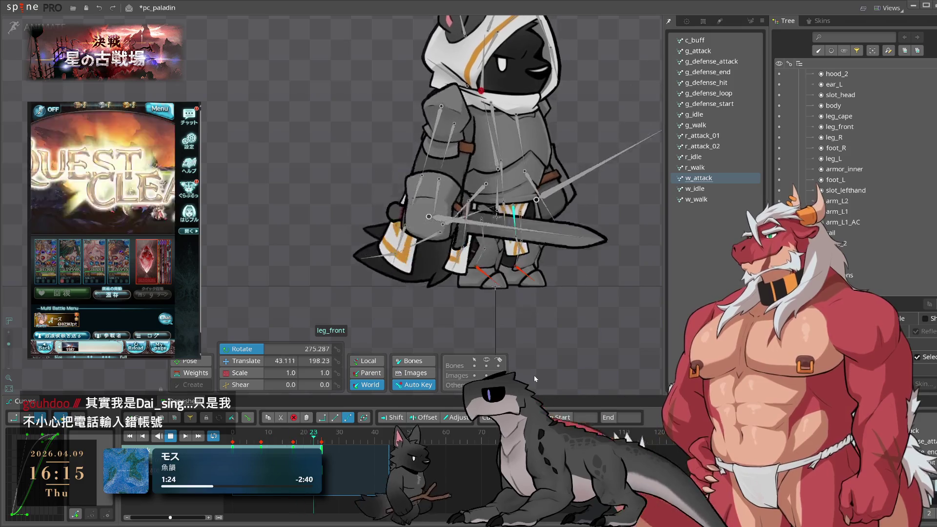
pyautogui.click(527, 269)
pyautogui.press('space')
pyautogui.click(518, 237)
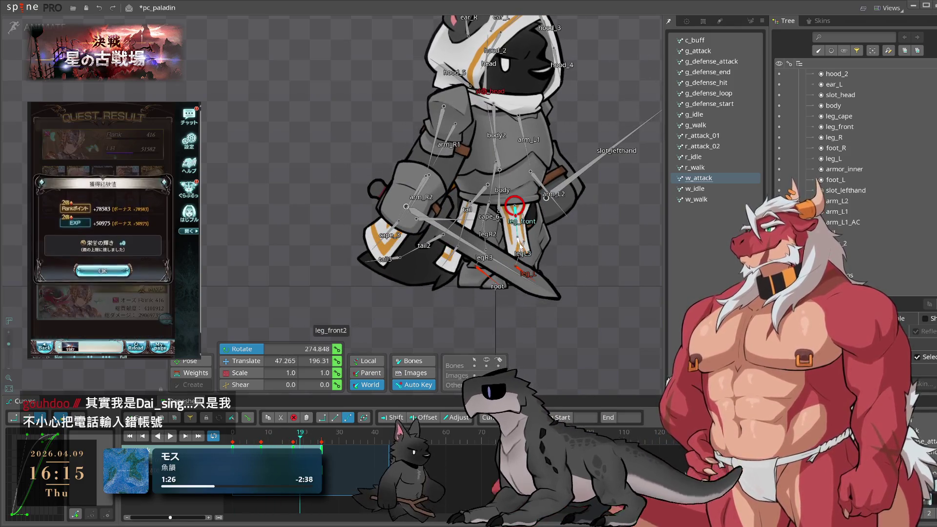
pyautogui.moveTo(301, 442); pyautogui.dragTo(307, 442)
pyautogui.press('space')
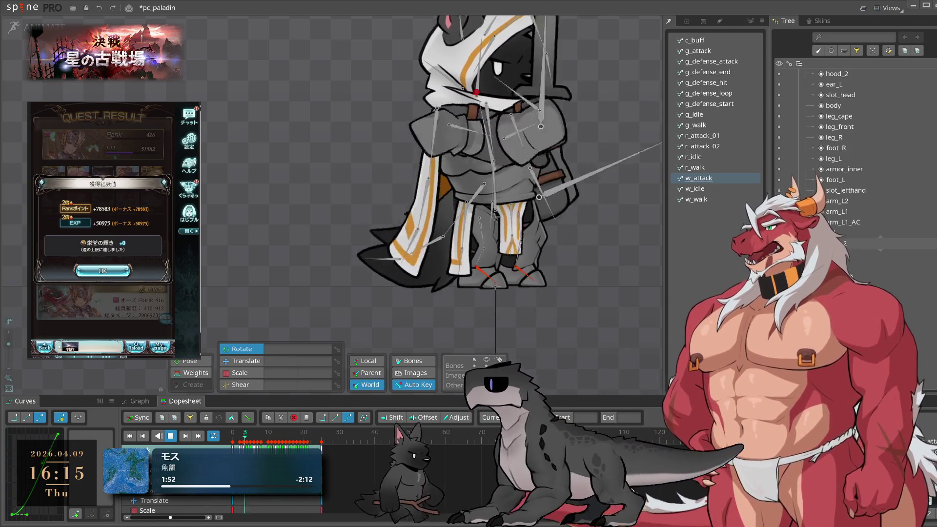
# Inspect the leg_cape mesh weights in Setup mode against the animated pose
pyautogui.scroll(1, 613, 322)
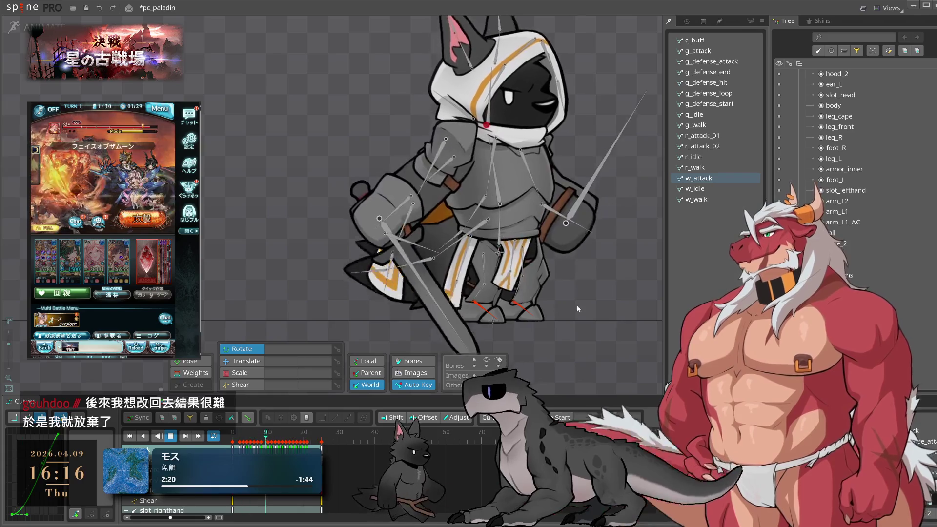
pyautogui.press('Tab')
pyautogui.scroll(5, 532, 268)
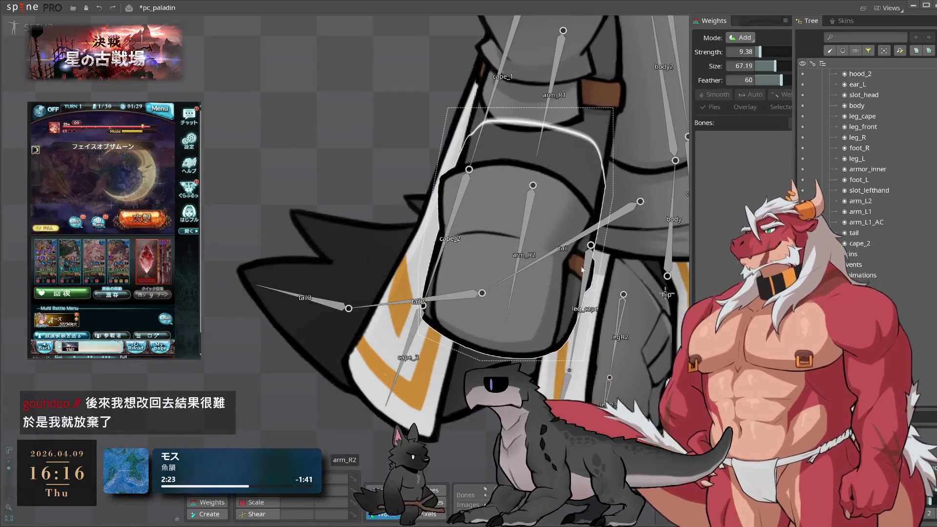
pyautogui.scroll(-3, 591, 270)
pyautogui.scroll(3, 664, 320)
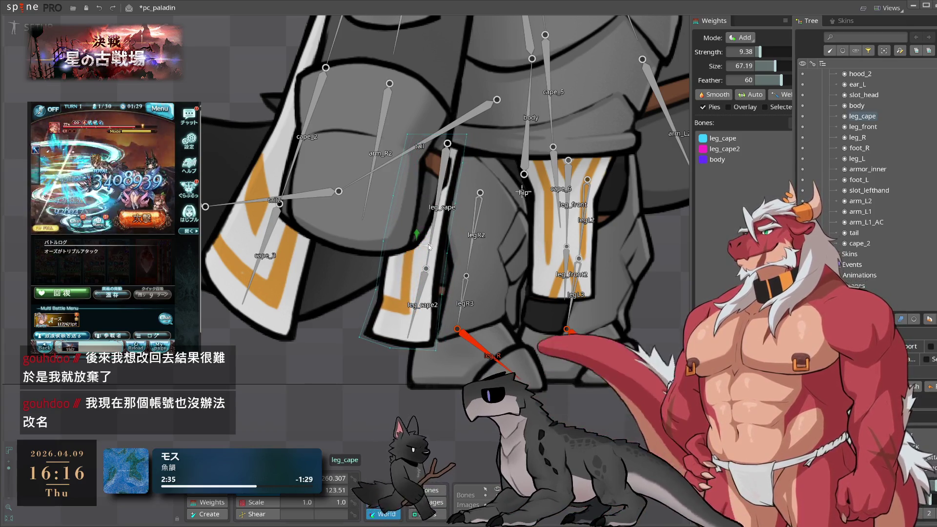
pyautogui.press('Tab')
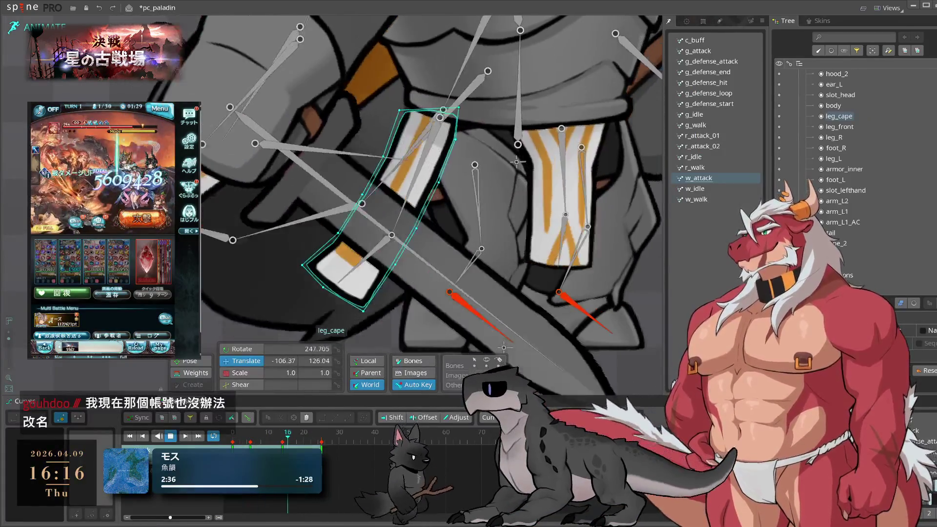
pyautogui.press('Tab')
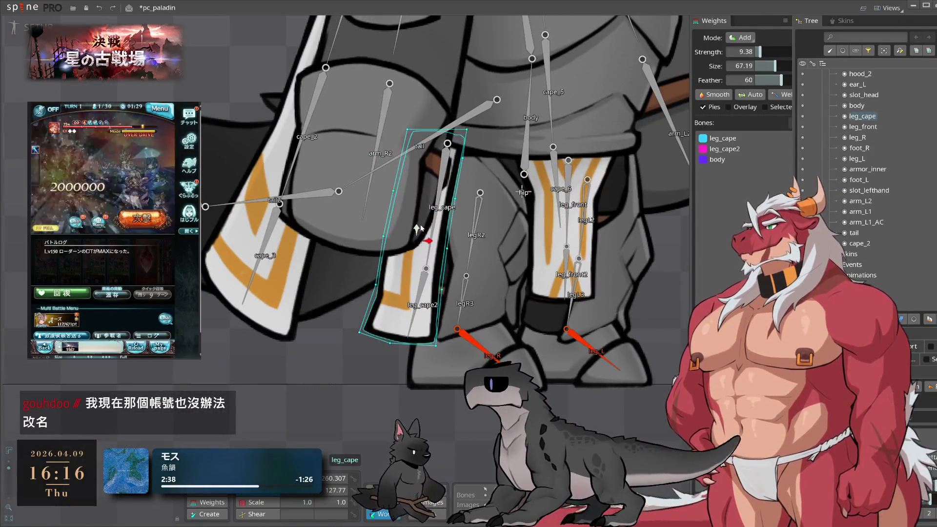
# Save the pc_paladin project and return to Animate mode on w_attack
pyautogui.hotkey('ctrl', 's')
pyautogui.scroll(-5, 223, 146)
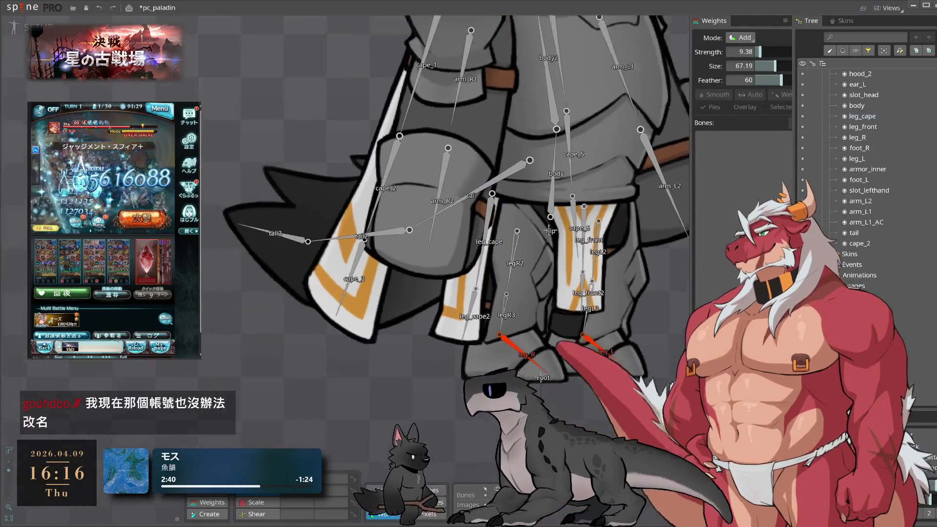
pyautogui.press('Tab')
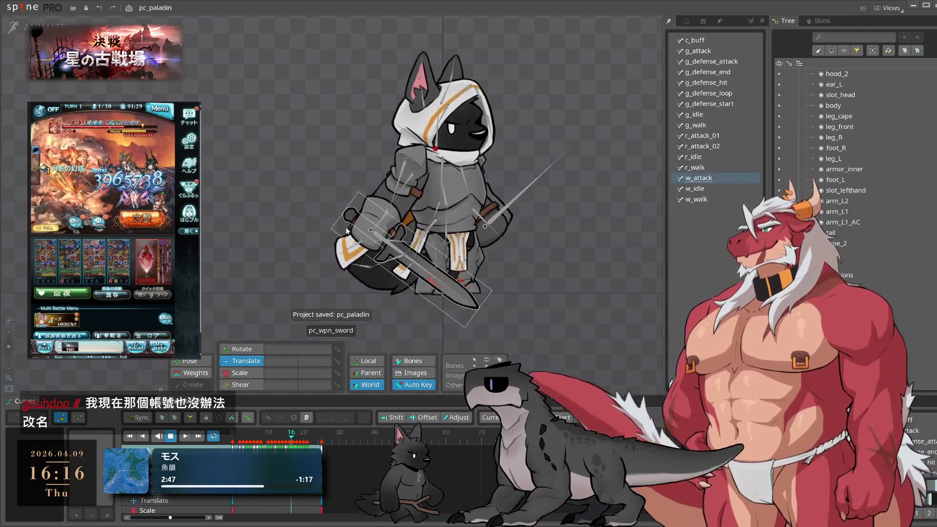
pyautogui.moveTo(481, 154); pyautogui.dragTo(558, 180)
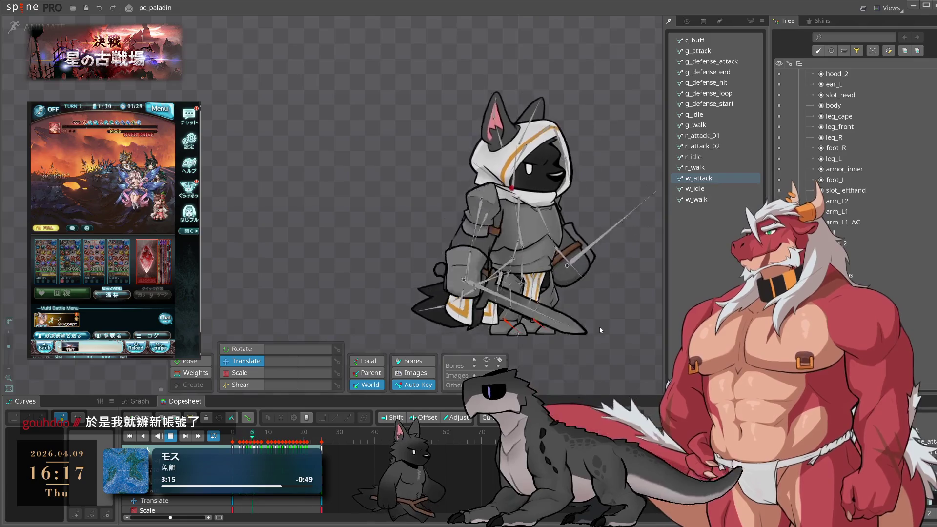
pyautogui.moveTo(599, 326); pyautogui.dragTo(573, 285)
pyautogui.scroll(1, 590, 280)
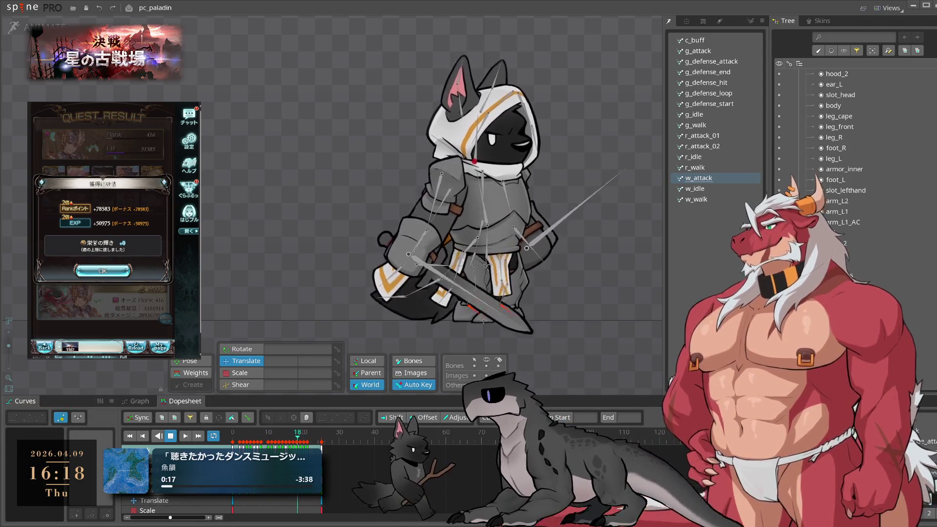
pyautogui.click(121, 268)
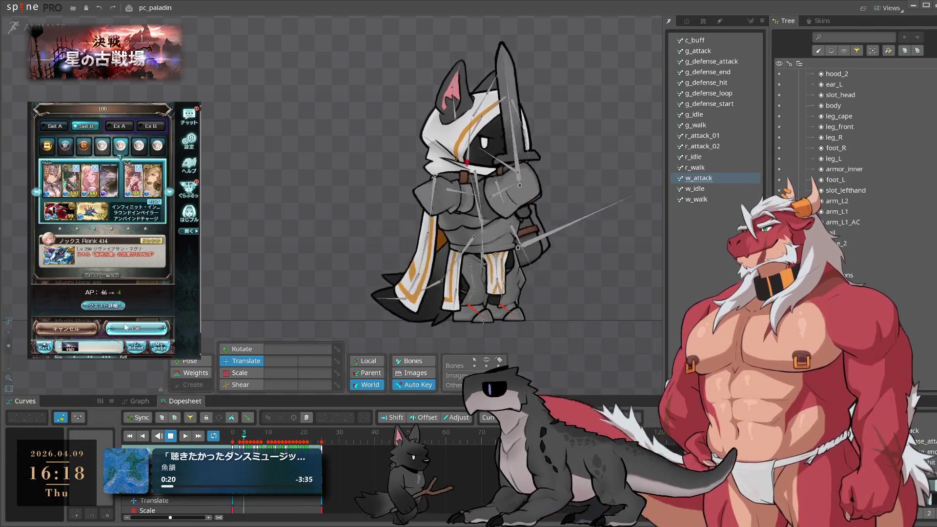
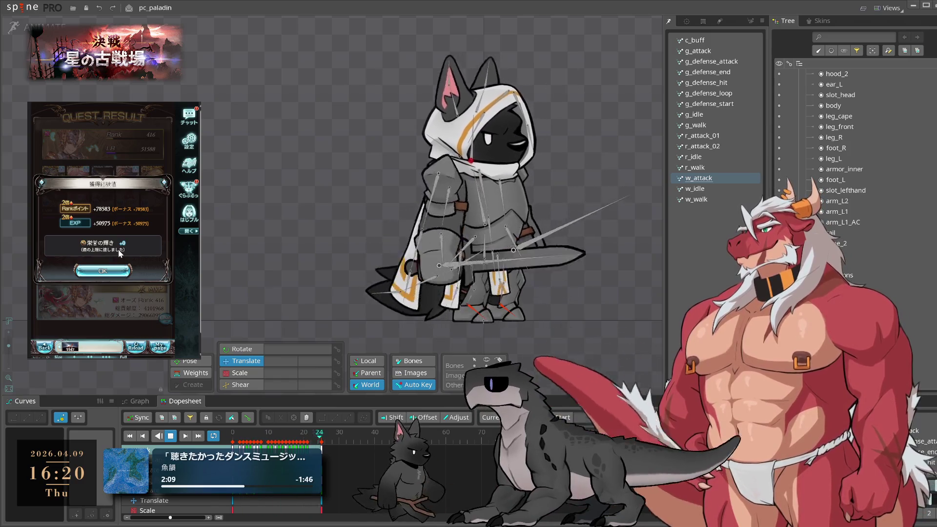
# Stop the preview and key the hood_1 bone dipped lower at frame 4
pyautogui.click(124, 270)
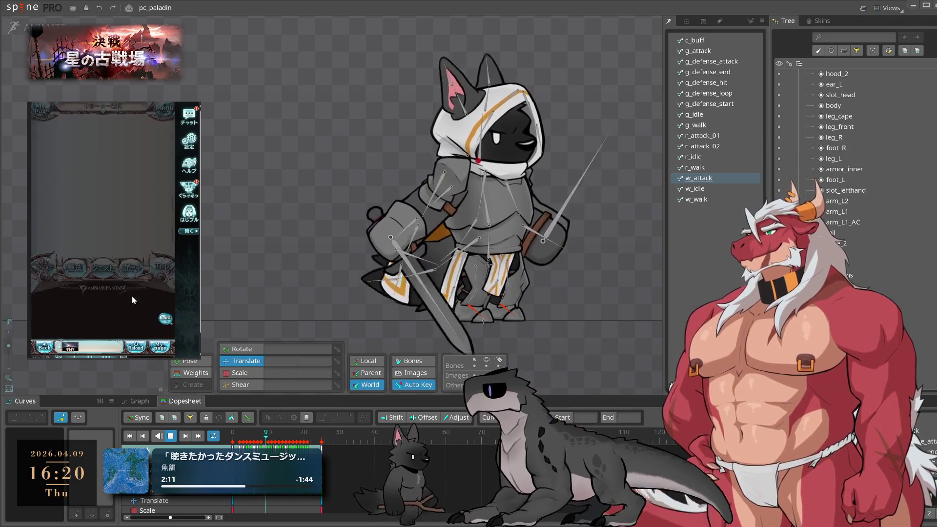
pyautogui.click(122, 281)
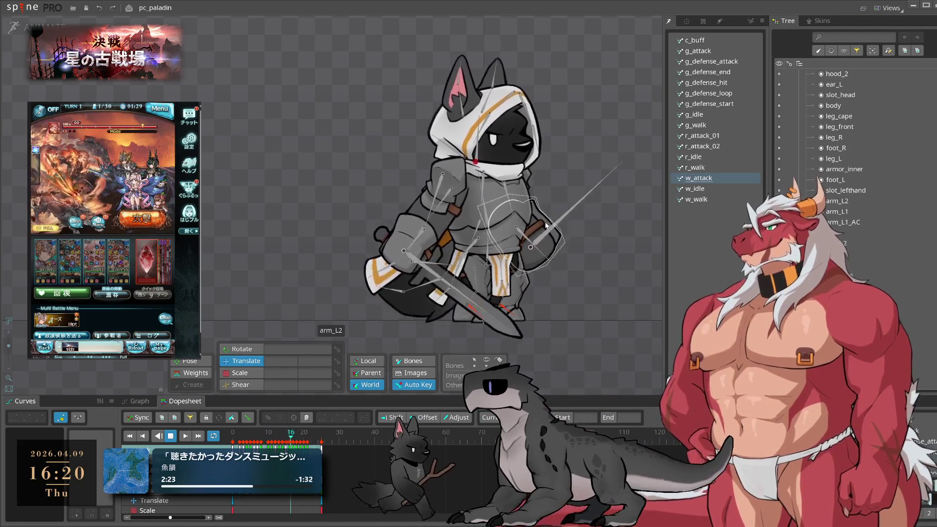
pyautogui.press('space')
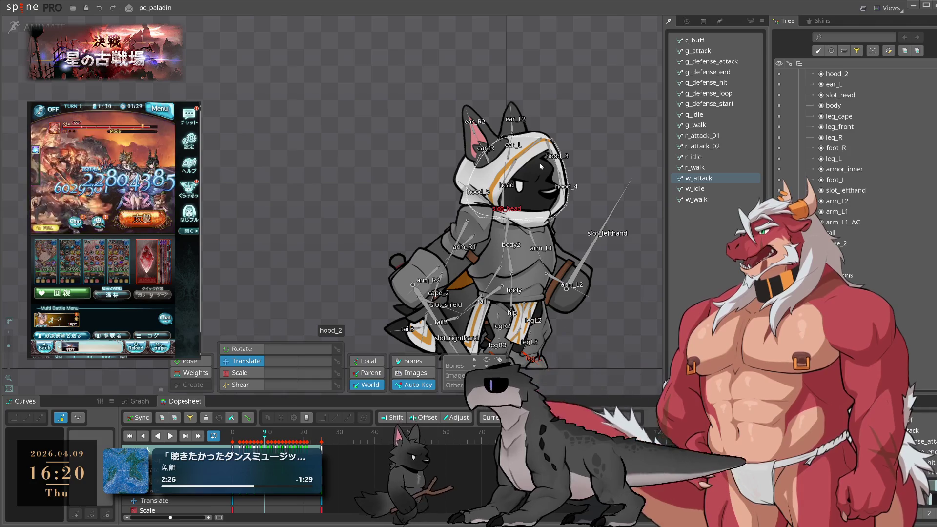
pyautogui.click(536, 142)
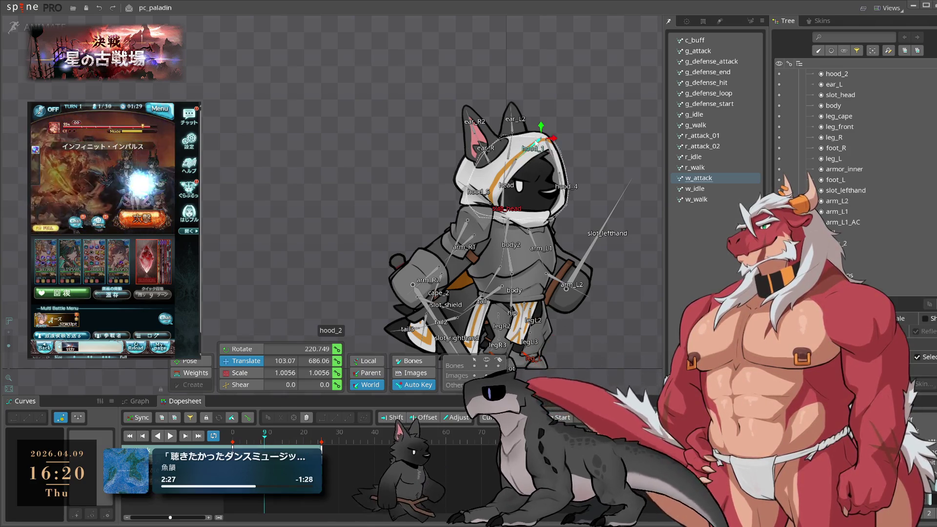
pyautogui.moveTo(230, 438); pyautogui.dragTo(247, 439)
pyautogui.scroll(3, 601, 107)
pyautogui.moveTo(557, 108); pyautogui.dragTo(502, 224)
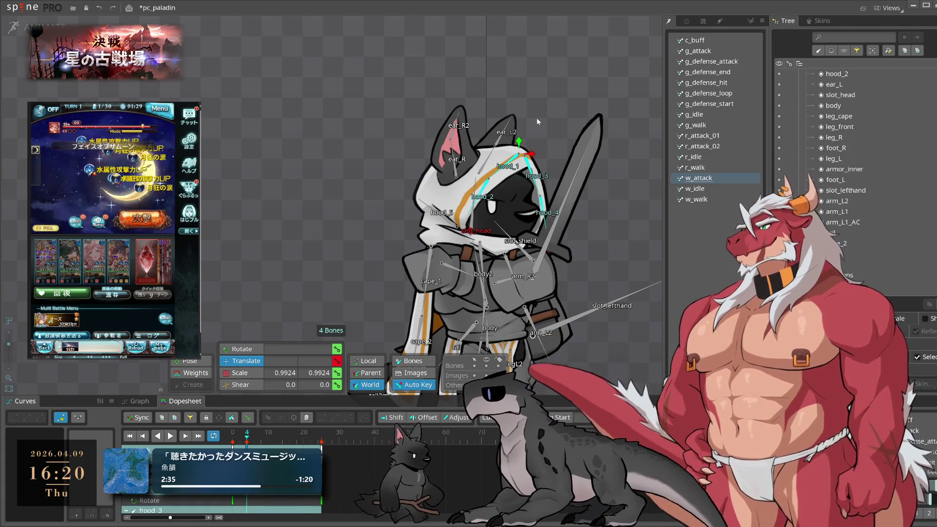
# Select hood_2, scrub through frames 11 and 21, and play the w_attack preview
pyautogui.click(470, 204)
pyautogui.moveTo(259, 441); pyautogui.dragTo(271, 441)
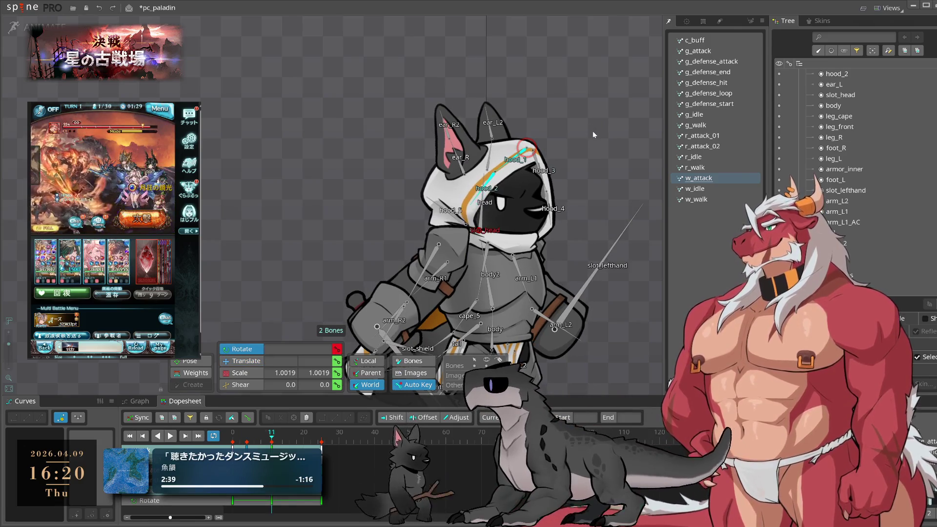
pyautogui.moveTo(272, 439); pyautogui.dragTo(303, 439)
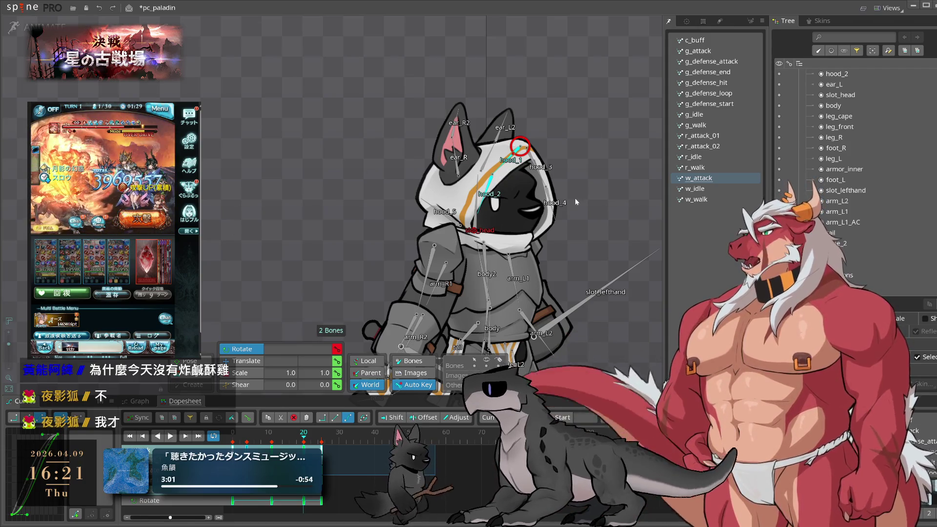
pyautogui.press('space')
pyautogui.scroll(2, 573, 204)
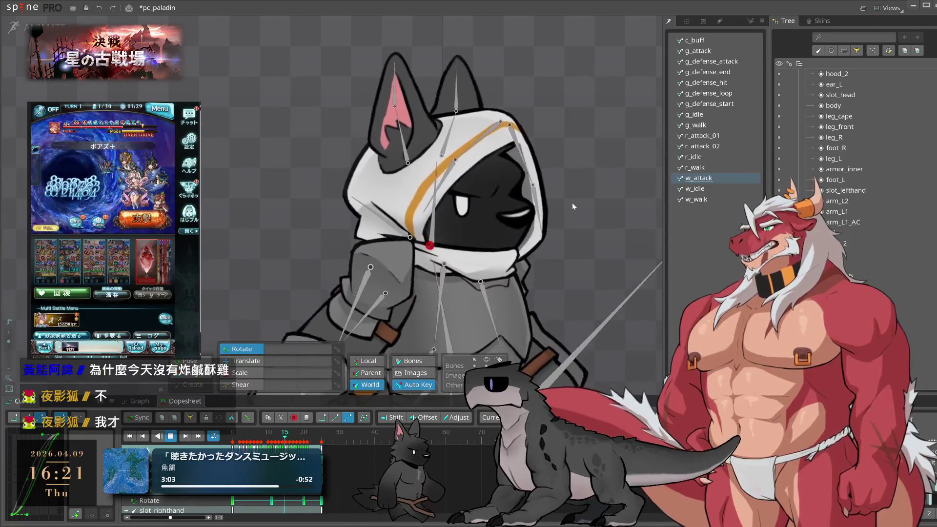
# Key rotations on the hood_3 bone at frames 12 and 19
pyautogui.press('space')
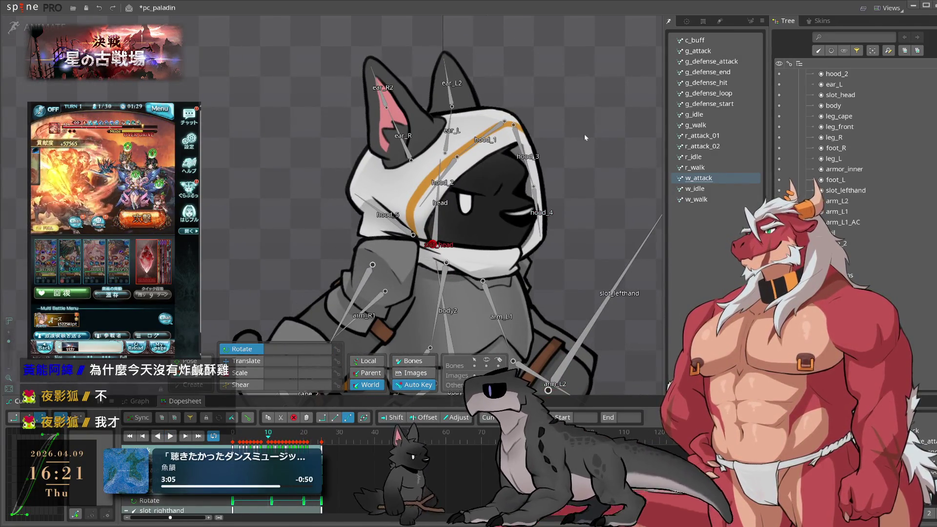
pyautogui.click(449, 171)
pyautogui.click(273, 440)
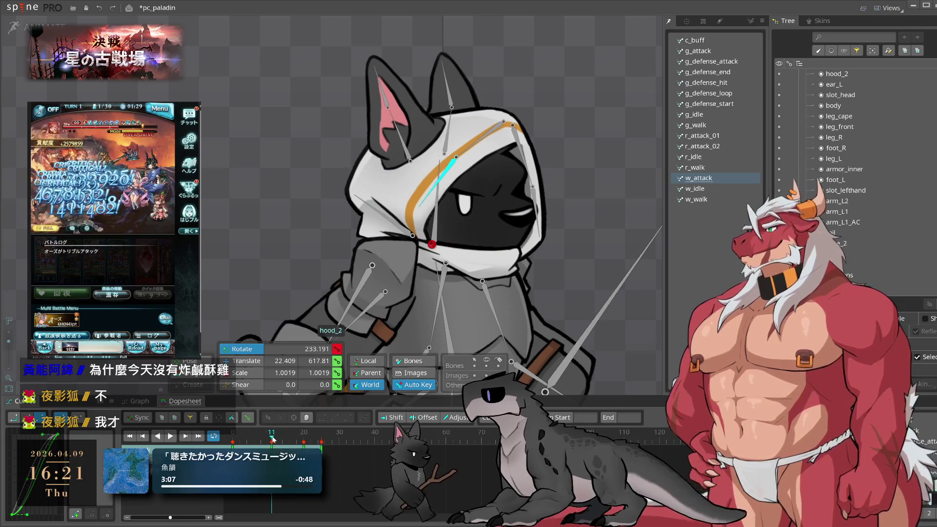
pyautogui.moveTo(273, 439); pyautogui.dragTo(250, 444)
pyautogui.press('space')
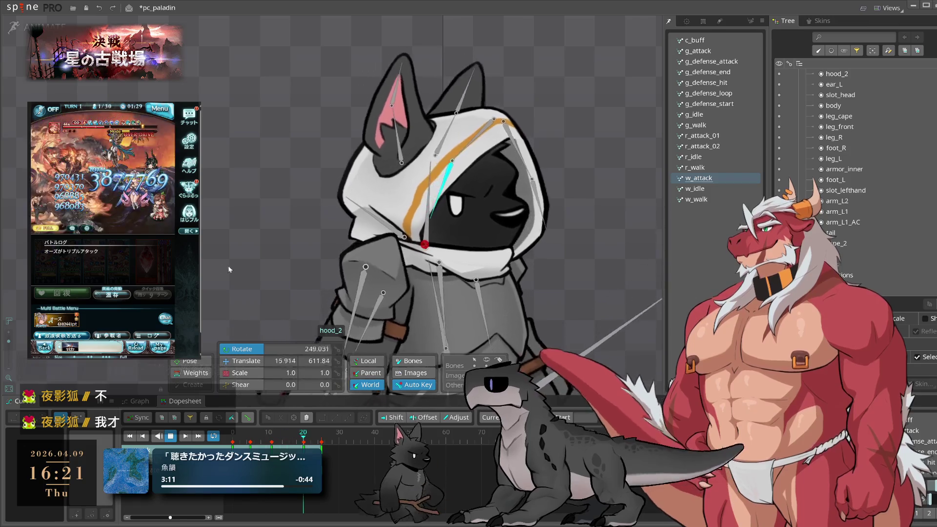
pyautogui.press('space')
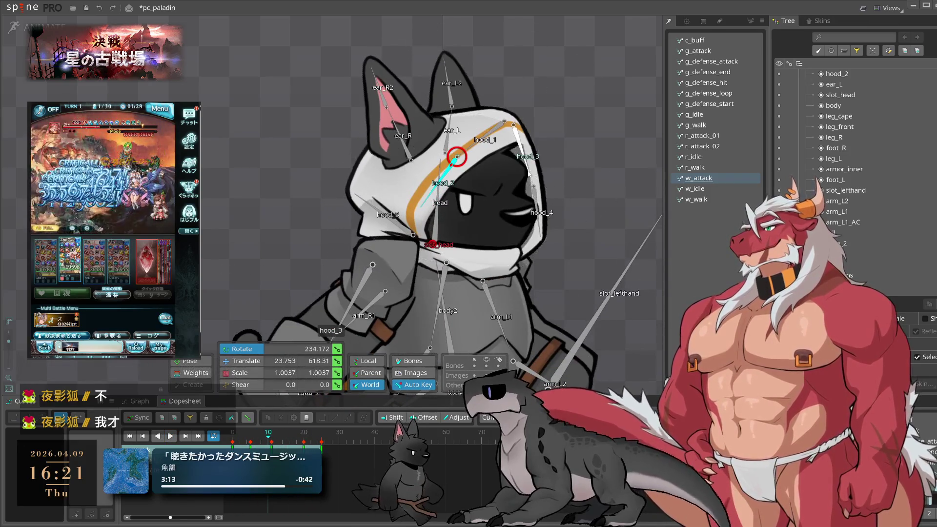
pyautogui.moveTo(293, 441)
pyautogui.mouseDown()
pyautogui.moveTo(313, 442)
pyautogui.moveTo(276, 445)
pyautogui.mouseUp()
pyautogui.moveTo(598, 210)
pyautogui.mouseDown()
pyautogui.moveTo(620, 204)
pyautogui.moveTo(613, 212)
pyautogui.mouseUp()
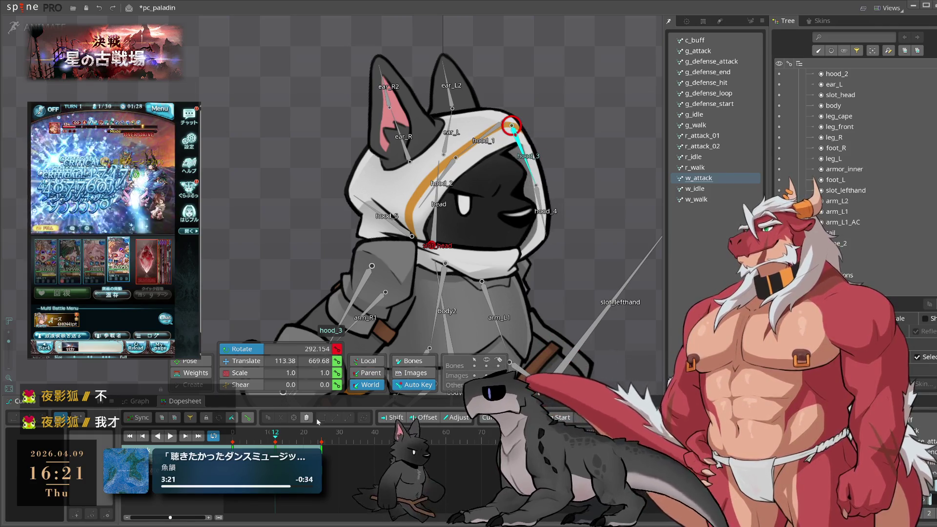
pyautogui.click(293, 442)
pyautogui.moveTo(293, 442); pyautogui.dragTo(300, 442)
pyautogui.moveTo(600, 179)
pyautogui.mouseDown()
pyautogui.moveTo(588, 162)
pyautogui.moveTo(580, 178)
pyautogui.mouseUp()
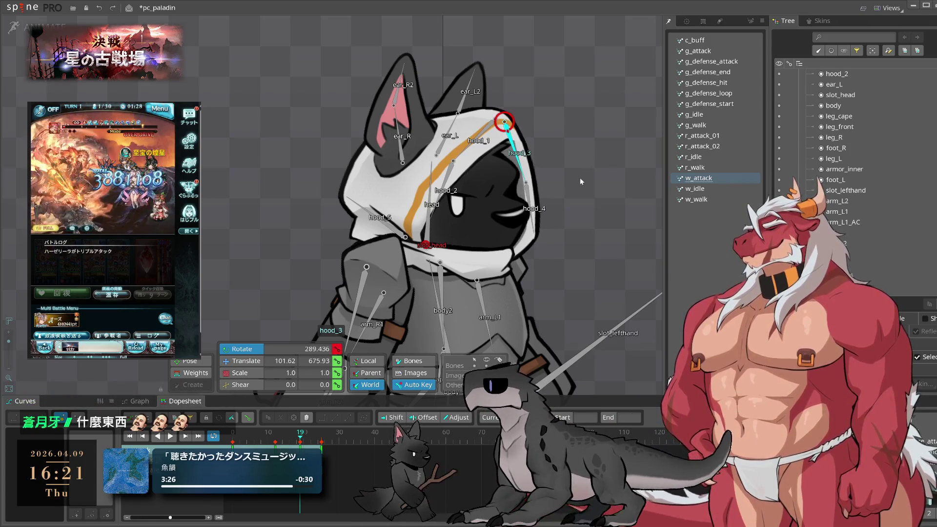
# Key a slight rotation on the hood_4 bone at frame 13
pyautogui.click(521, 207)
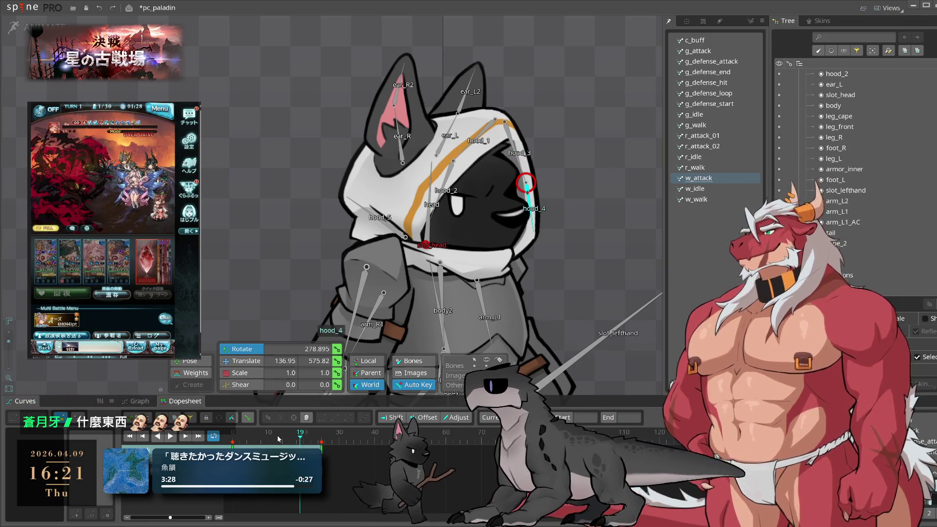
pyautogui.click(278, 439)
pyautogui.click(536, 266)
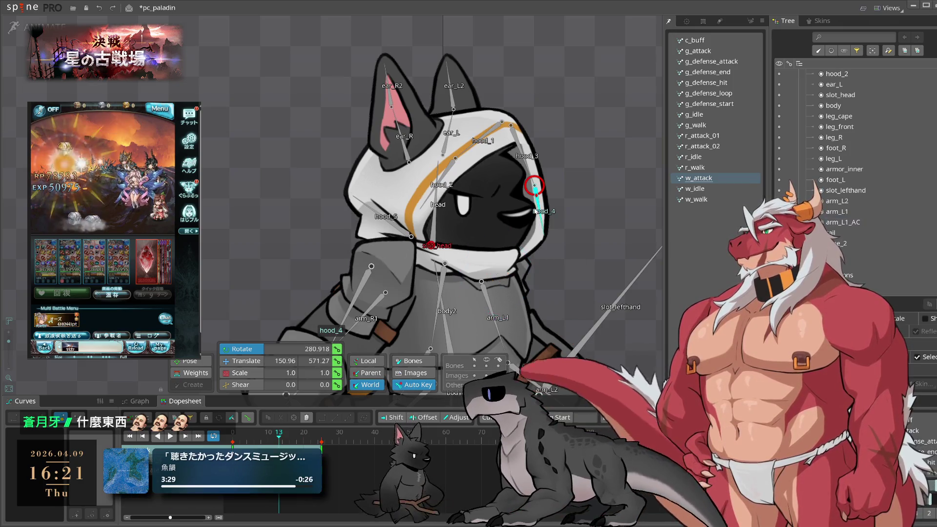
pyautogui.click(536, 207)
pyautogui.moveTo(627, 193); pyautogui.dragTo(632, 186)
# Add hood_3 to the selection at frame 19 and preview the hood sway
pyautogui.click(301, 439)
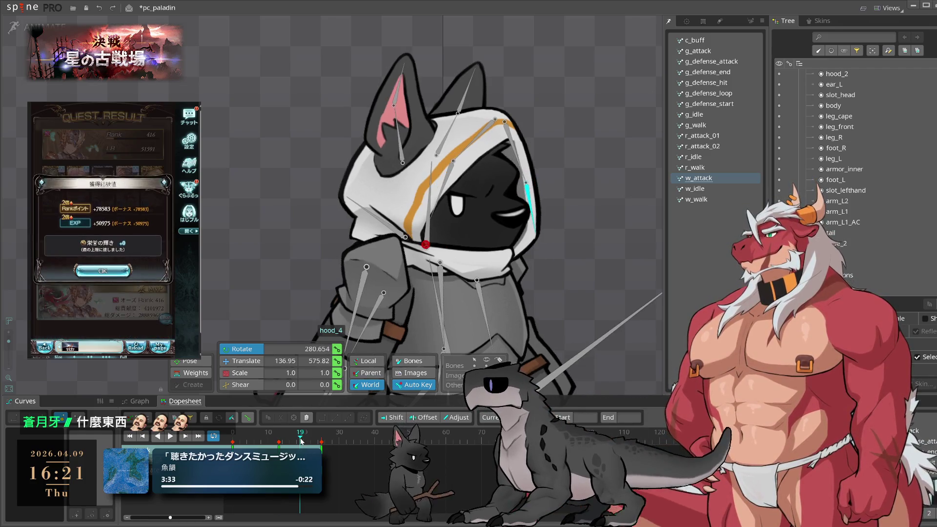
pyautogui.keyDown('ctrl'); pyautogui.click(516, 174); pyautogui.keyUp('ctrl')
pyautogui.click(171, 435)
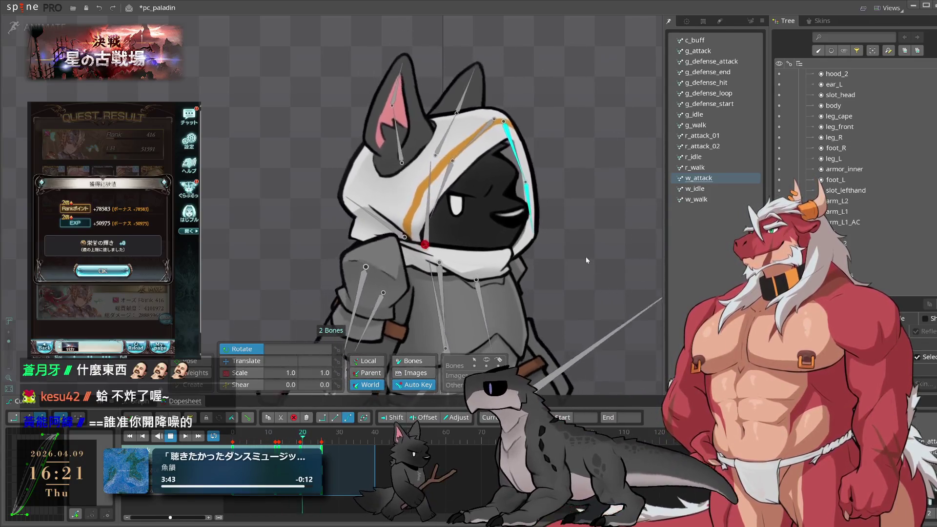
pyautogui.click(138, 270)
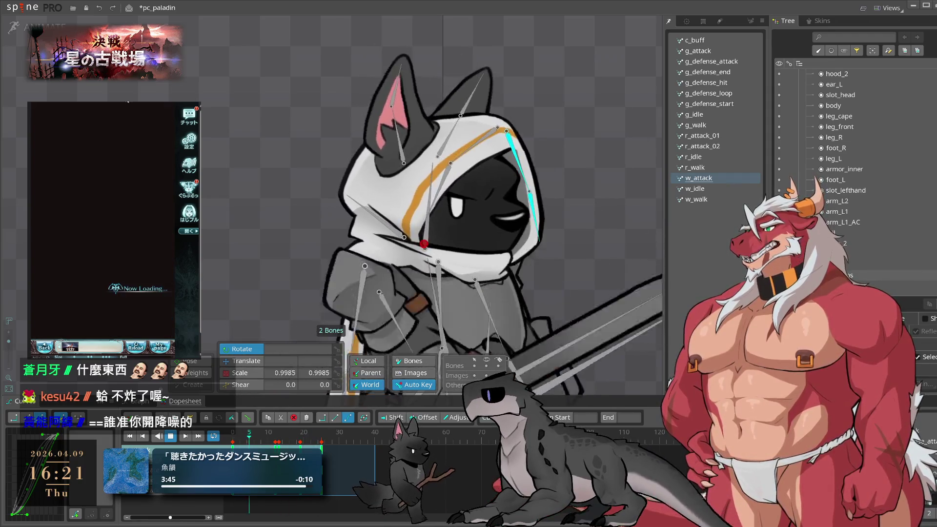
pyautogui.click(127, 250)
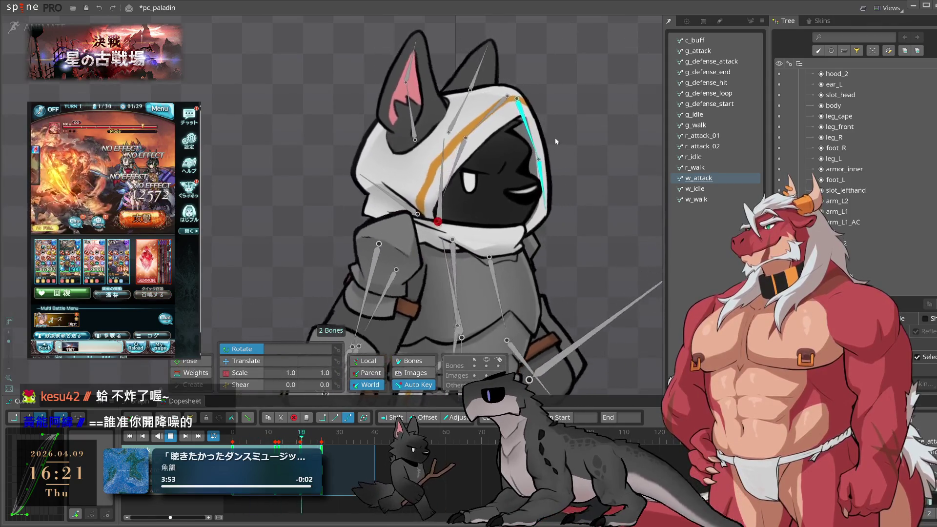
pyautogui.press('space')
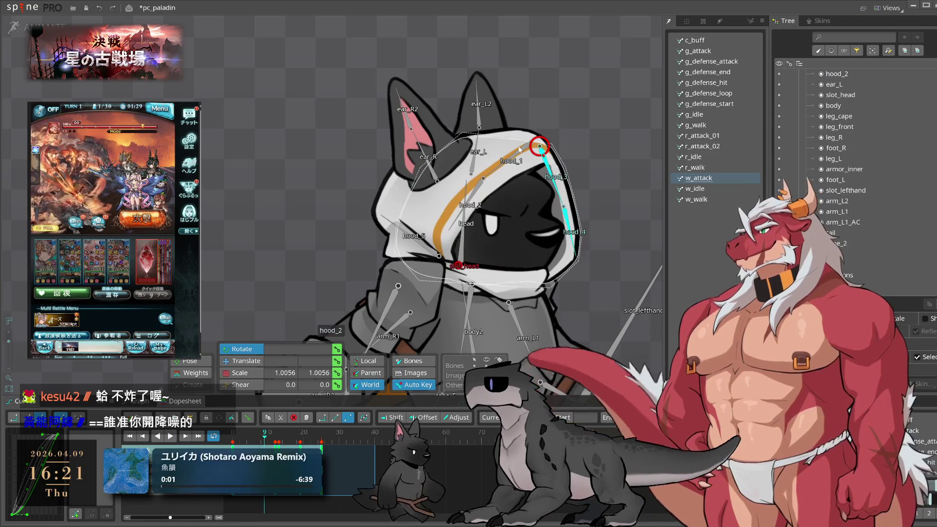
# Shift hood_1 left, then nudge it up and right at frame 15, and preview
pyautogui.click(493, 191)
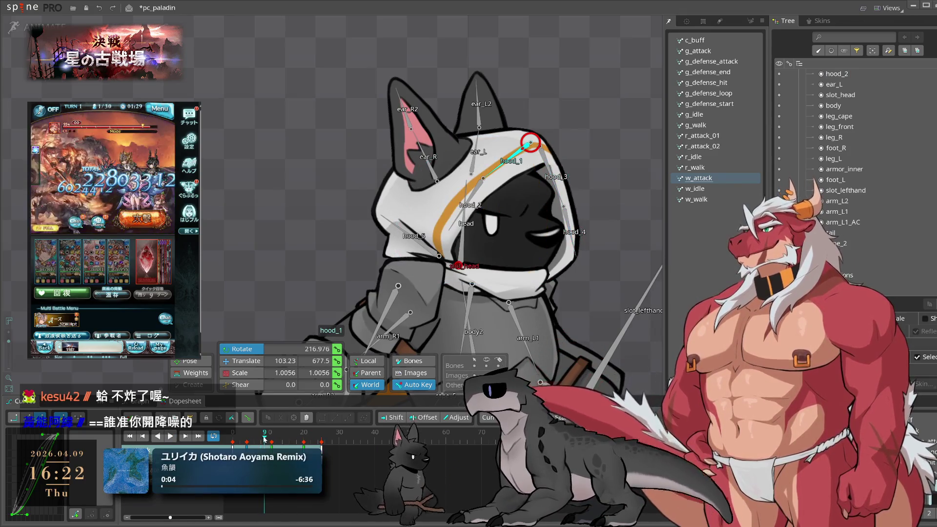
pyautogui.press('space')
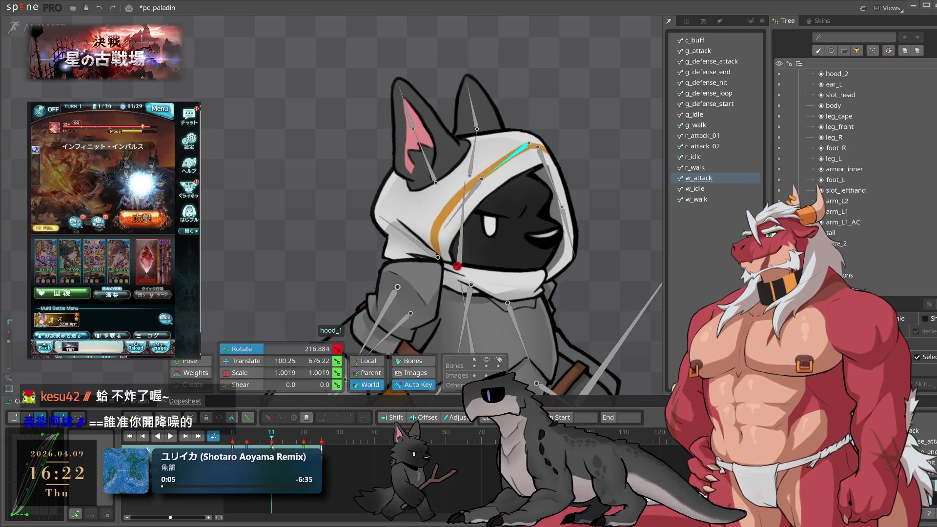
pyautogui.moveTo(540, 148); pyautogui.dragTo(535, 147)
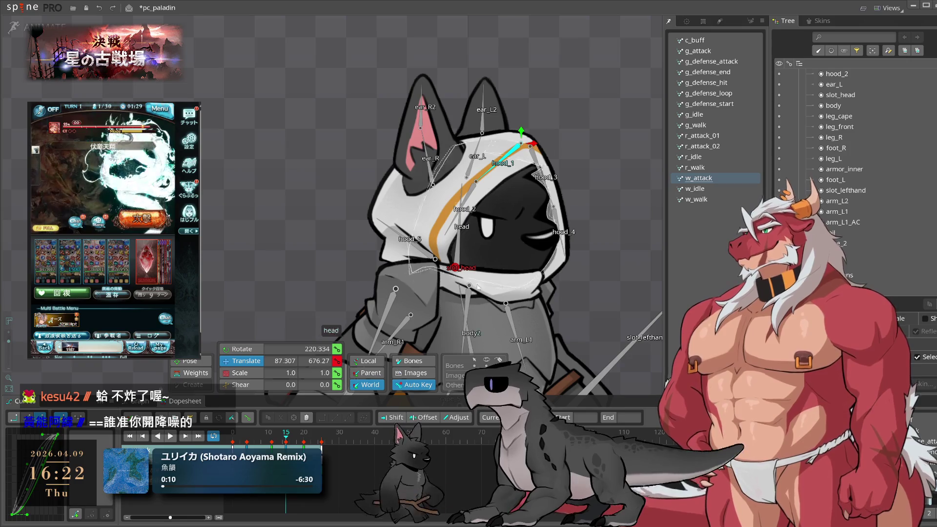
pyautogui.press('space')
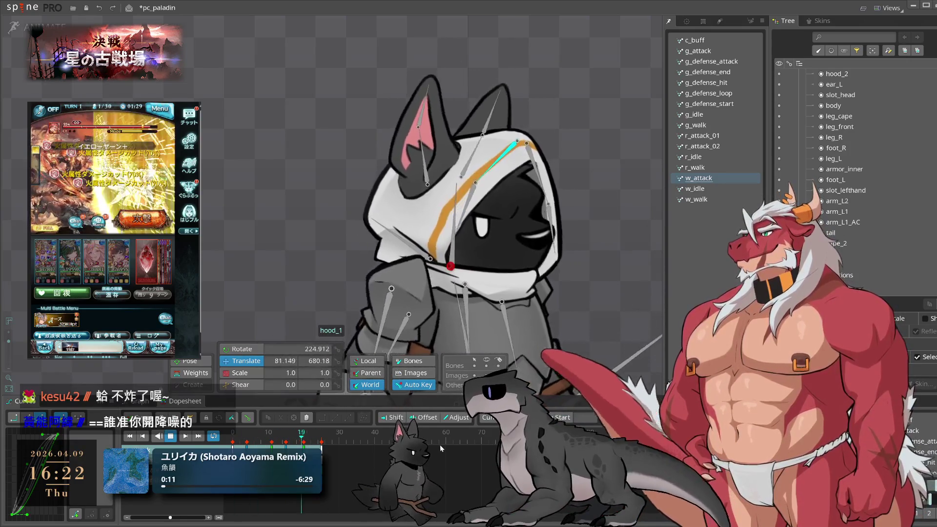
pyautogui.press('space')
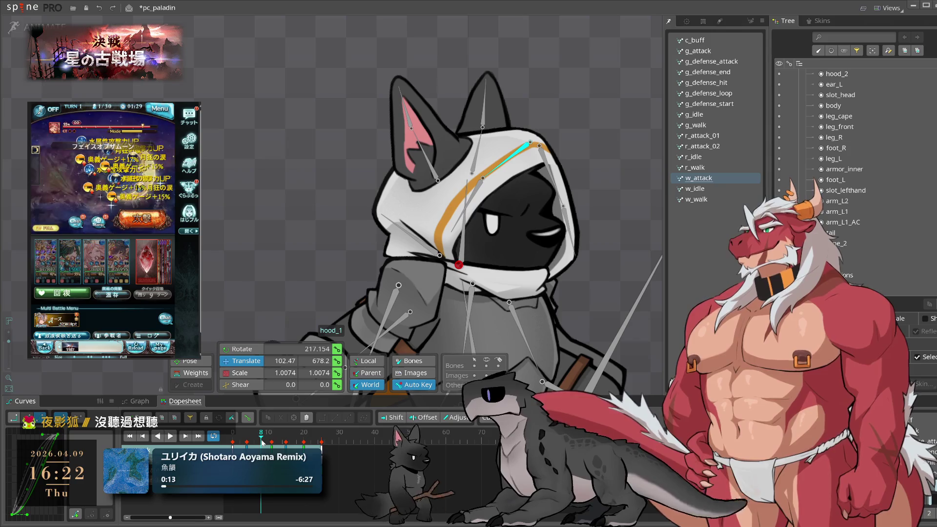
pyautogui.moveTo(262, 443)
pyautogui.mouseDown()
pyautogui.moveTo(245, 442)
pyautogui.moveTo(286, 439)
pyautogui.mouseUp()
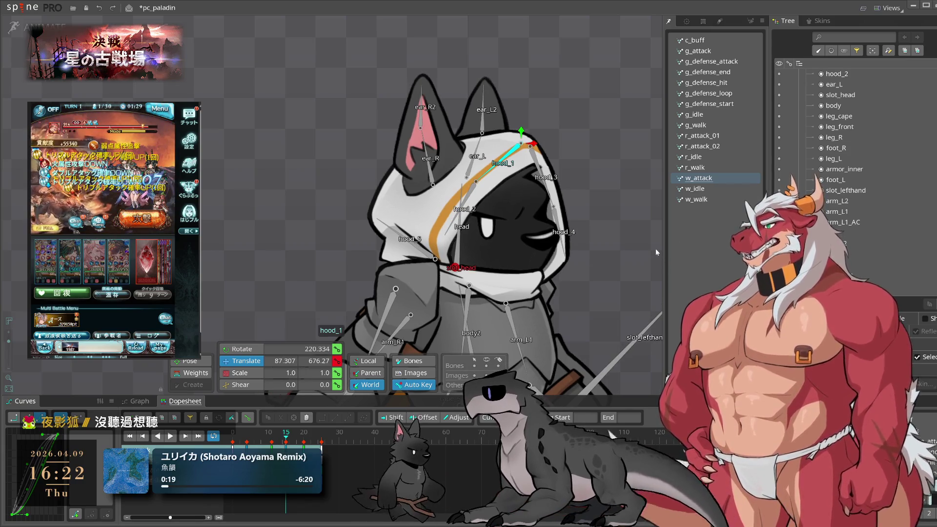
pyautogui.moveTo(613, 211); pyautogui.dragTo(611, 208)
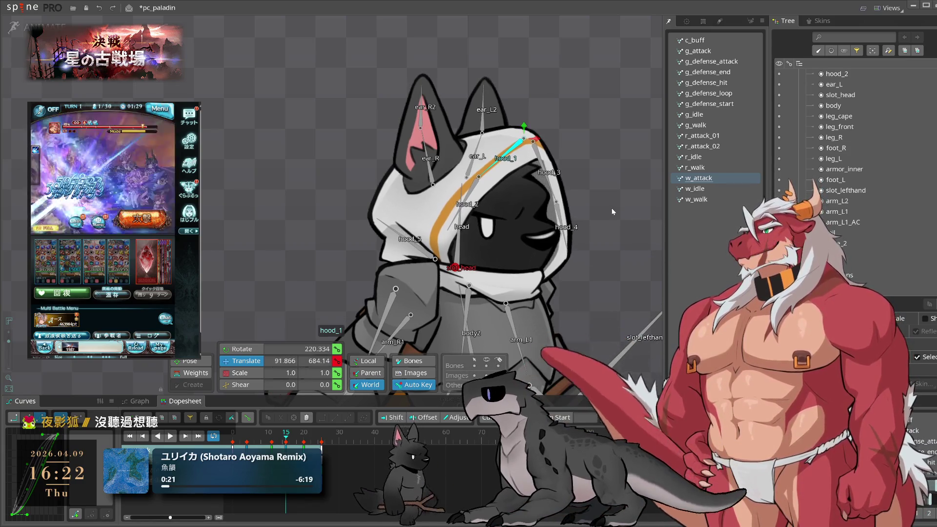
pyautogui.press('space')
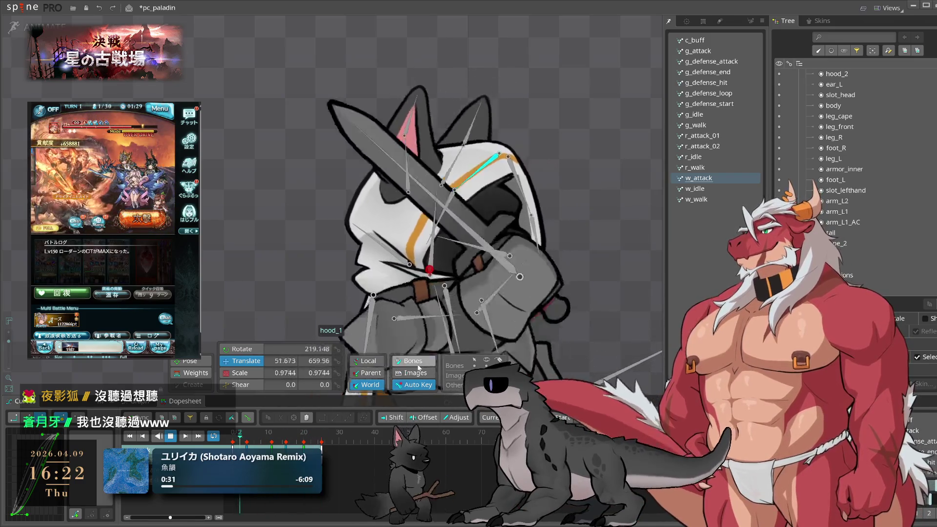
# Review the attack playback starting from frames 4 and 11
pyautogui.click(234, 438)
pyautogui.moveTo(234, 439); pyautogui.dragTo(249, 440)
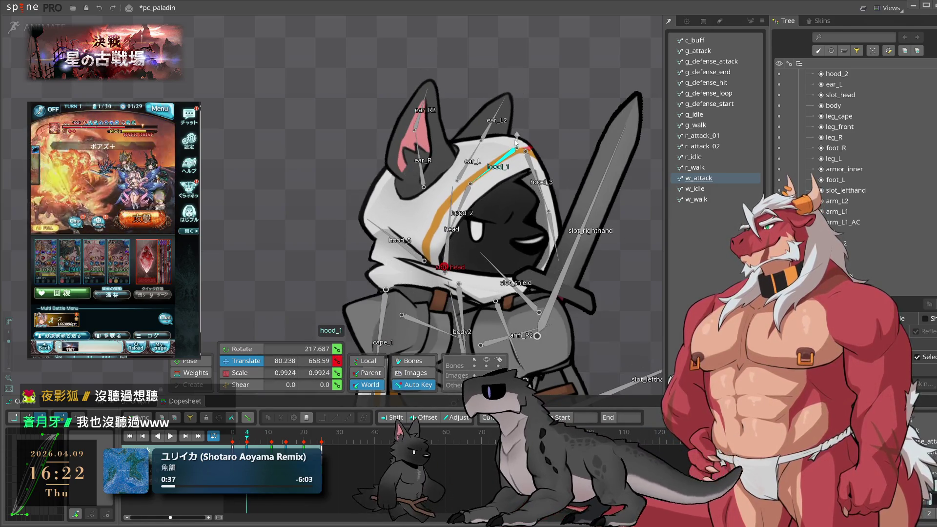
pyautogui.press('space')
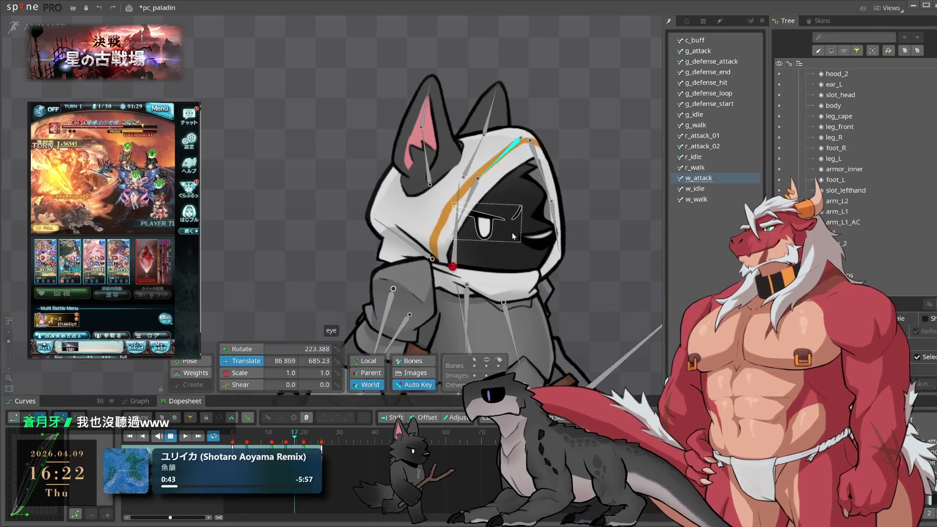
pyautogui.press('space')
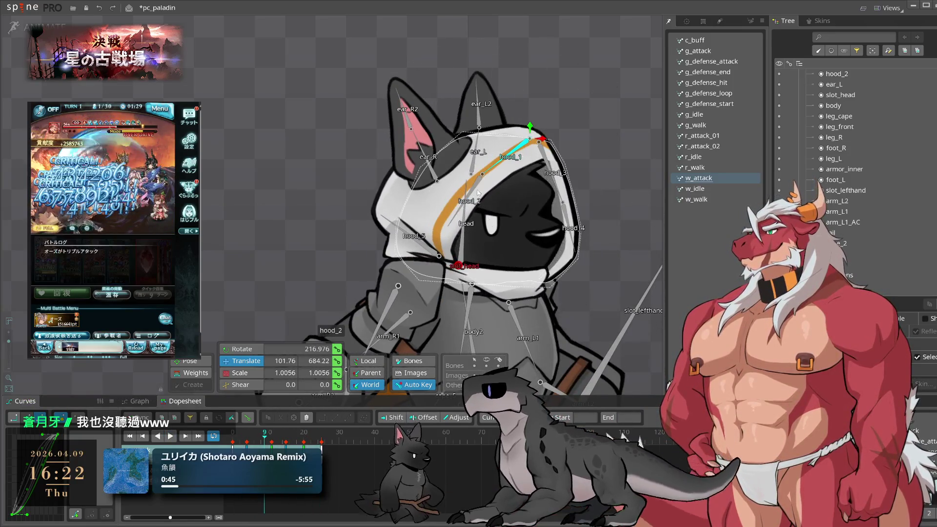
pyautogui.click(272, 442)
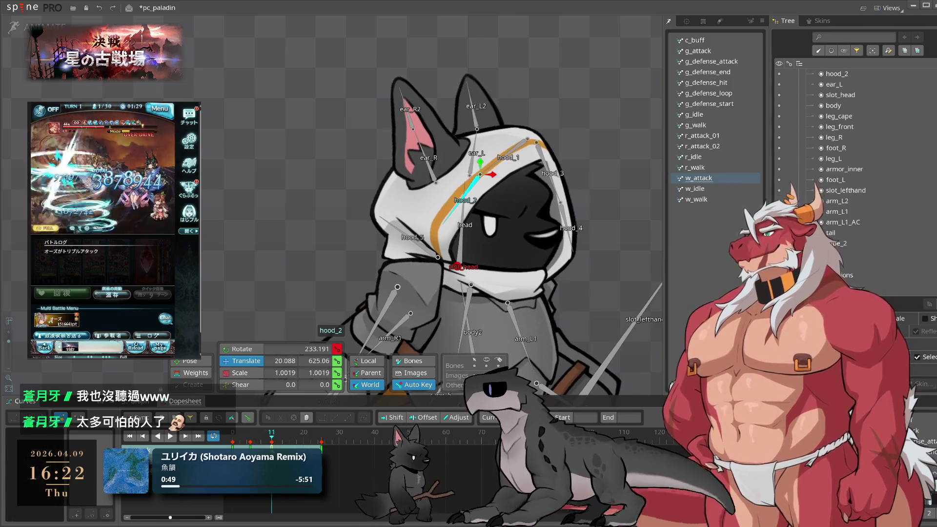
pyautogui.press('space')
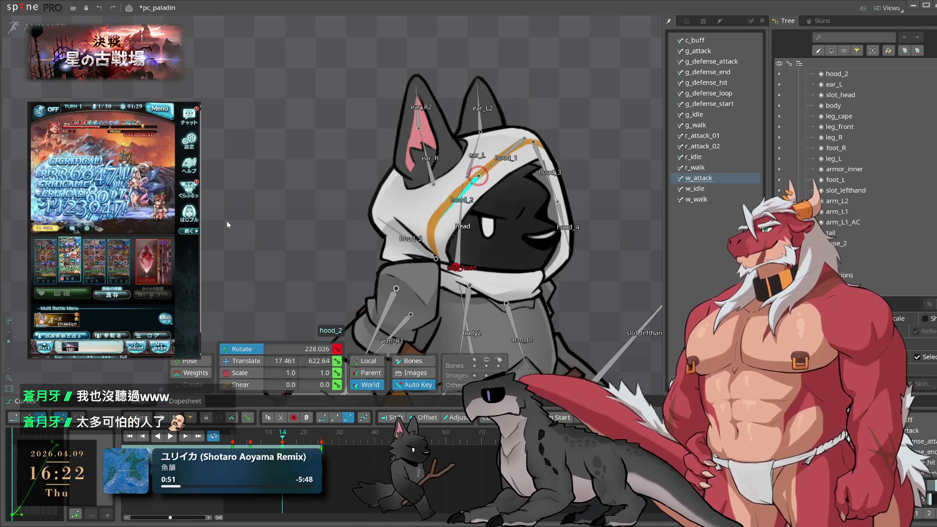
pyautogui.click(556, 231)
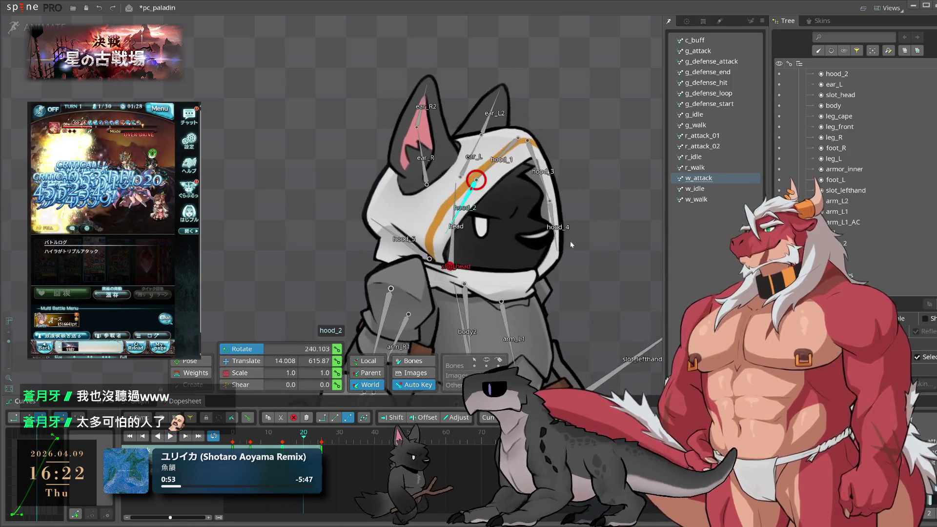
# Rotate hood_4 to 281.697 at frame 5 and check the hood motion
pyautogui.click(557, 231)
pyautogui.moveTo(297, 433); pyautogui.dragTo(251, 442)
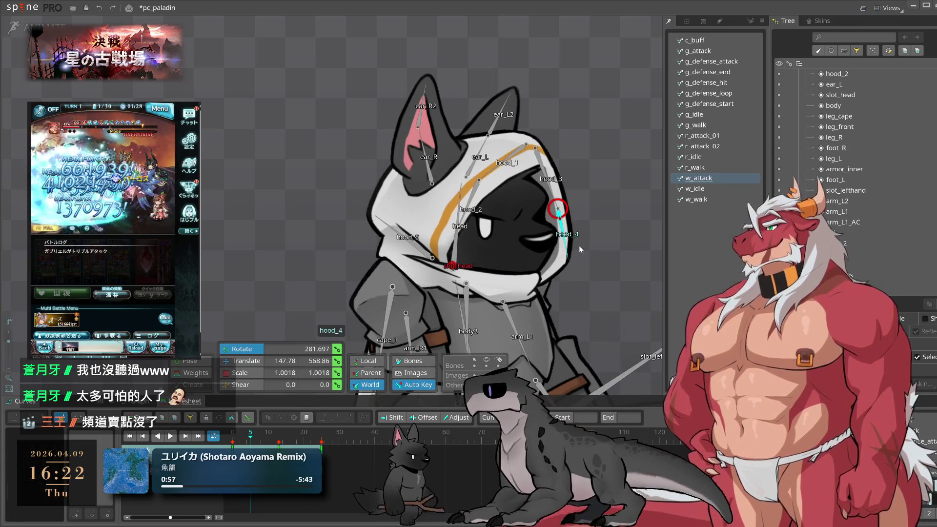
pyautogui.moveTo(603, 219); pyautogui.dragTo(605, 220)
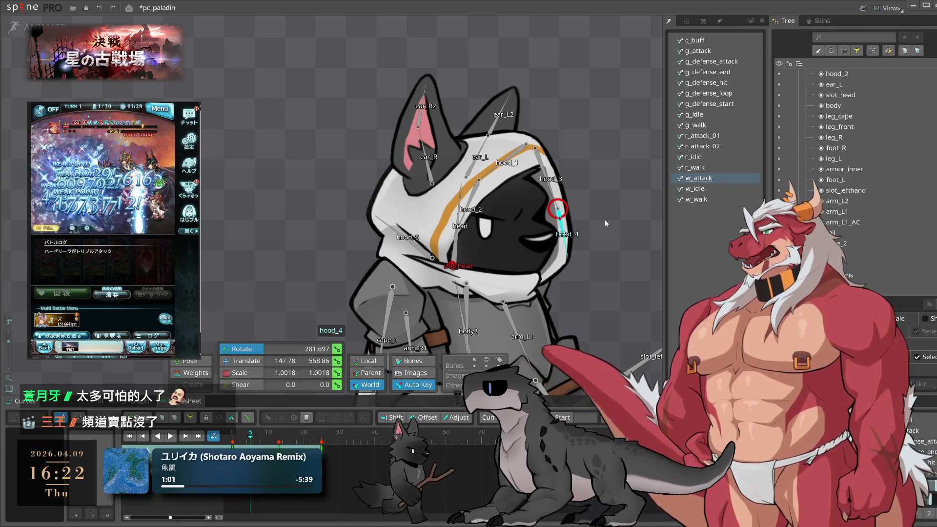
pyautogui.click(279, 442)
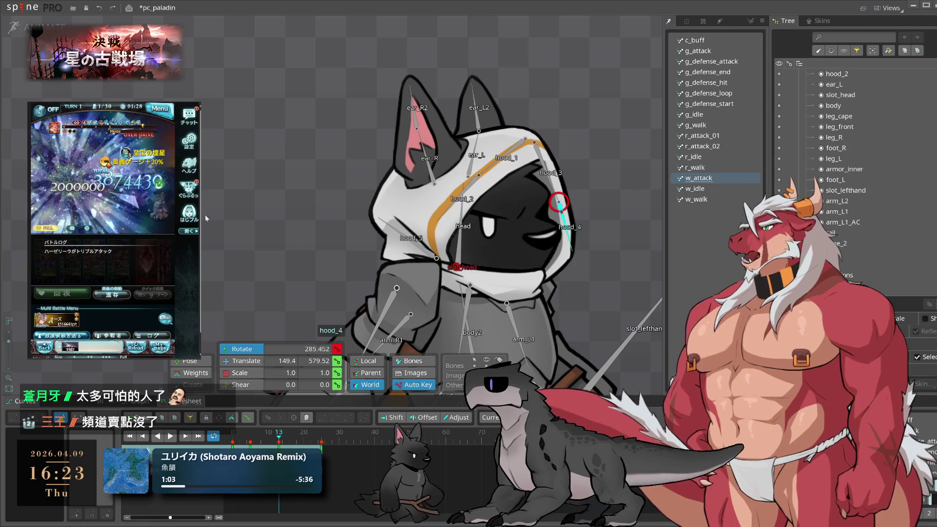
pyautogui.press('space')
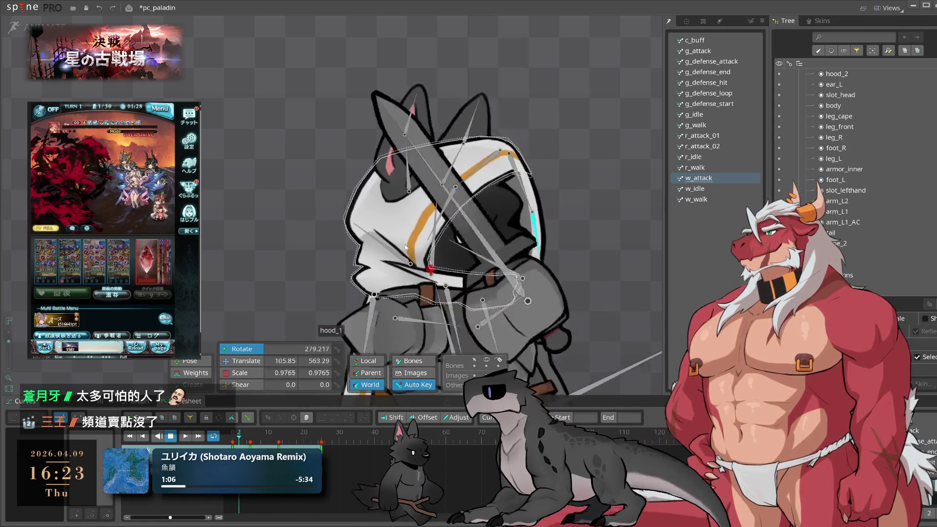
pyautogui.press('space')
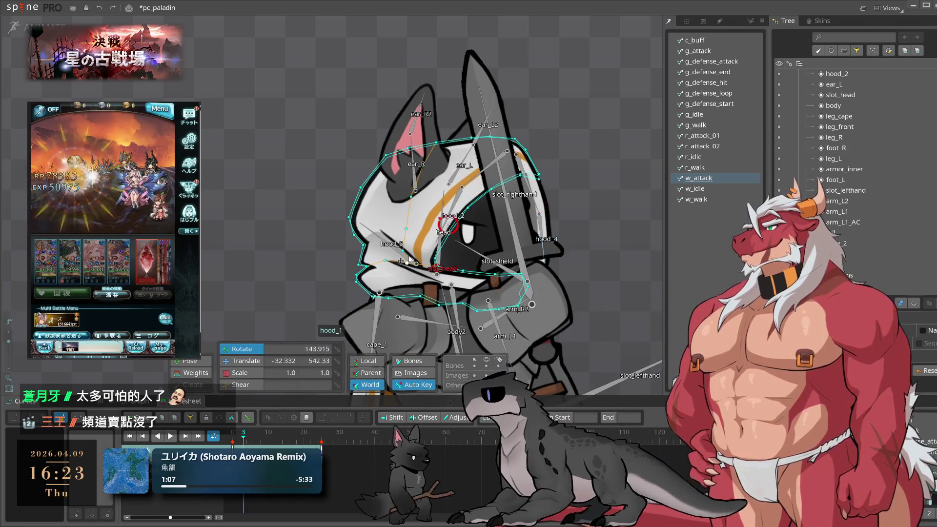
# Key a small translation on hood_5 at frame 7, preview, and save pc_paladin
pyautogui.press('Right')
pyautogui.press('Right')
pyautogui.press('Right')
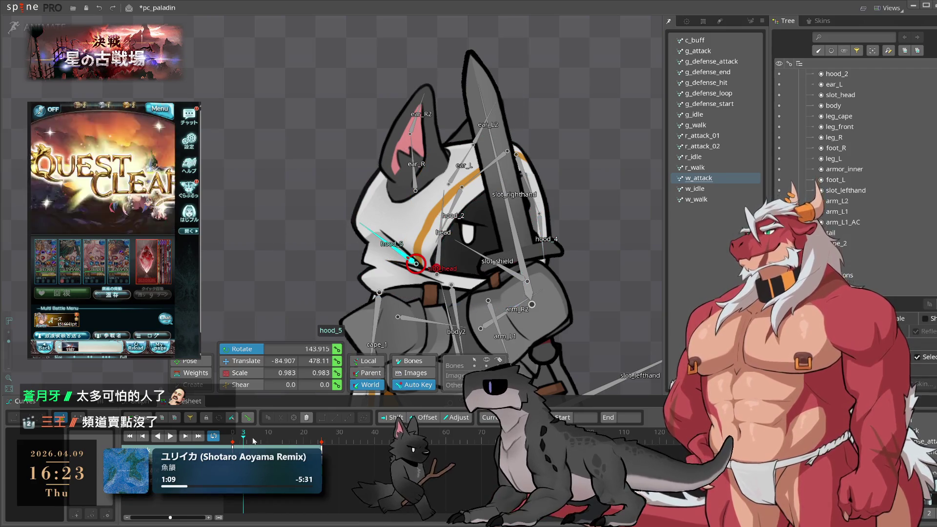
pyautogui.click(243, 361)
pyautogui.moveTo(198, 232); pyautogui.dragTo(205, 237)
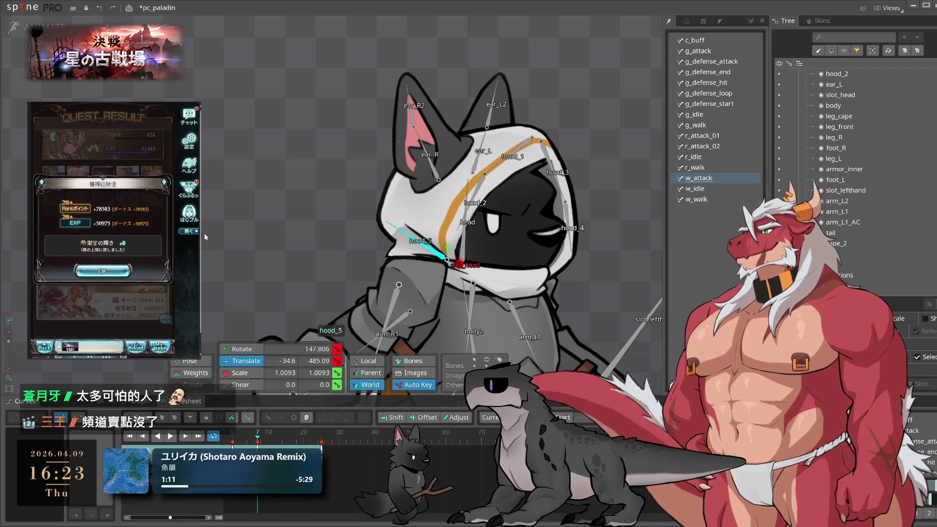
pyautogui.press('c')
pyautogui.press('Right')
pyautogui.press('Right')
pyautogui.press('Right')
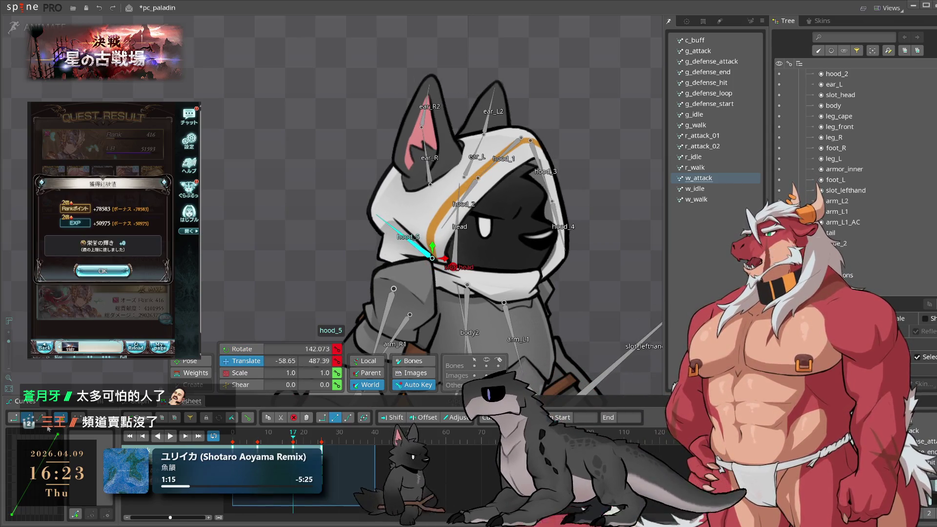
pyautogui.press('space')
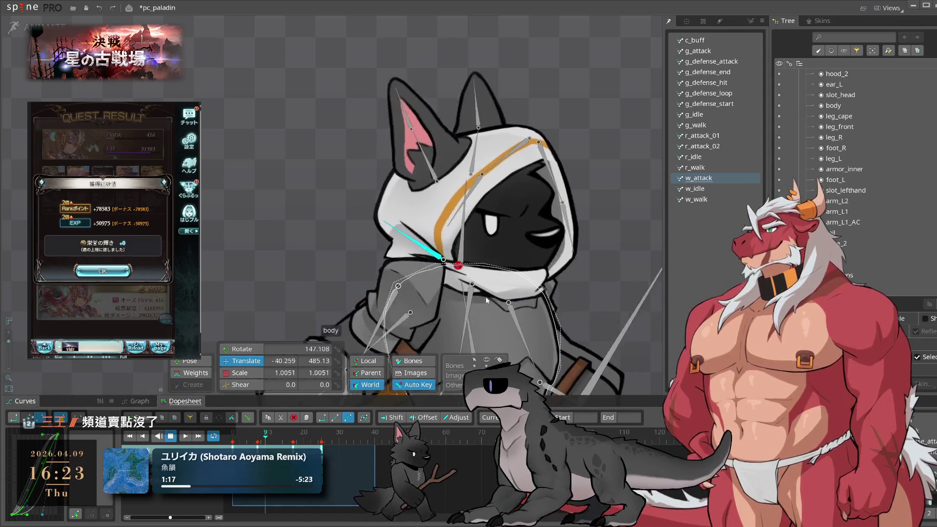
pyautogui.click(235, 218)
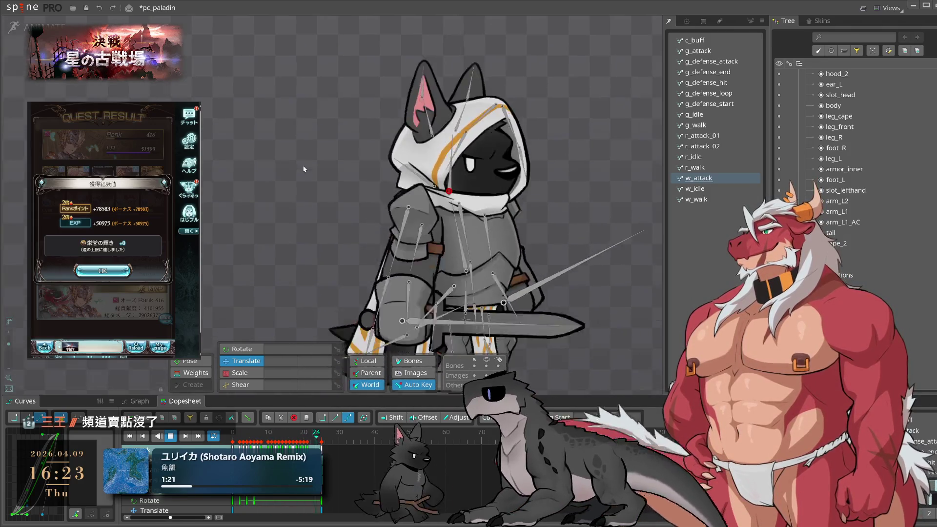
pyautogui.hotkey('ctrl', 's')
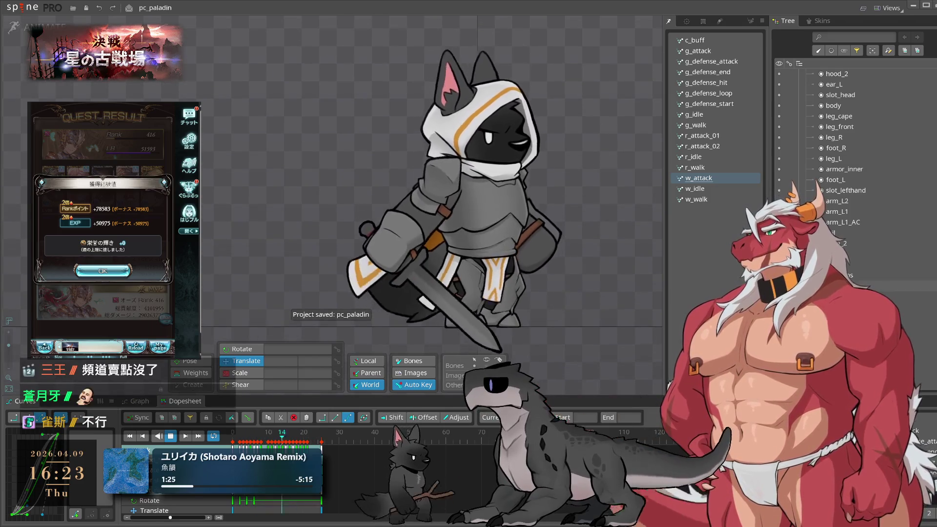
# Show the skeleton's bones on the canvas while w_attack loops
pyautogui.click(103, 271)
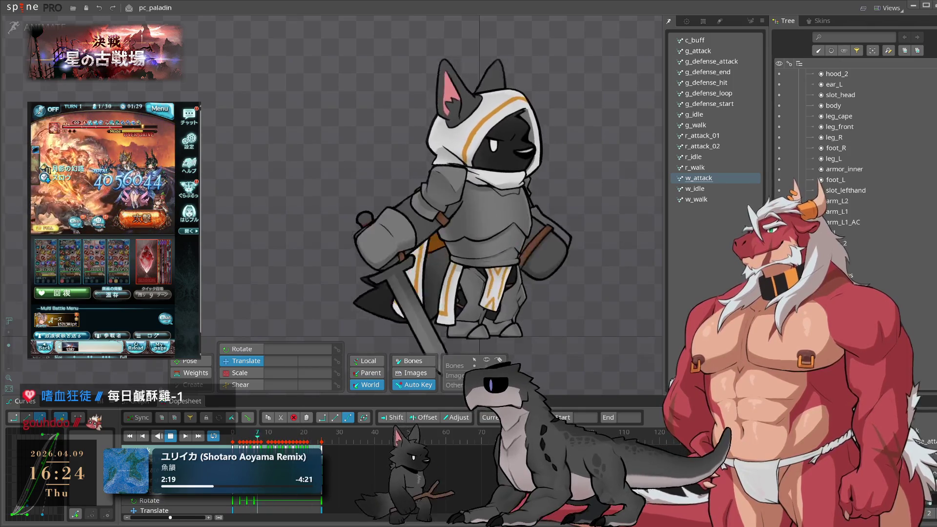
pyautogui.click(486, 366)
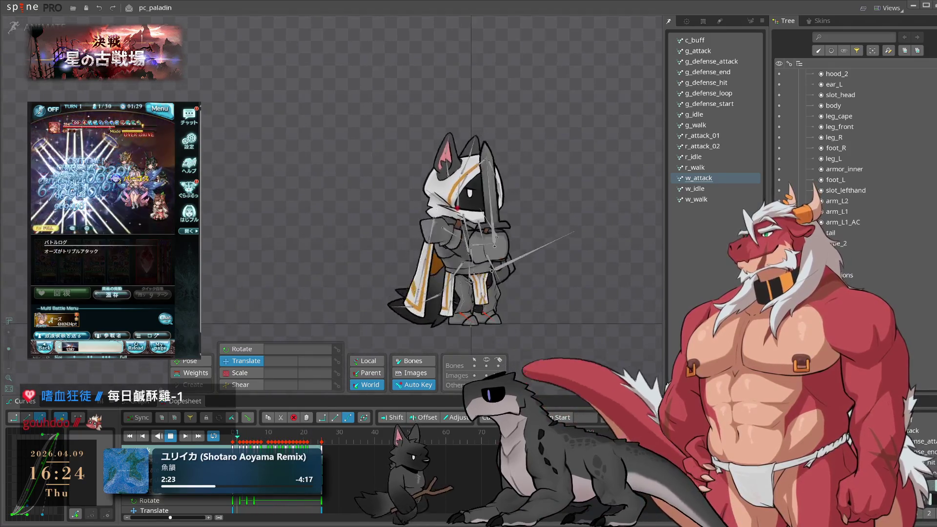
pyautogui.click(725, 190)
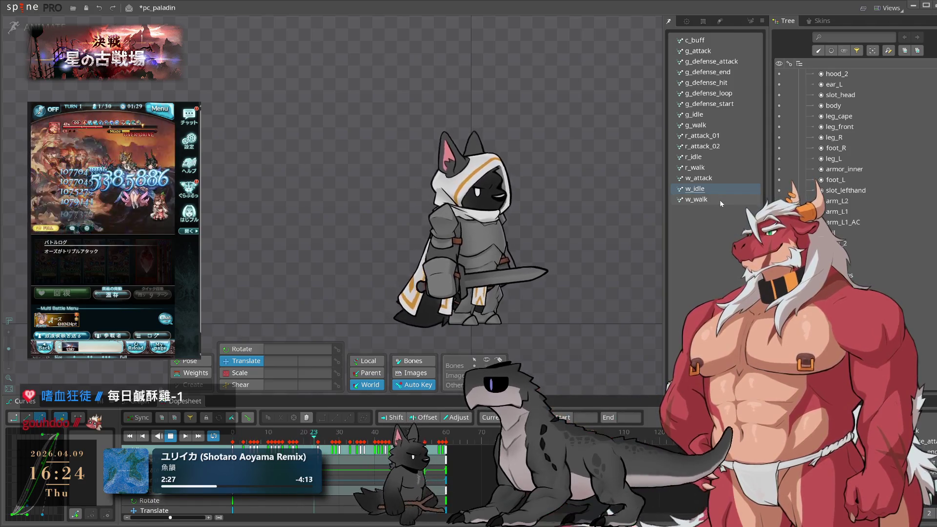
pyautogui.click(721, 201)
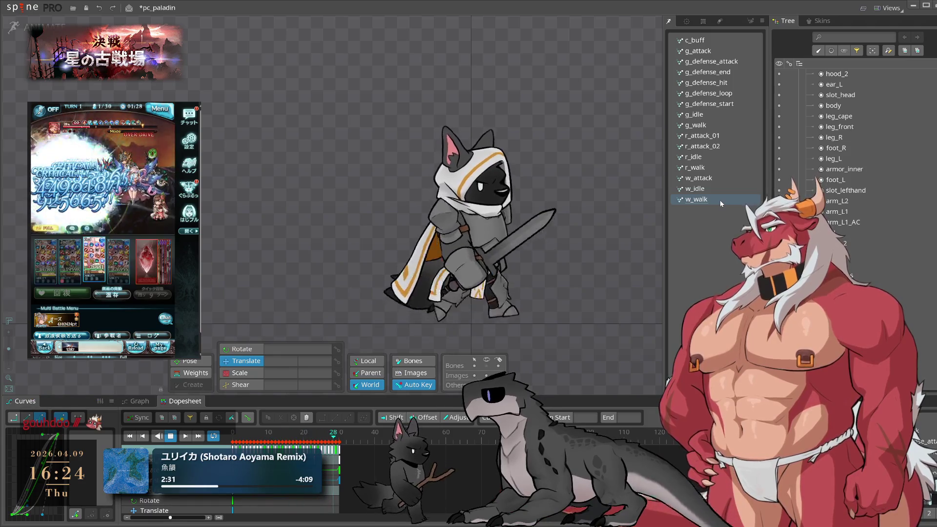
pyautogui.click(491, 167)
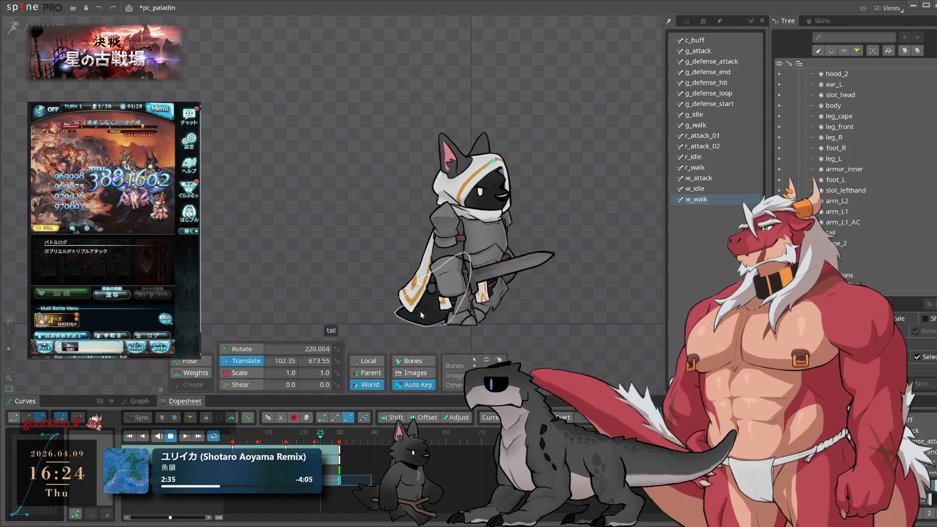
pyautogui.click(733, 180)
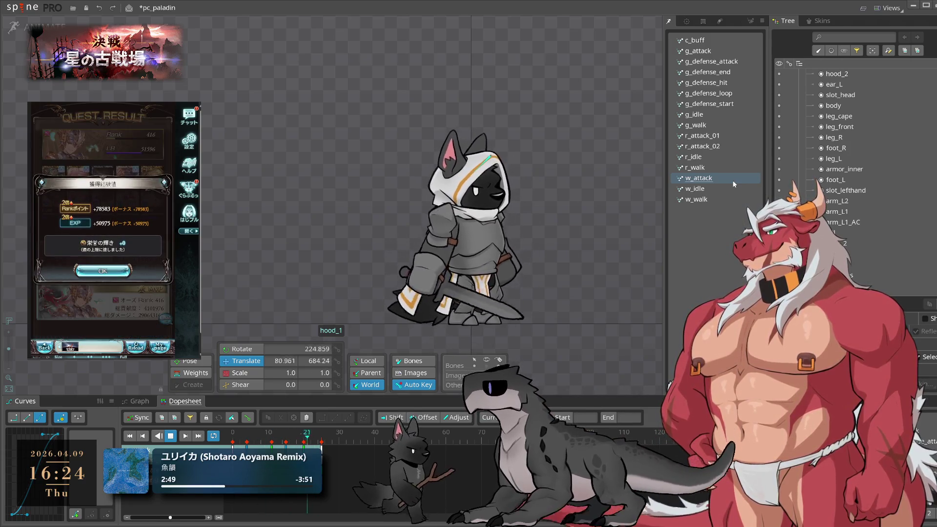
pyautogui.scroll(5, 441, 239)
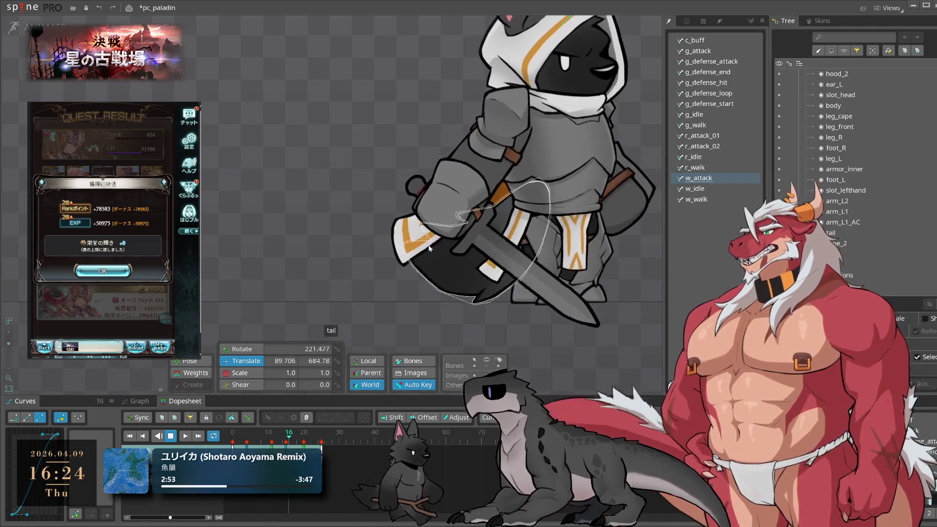
pyautogui.scroll(1, 425, 257)
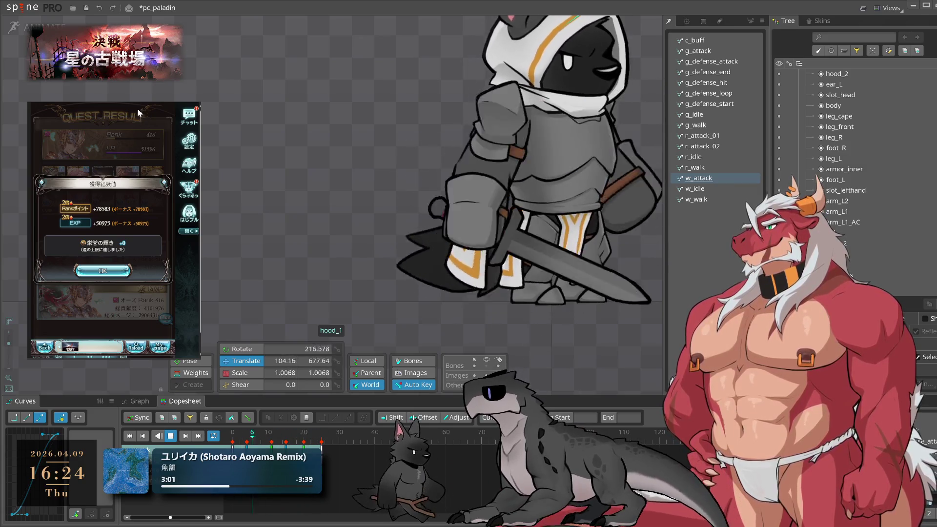
pyautogui.click(102, 271)
pyautogui.click(134, 330)
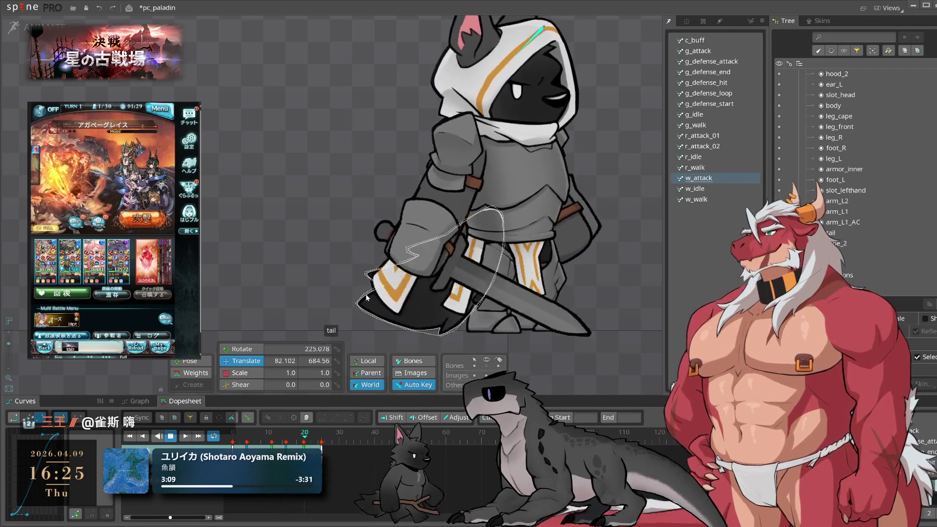
pyautogui.click(253, 257)
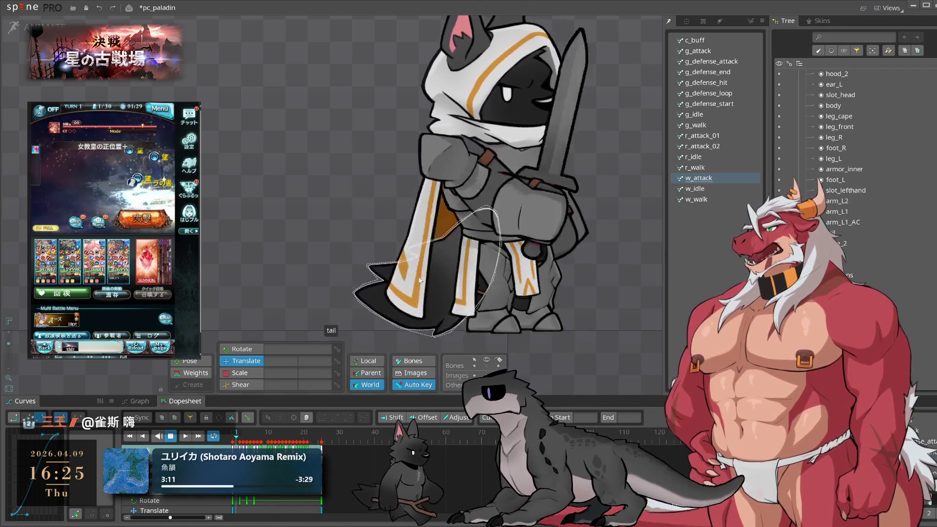
pyautogui.scroll(-5, 605, 292)
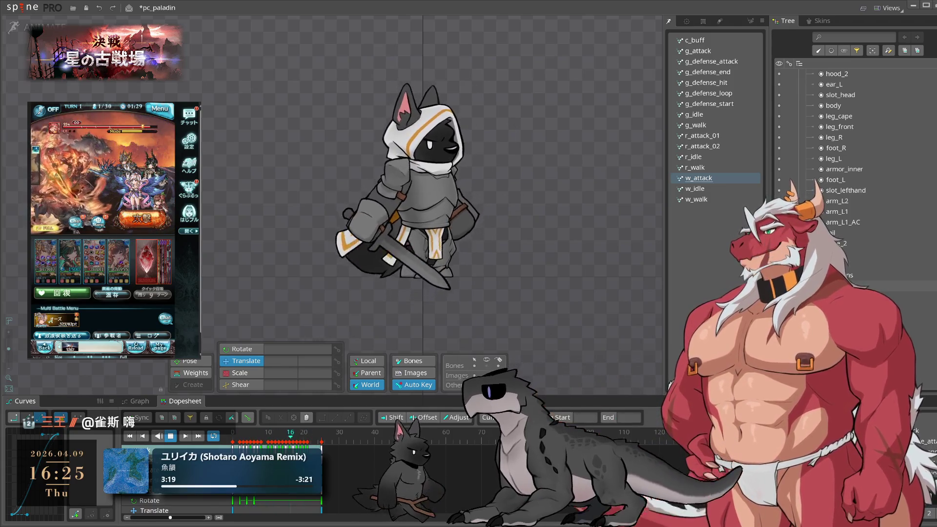
pyautogui.scroll(-5, 395, 280)
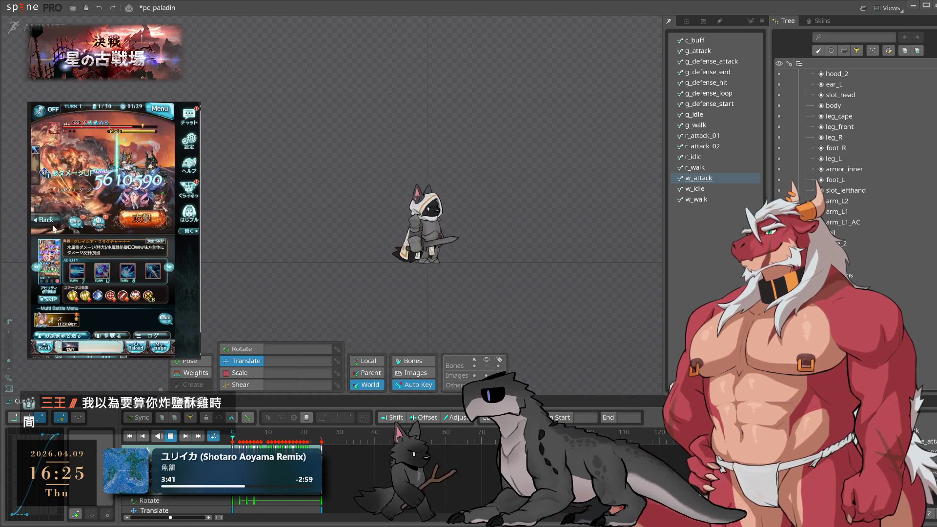
# Zoom into the viewport and preview g_idle, then g_walk
pyautogui.click(53, 225)
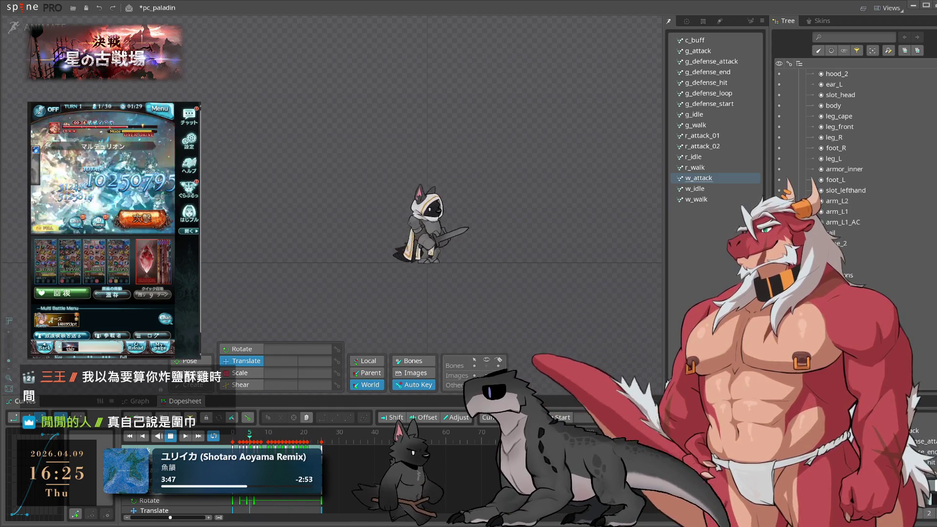
pyautogui.scroll(3, 368, 268)
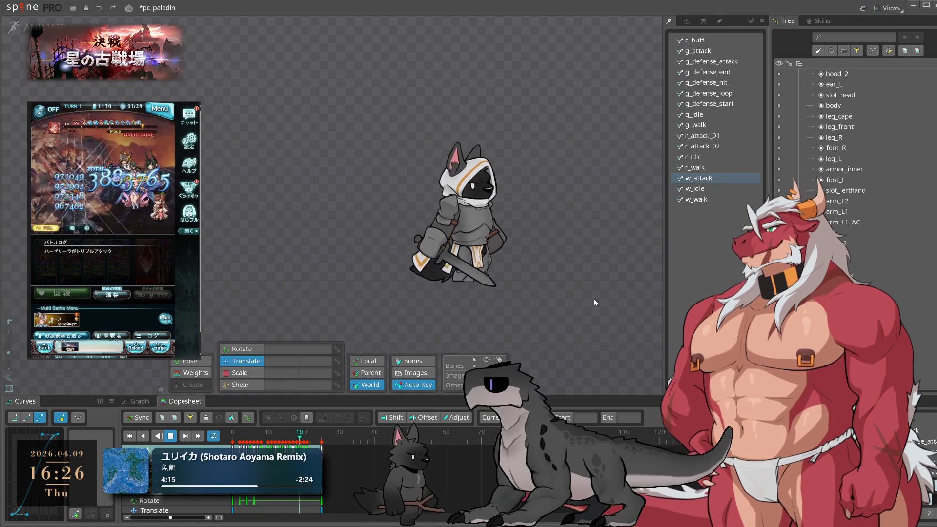
pyautogui.scroll(3, 547, 245)
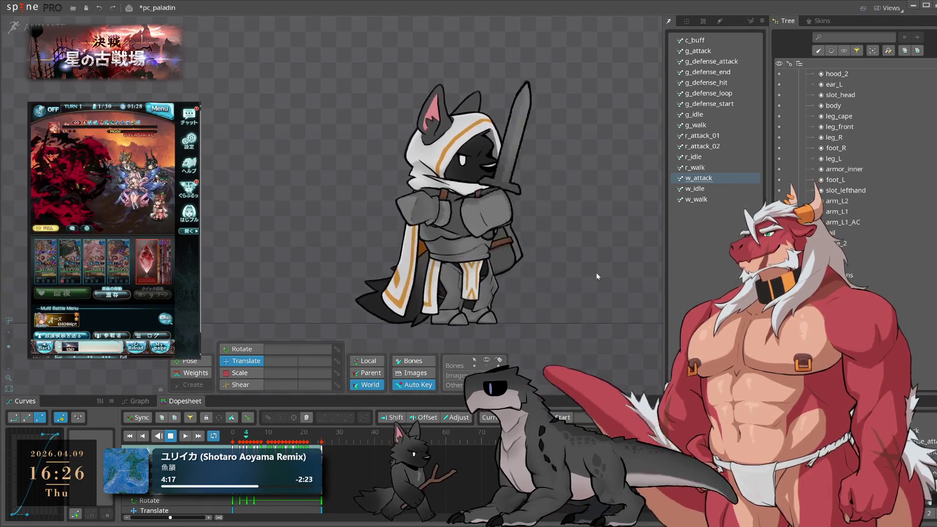
pyautogui.click(708, 118)
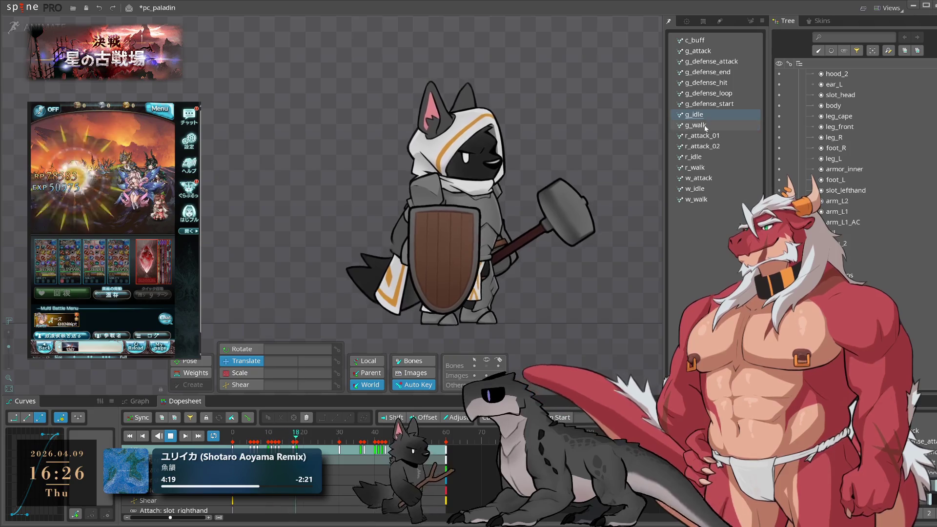
pyautogui.click(705, 126)
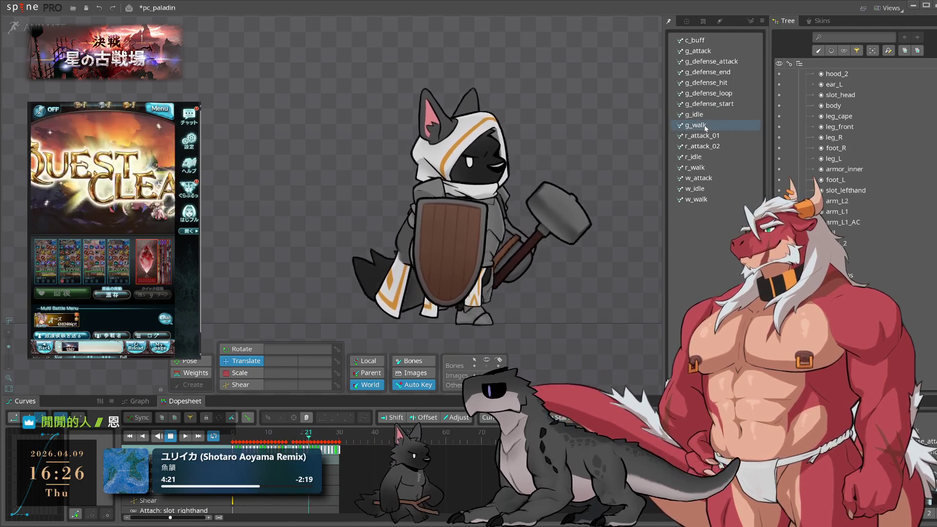